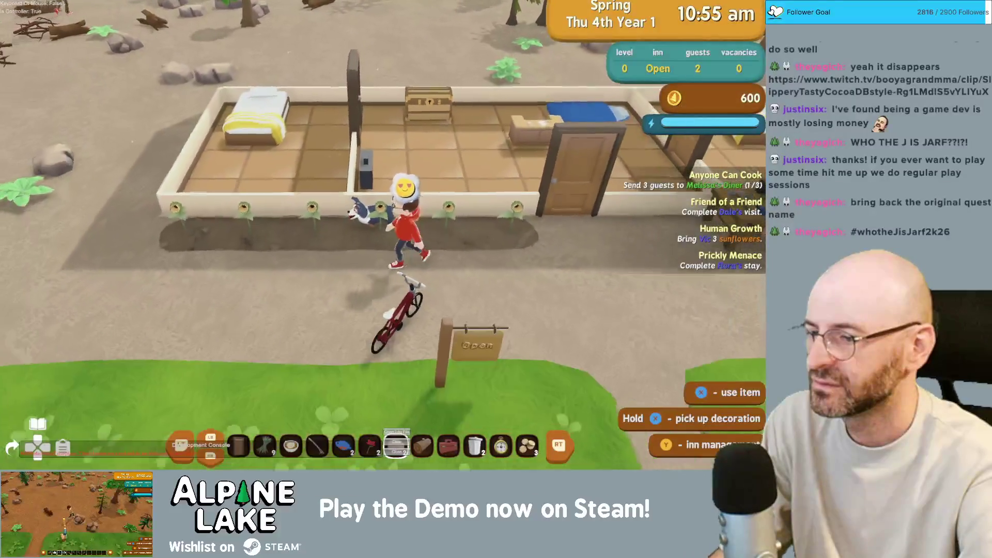
Equip the sickle from hotbar slot 6.
{"action": "key", "text": "6"}
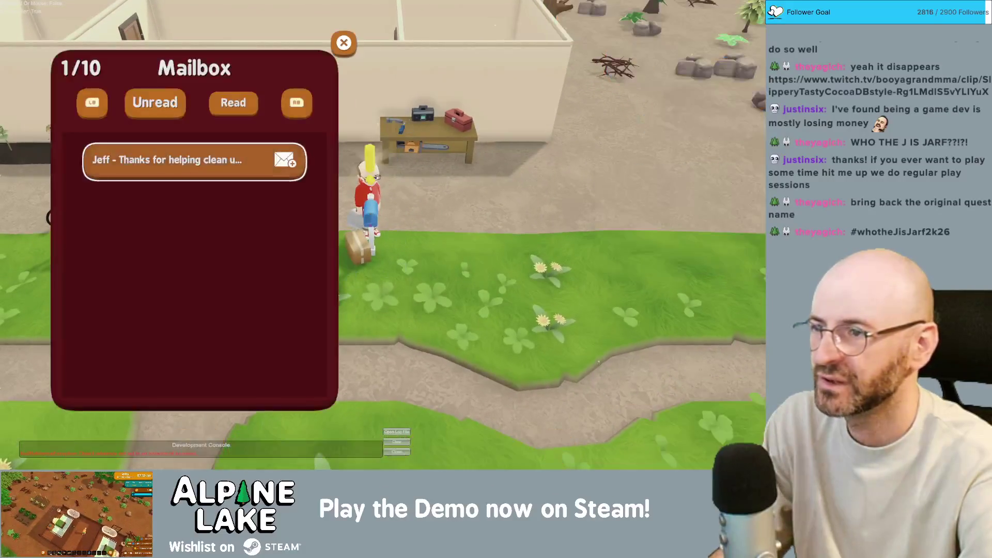
Read the clean-up thank-you letter, then close it and leave the mailbox.
{"action": "key", "text": "Return"}
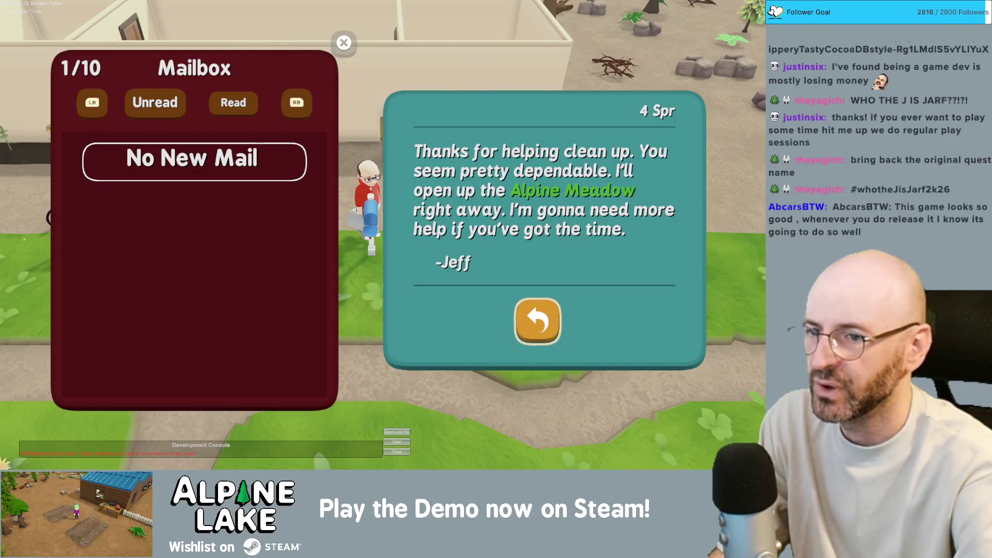
{"action": "key", "text": "Escape"}
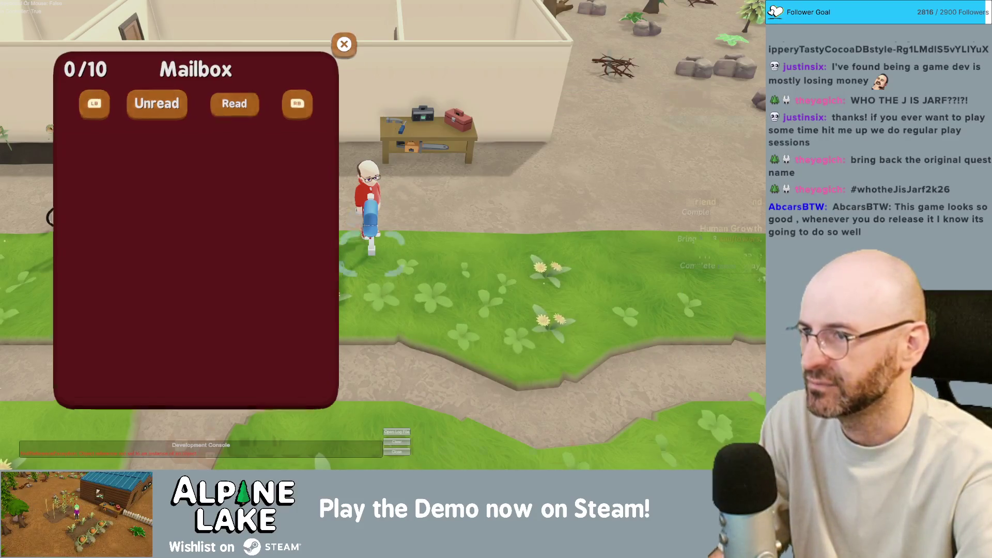
{"action": "key", "text": "Escape"}
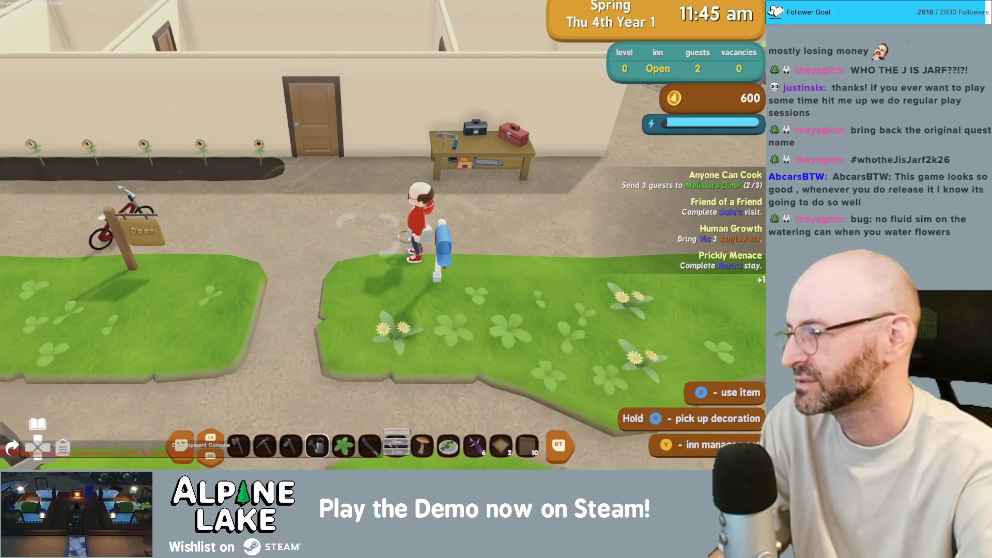
Walk the character left along the path toward the inn.
{"action": "key", "text": "a"}
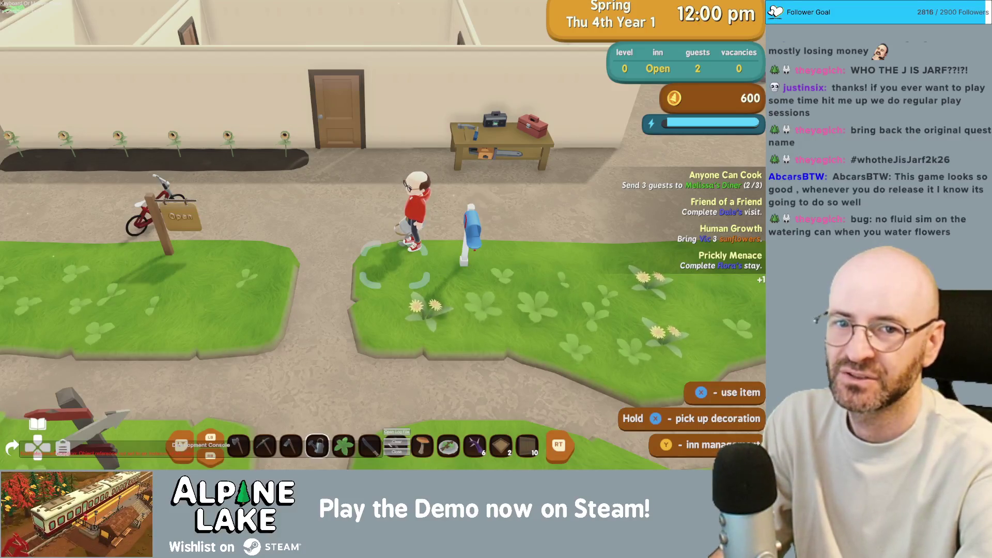
Walk into and back out of the inn, then start talking to the yellow-hat villager.
{"action": "key", "text": "w"}
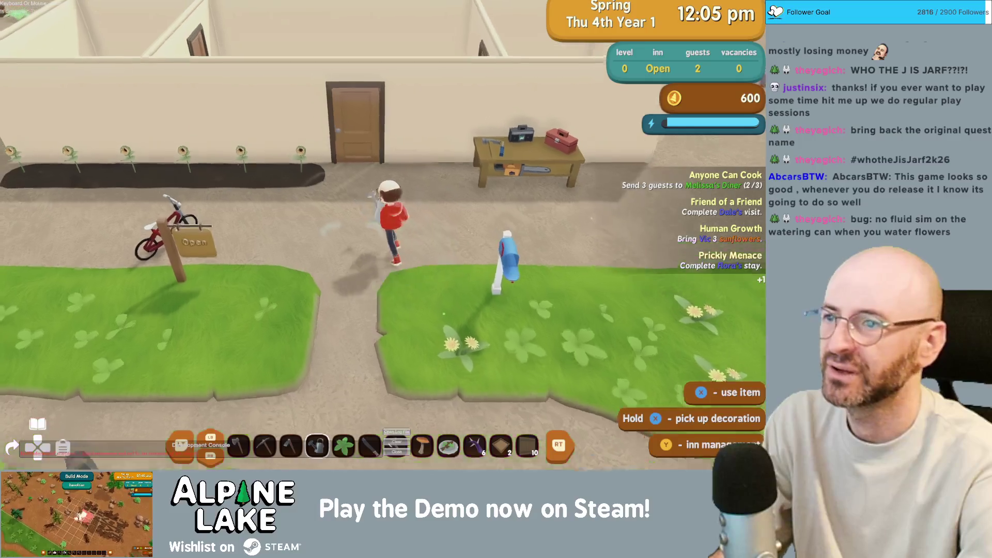
{"action": "key", "text": "s"}
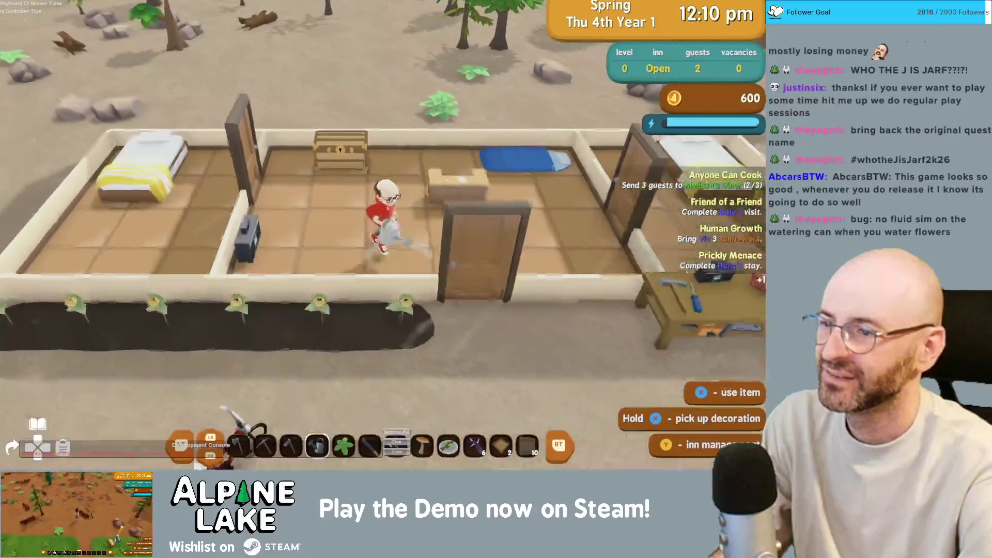
{"action": "key", "text": "w"}
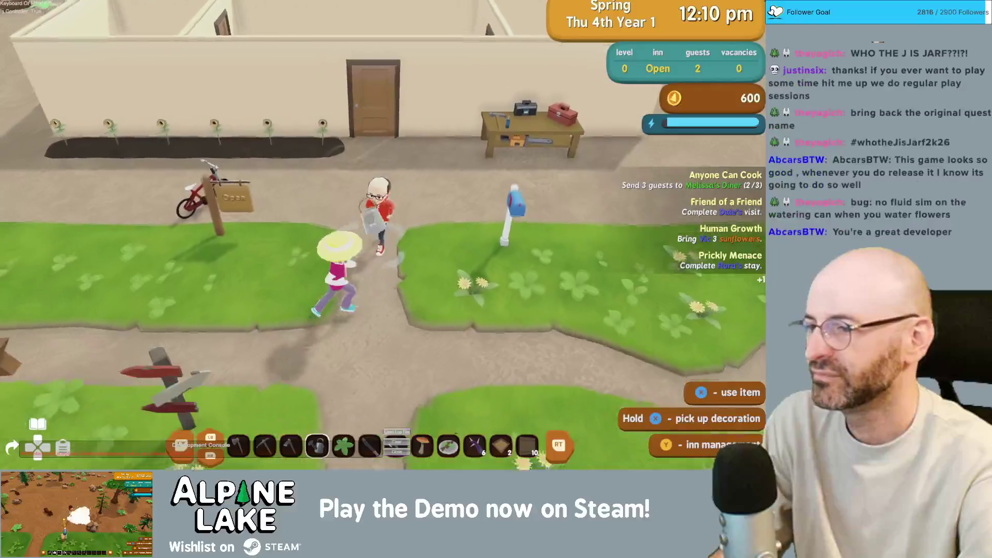
{"action": "key", "text": "e"}
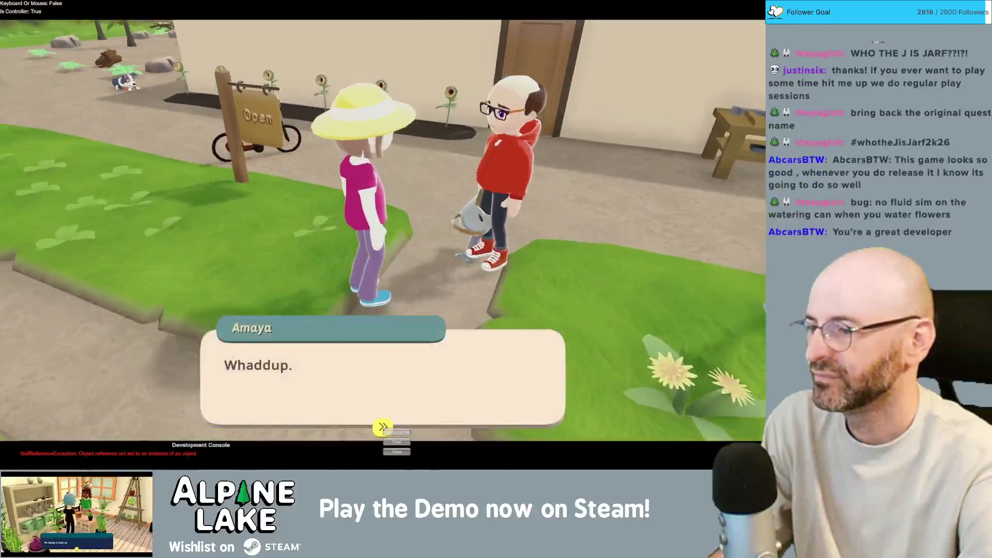
{"action": "key", "text": "e"}
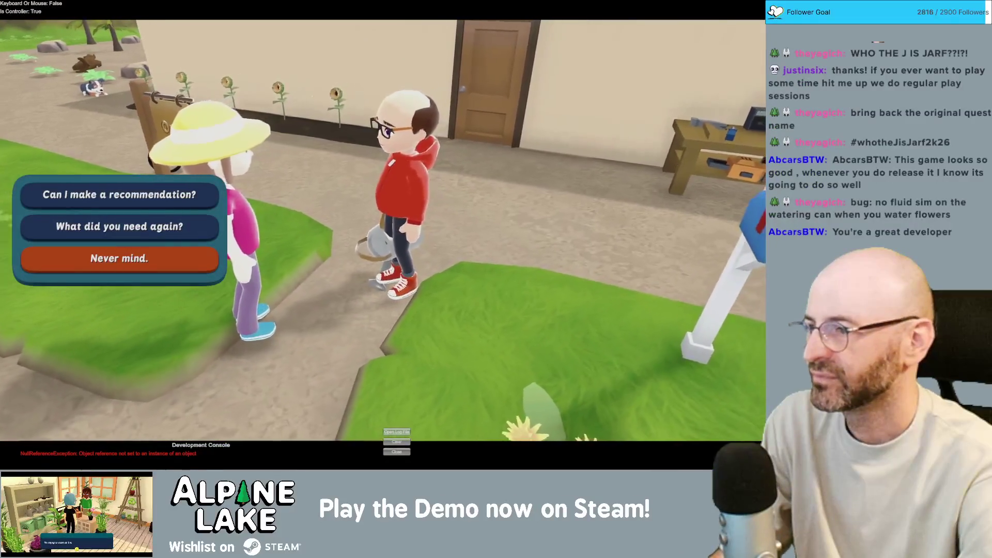
Recommend the Diner from the map to the villager and dismiss the reply.
{"action": "key", "text": "Up"}
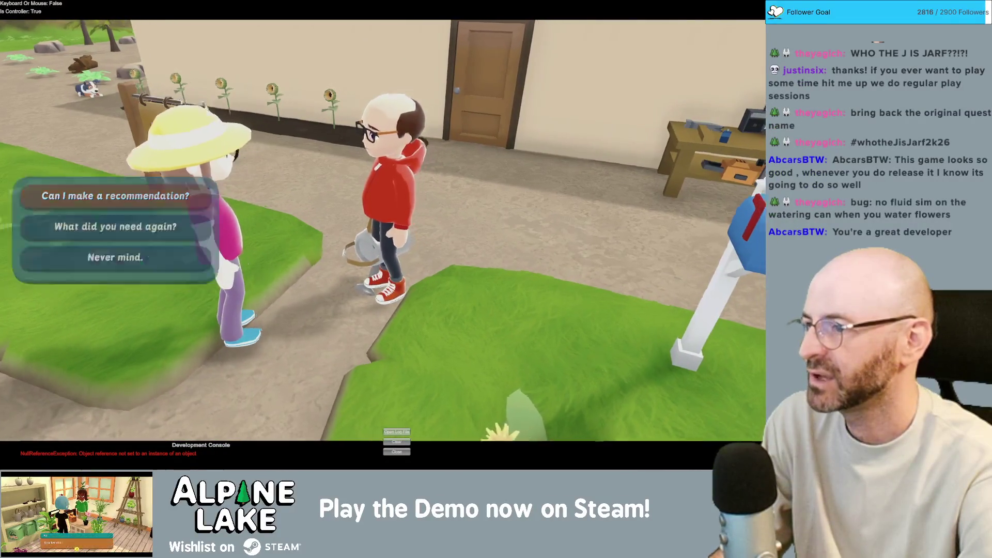
{"action": "key", "text": "e"}
{"action": "key", "text": "Right"}
{"action": "key", "text": "Left"}
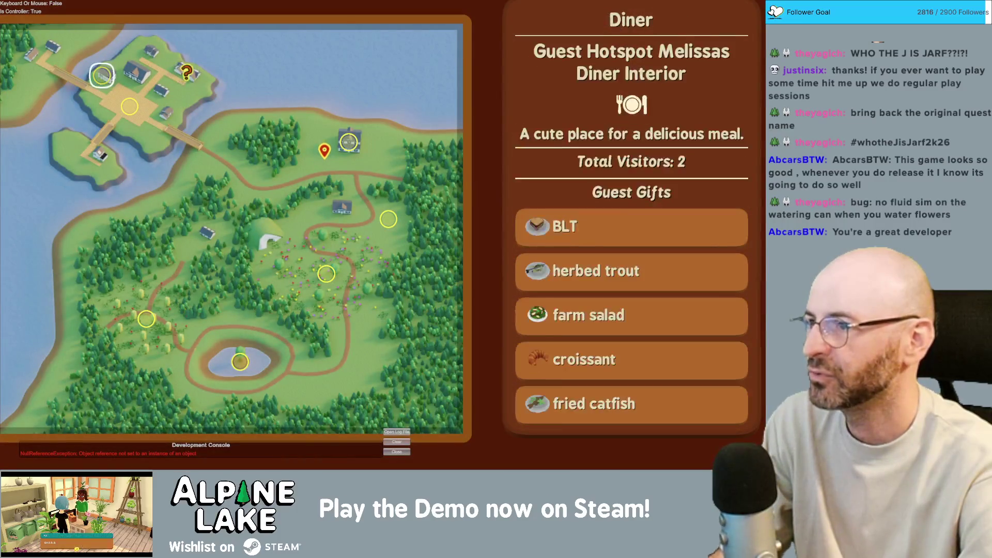
{"action": "key", "text": "e"}
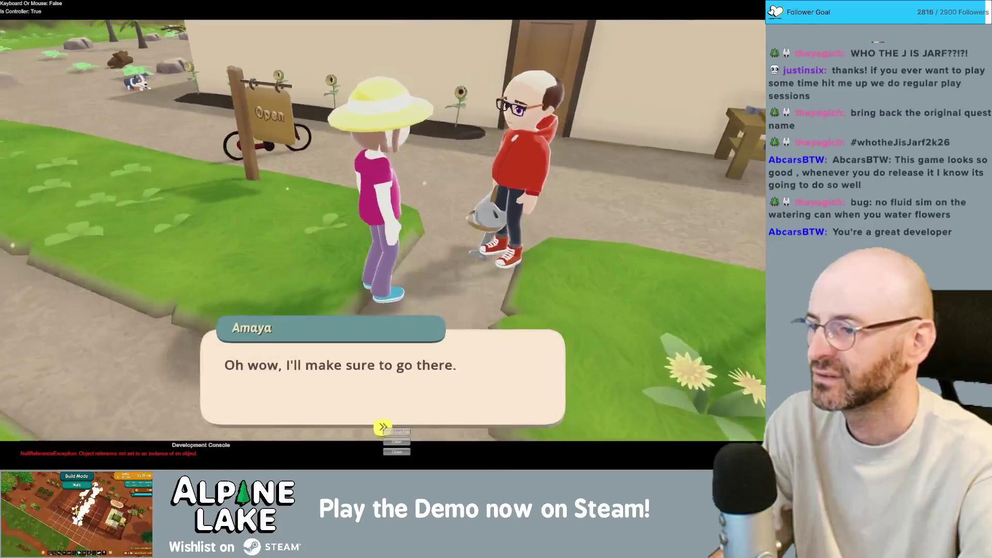
{"action": "key", "text": "e"}
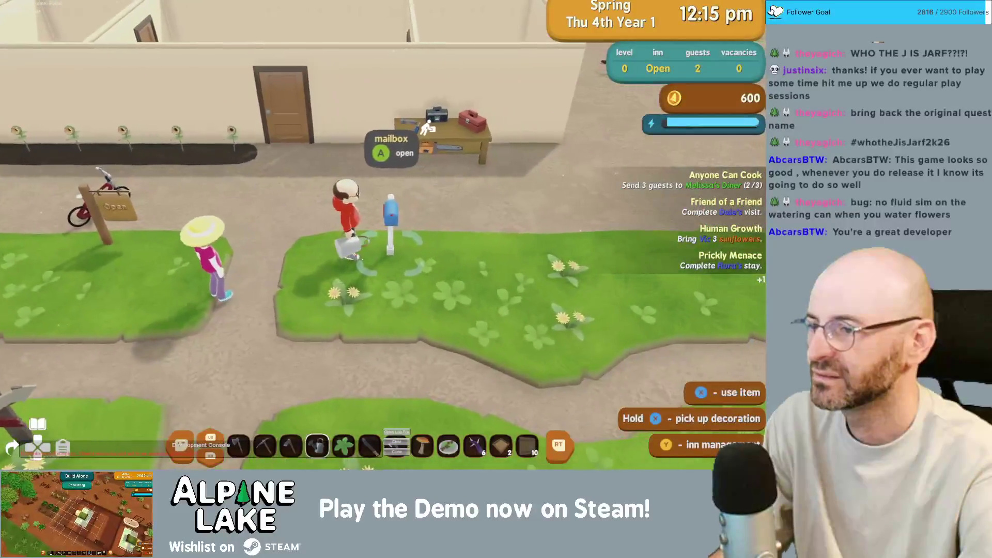
Walk around the house into the guest bedroom and clean it at the yellow bed.
{"action": "key", "text": "a"}
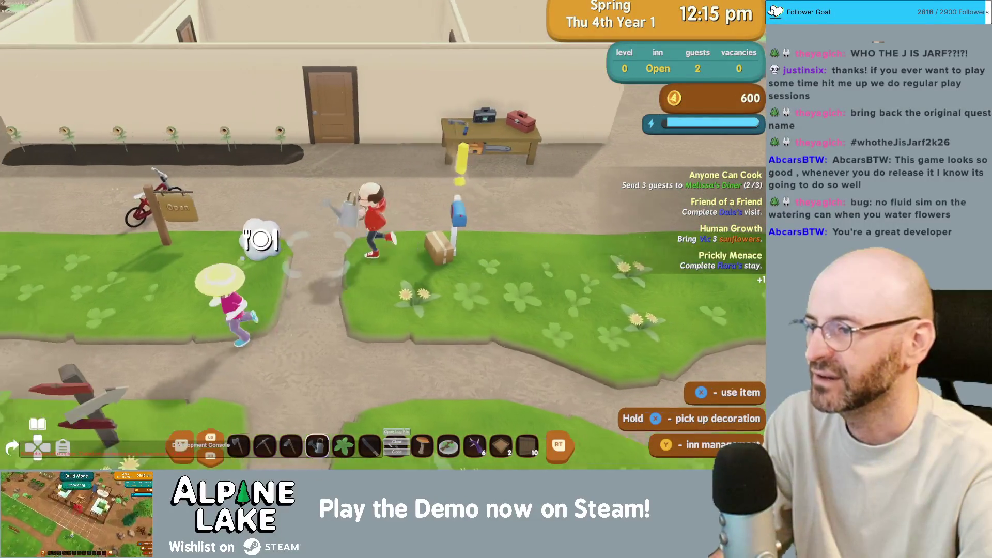
{"action": "key", "text": "a"}
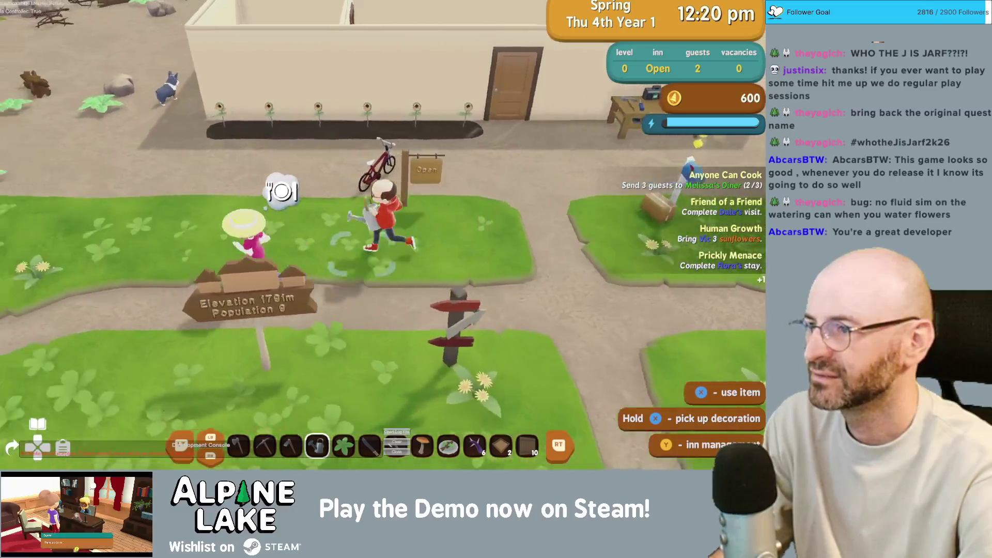
{"action": "key", "text": "a"}
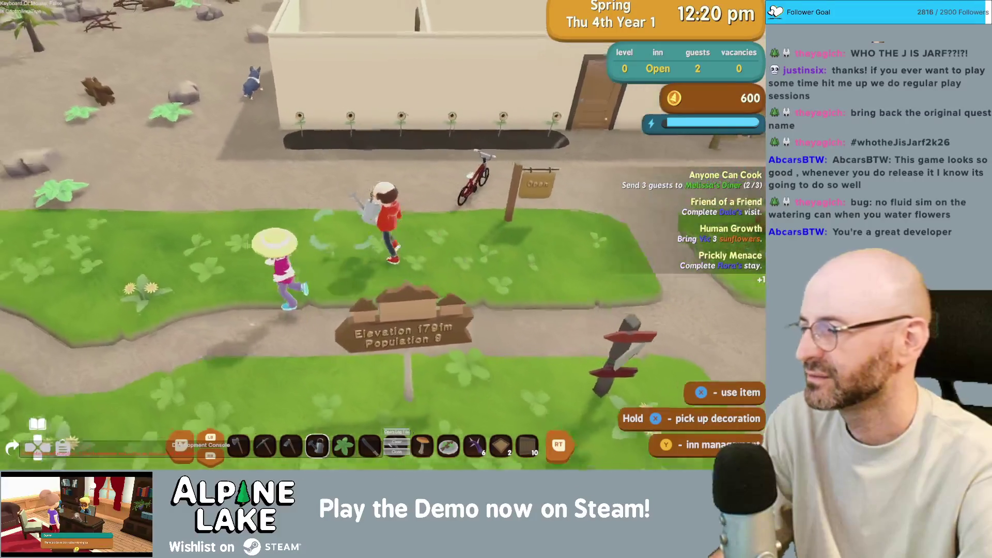
{"action": "key", "text": "w"}
{"action": "key", "text": "d"}
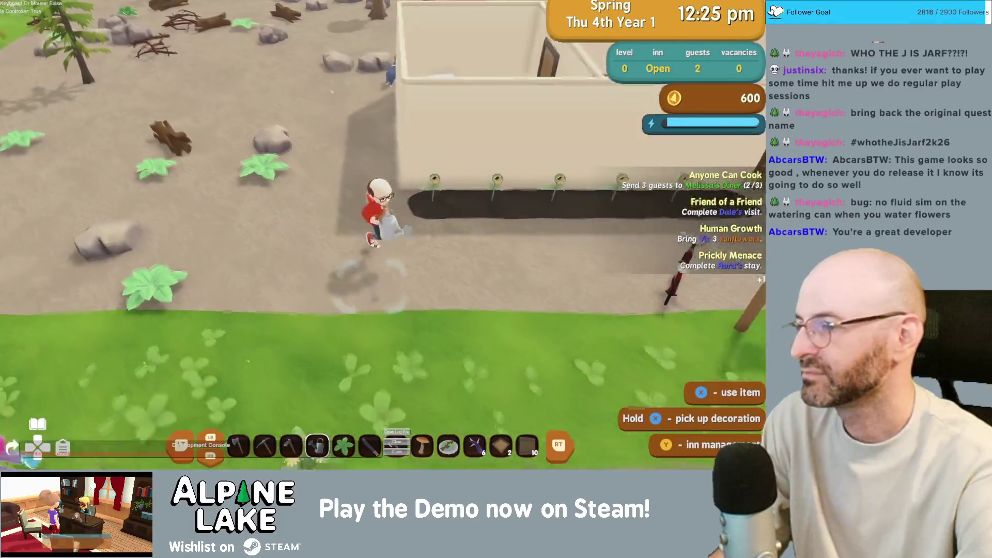
{"action": "key", "text": "d"}
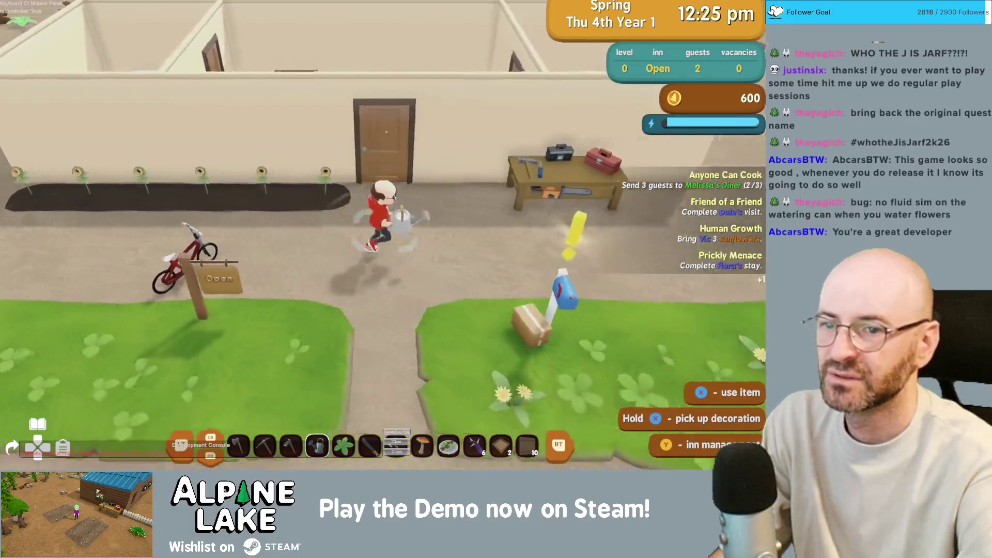
{"action": "key", "text": "w"}
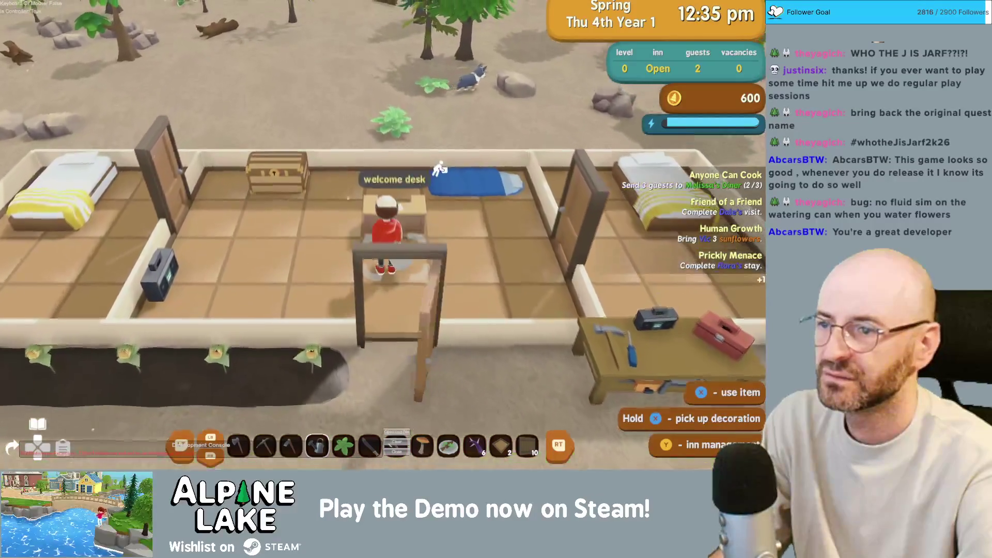
{"action": "key", "text": "a"}
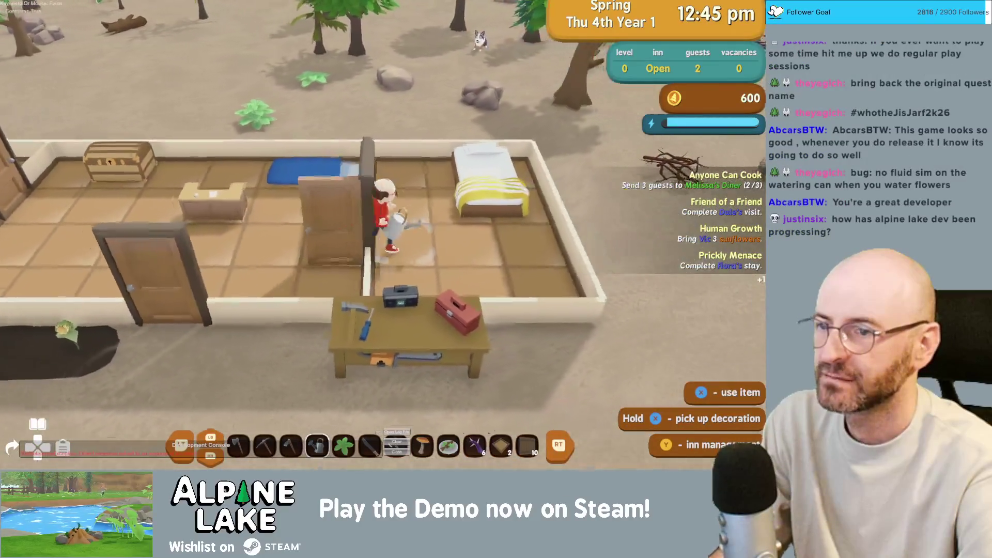
{"action": "key", "text": "d"}
{"action": "key", "text": "e"}
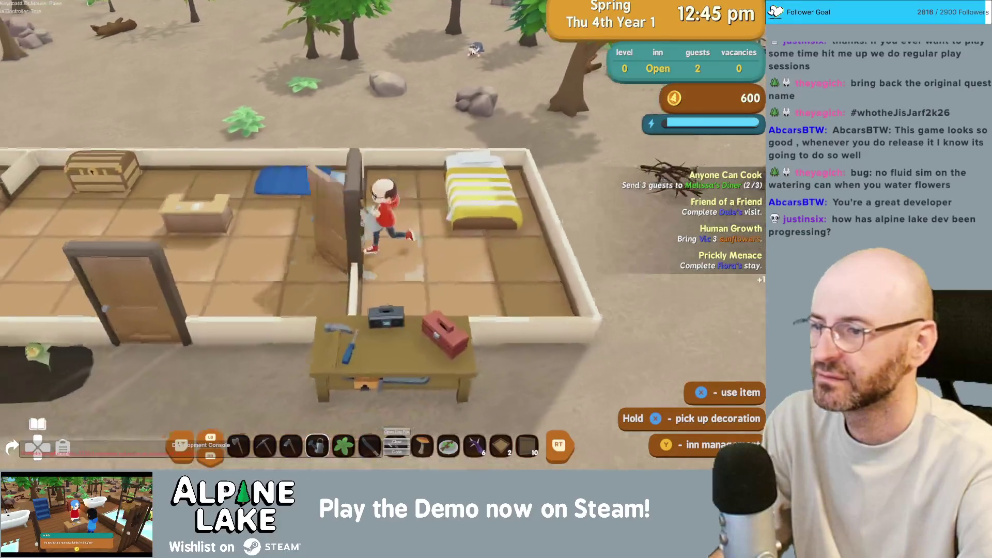
Collect the herbed trout gift from the mailbox, then get on the bicycle.
{"action": "key", "text": "a"}
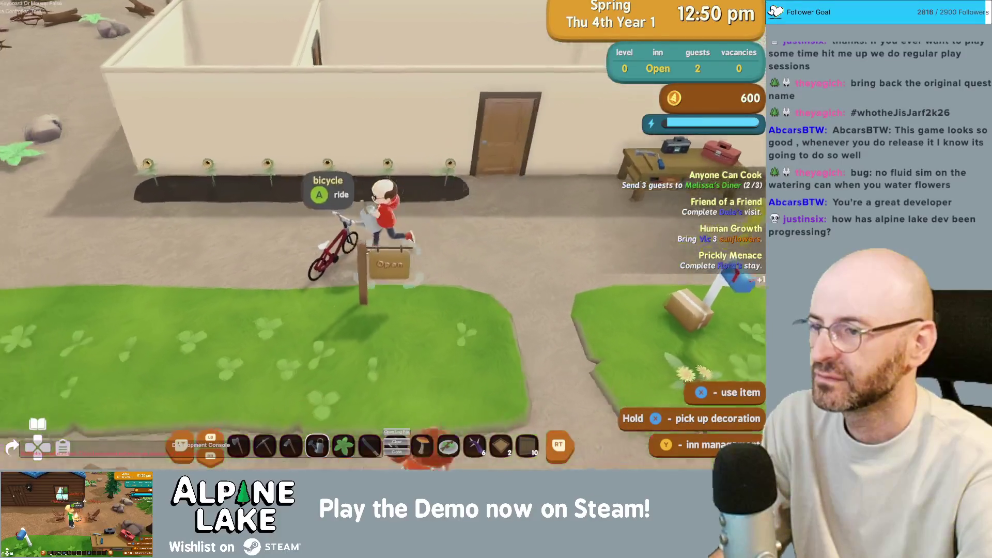
{"action": "key", "text": "a"}
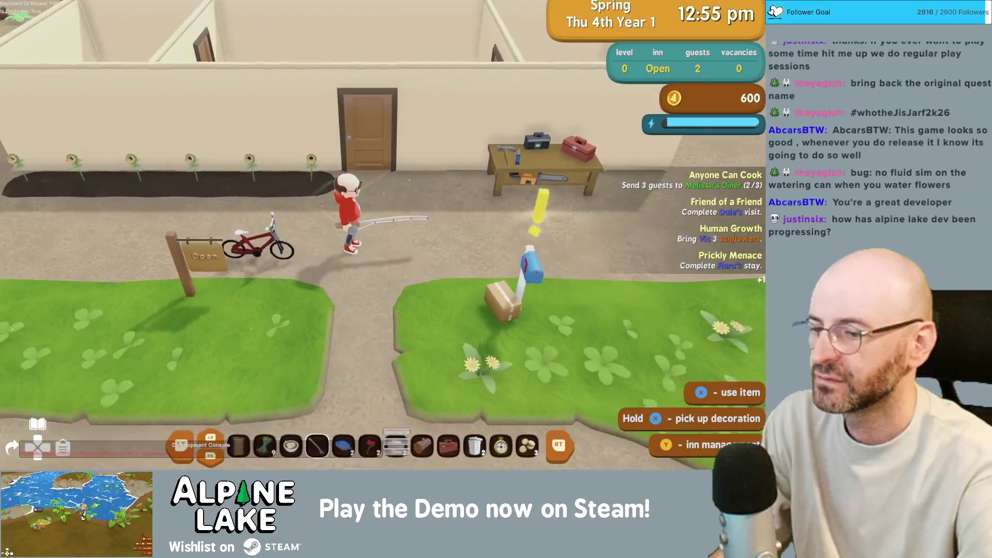
{"action": "key", "text": "e"}
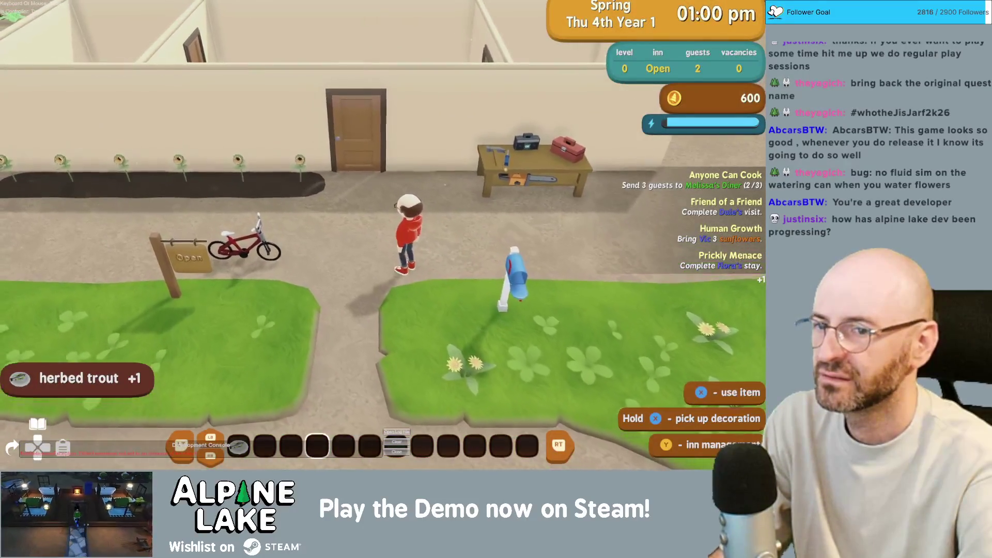
{"action": "key", "text": "i"}
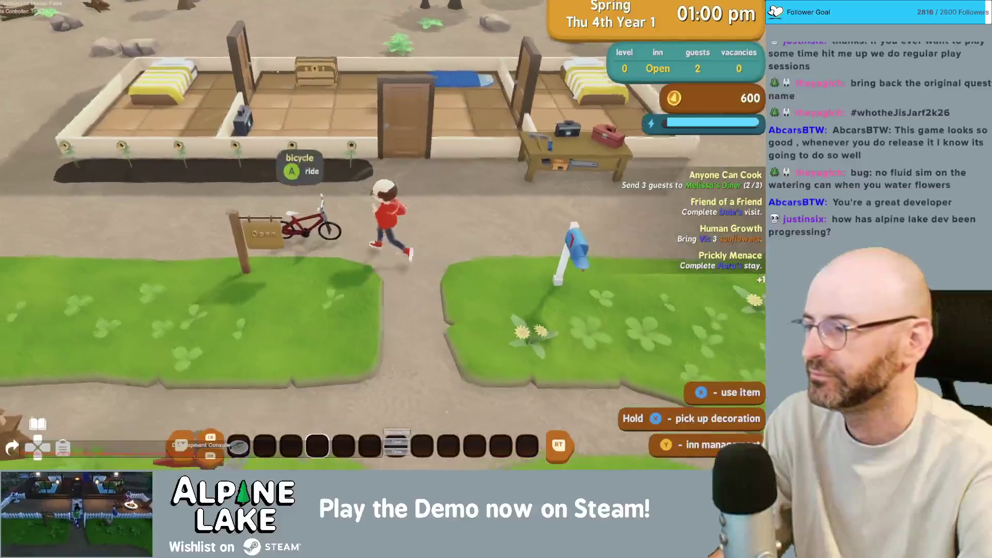
{"action": "key", "text": "e"}
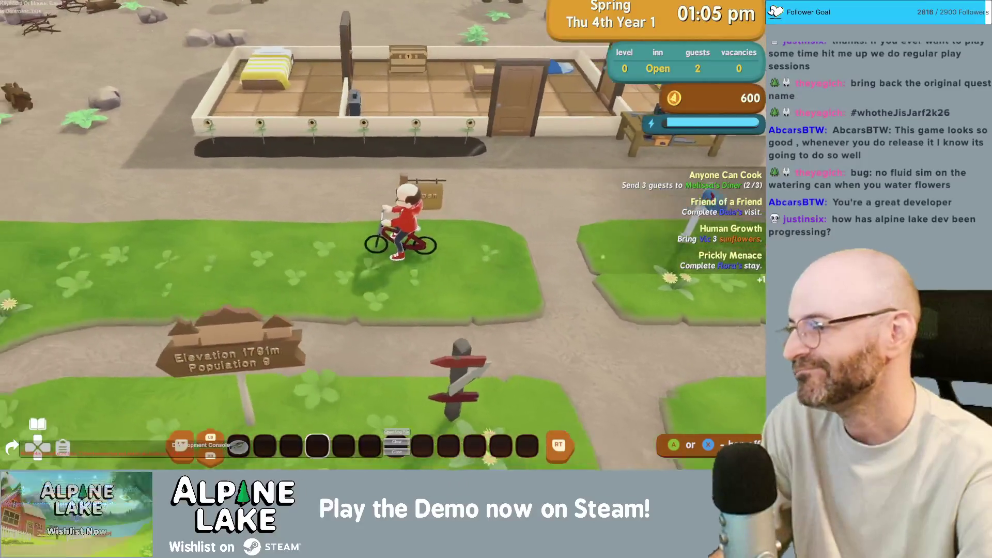
Ride the bicycle along the paths and across the meadow toward the cave.
{"action": "key", "text": "d"}
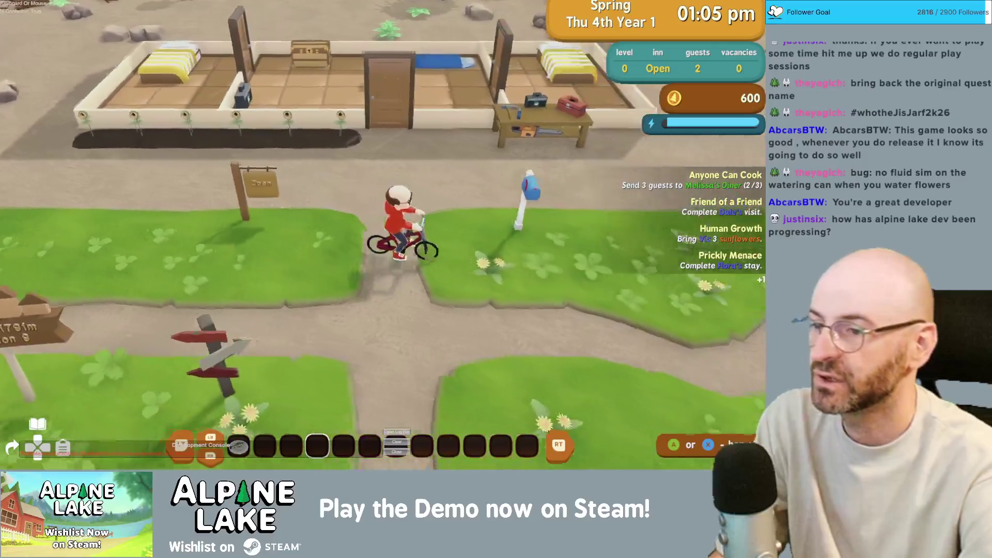
{"action": "key", "text": "s"}
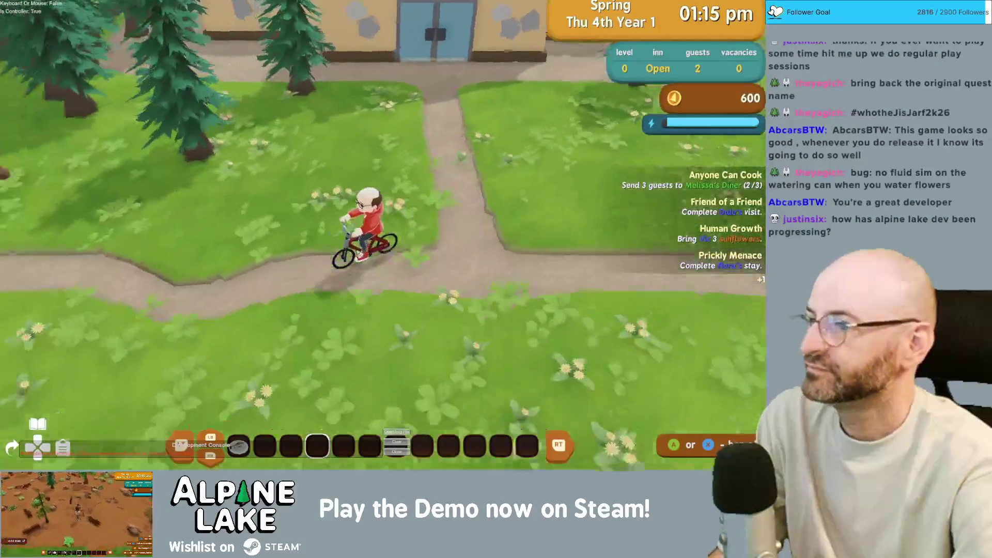
{"action": "key", "text": "a"}
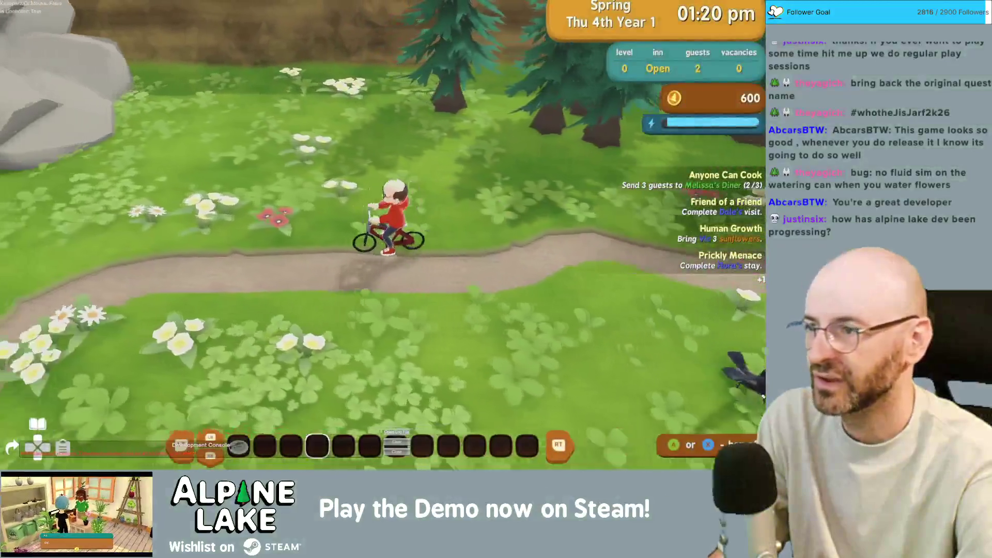
{"action": "key", "text": "a"}
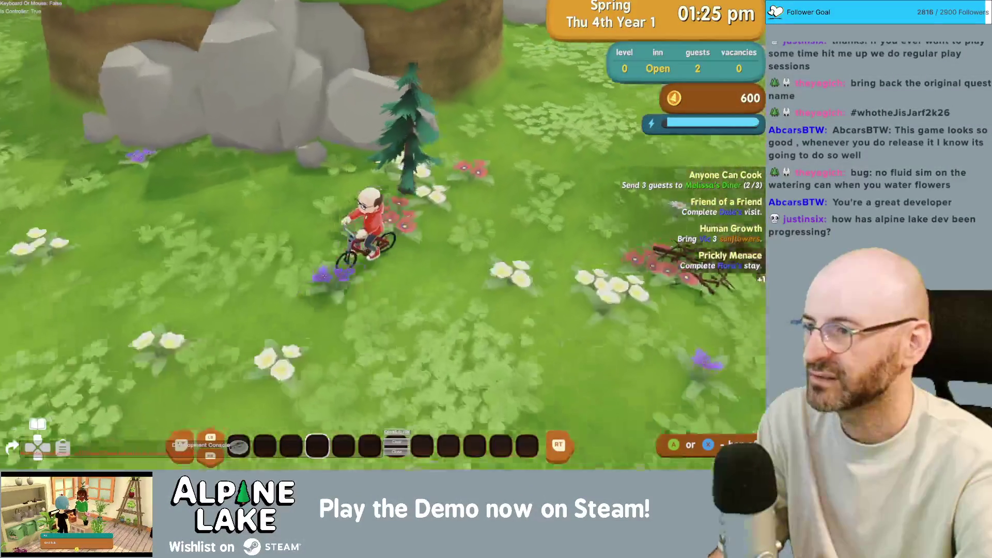
{"action": "key", "text": "a"}
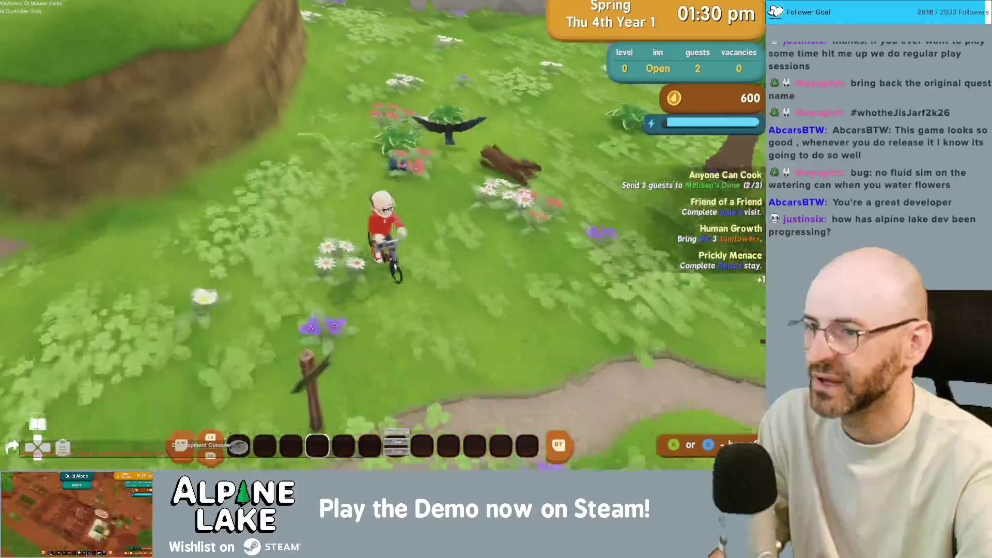
{"action": "key", "text": "a"}
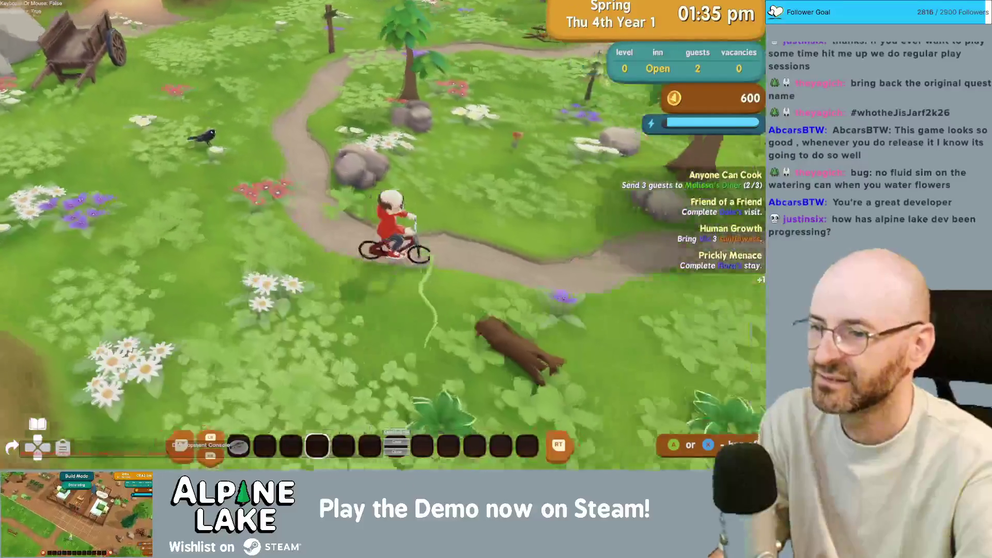
{"action": "key", "text": "d"}
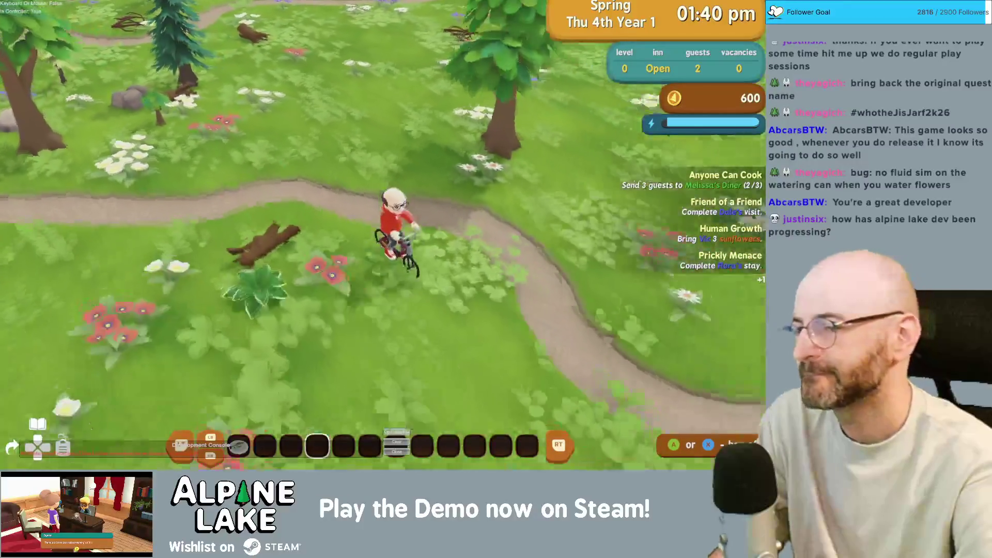
{"action": "key", "text": "s"}
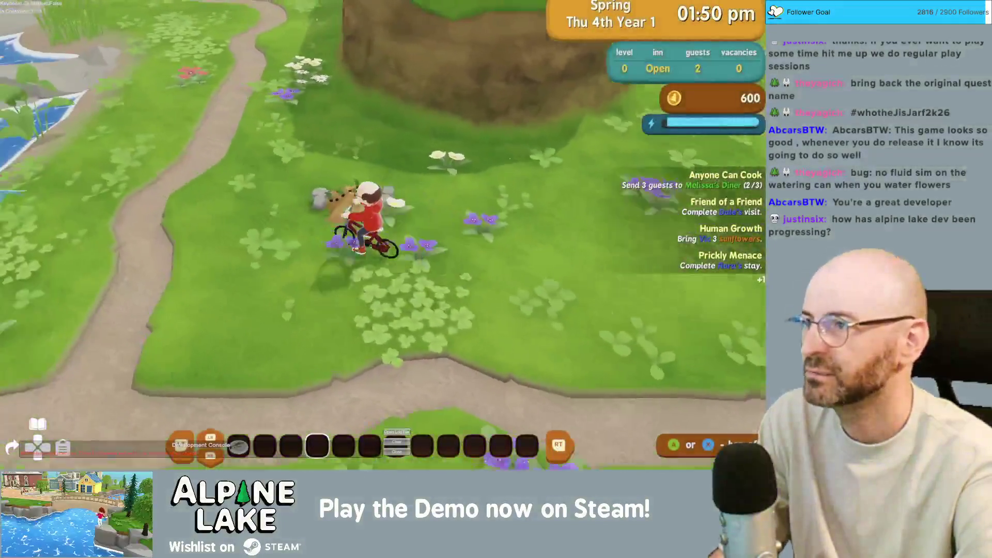
Ride past the pond and up the forest path into Timber Thicket, along the keep-out fence.
{"action": "key", "text": "a"}
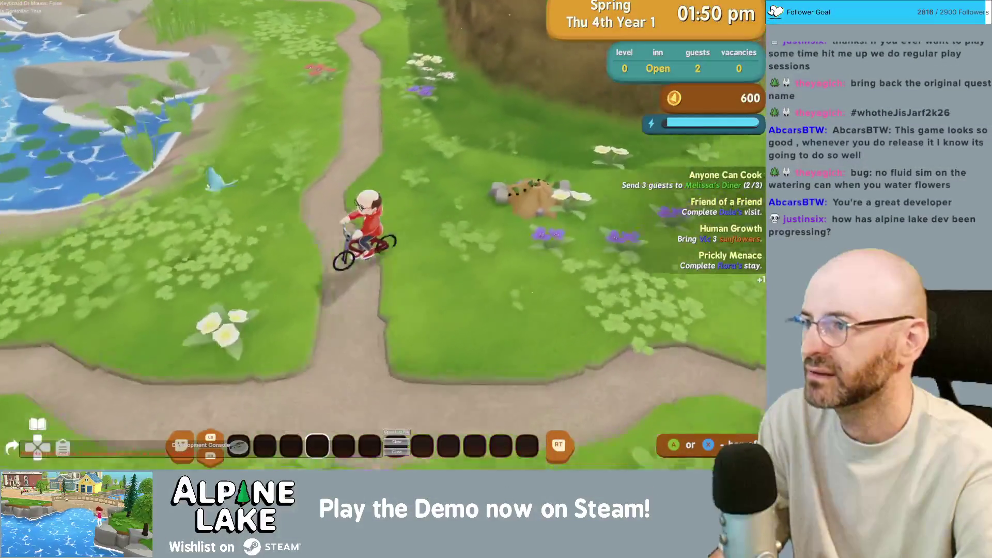
{"action": "key", "text": "d"}
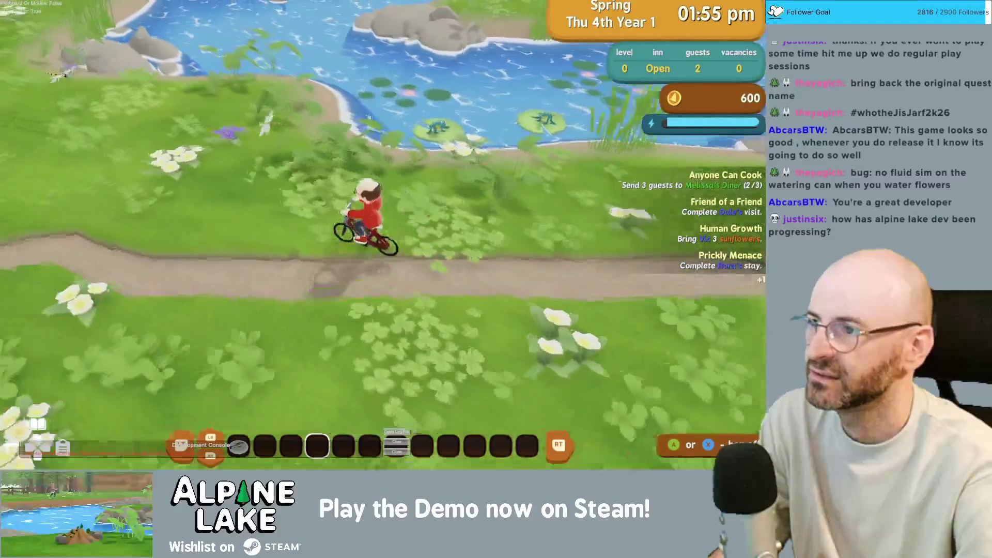
{"action": "key", "text": "w"}
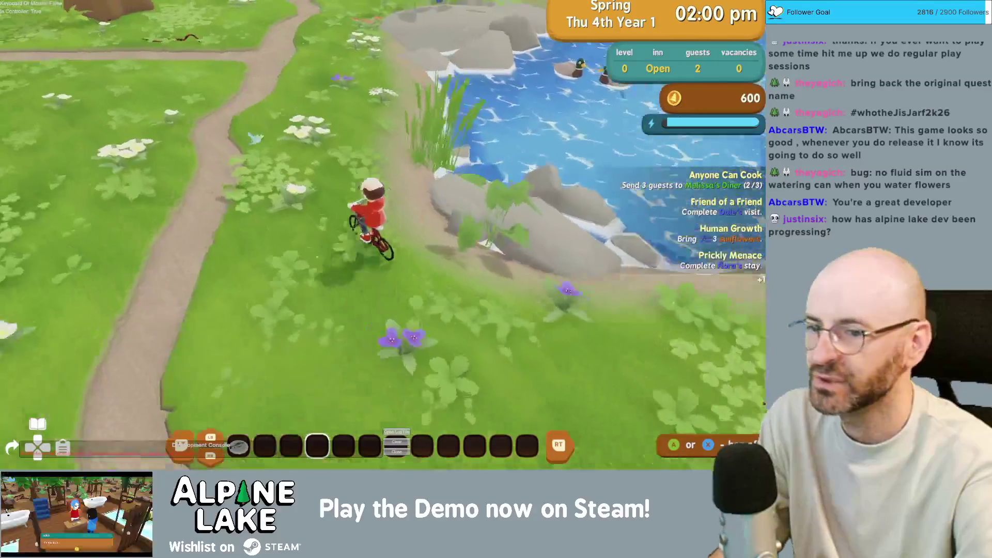
{"action": "key", "text": "w"}
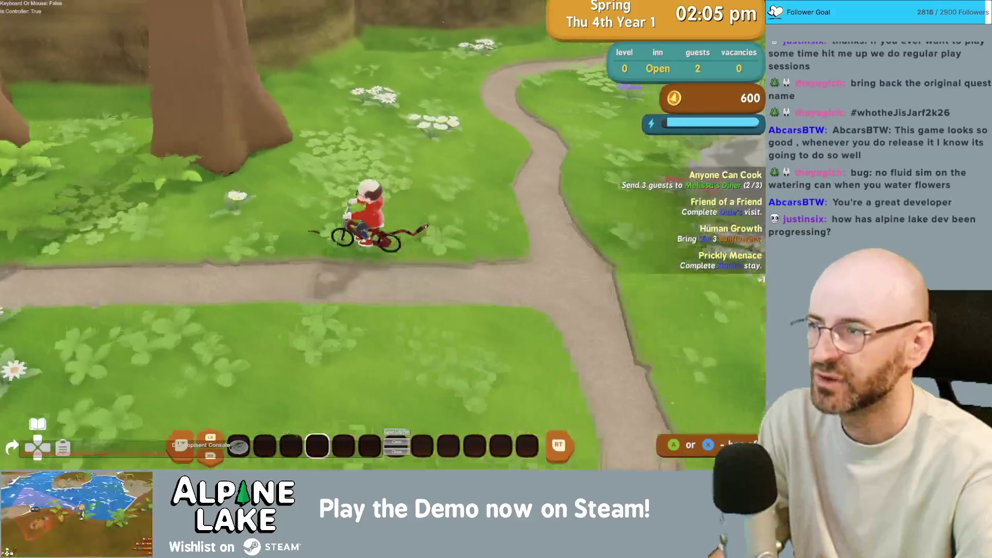
{"action": "key", "text": "a"}
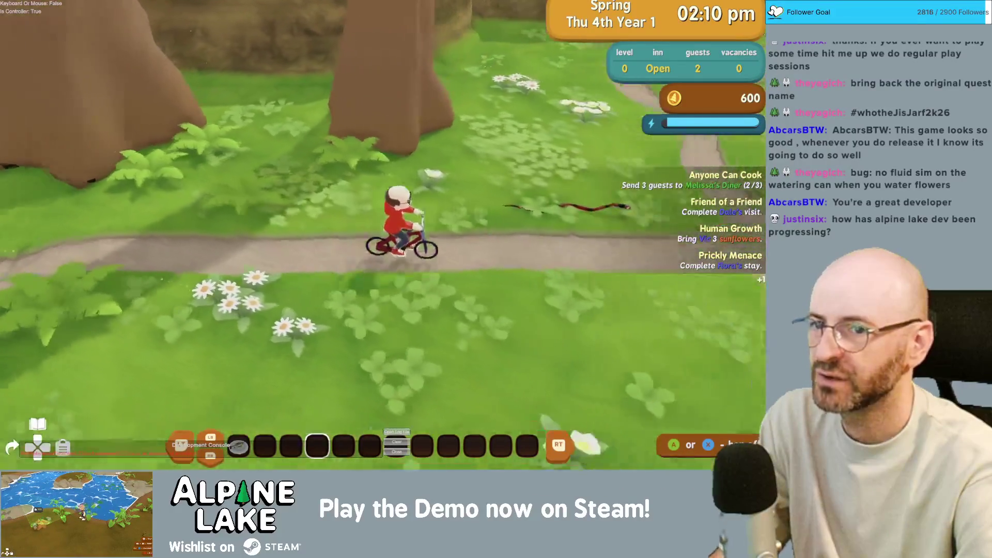
{"action": "key", "text": "w"}
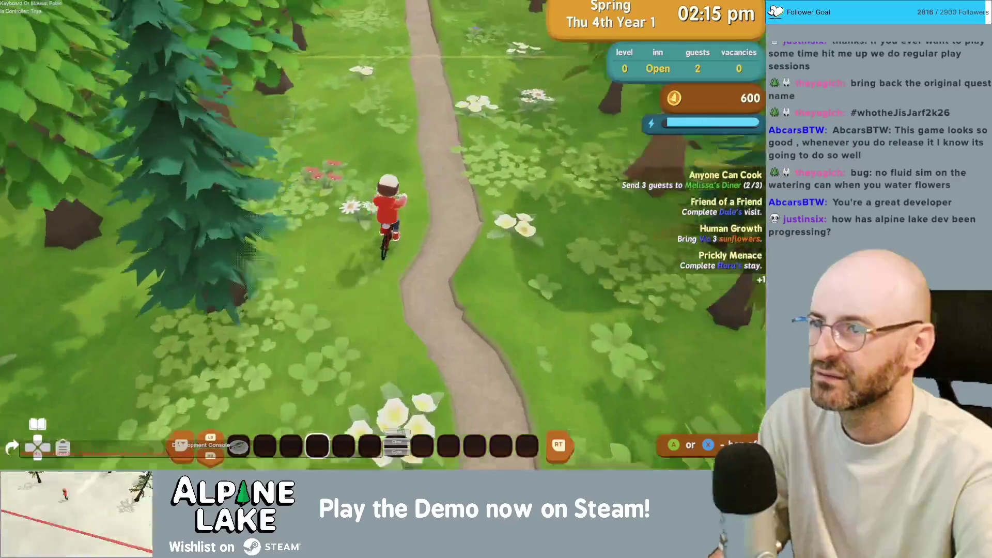
{"action": "key", "text": "w"}
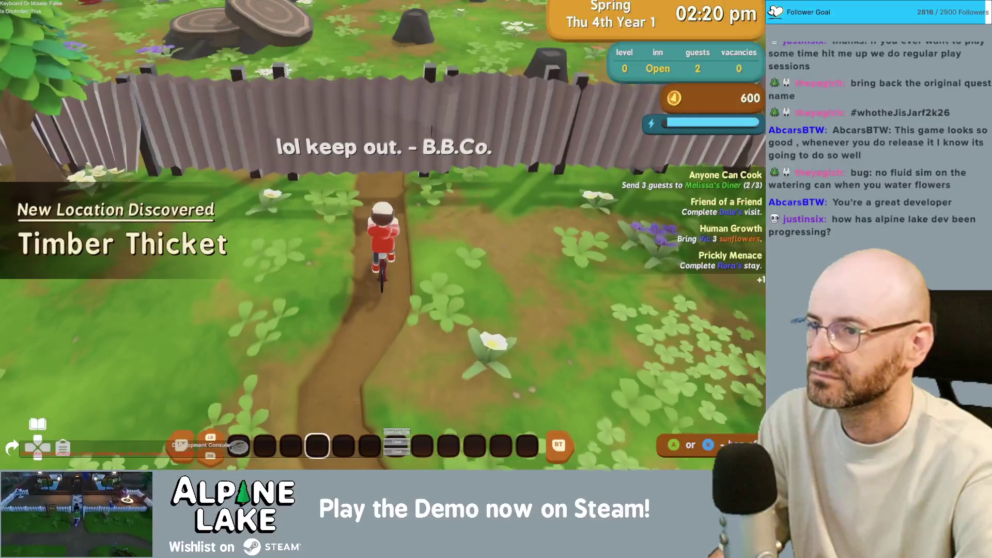
{"action": "key", "text": "a"}
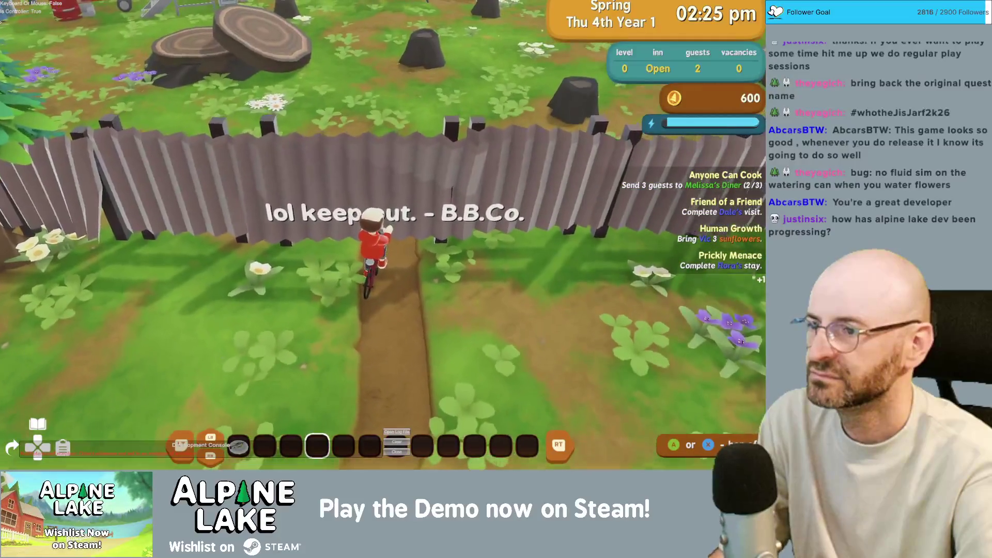
{"action": "key", "text": "d"}
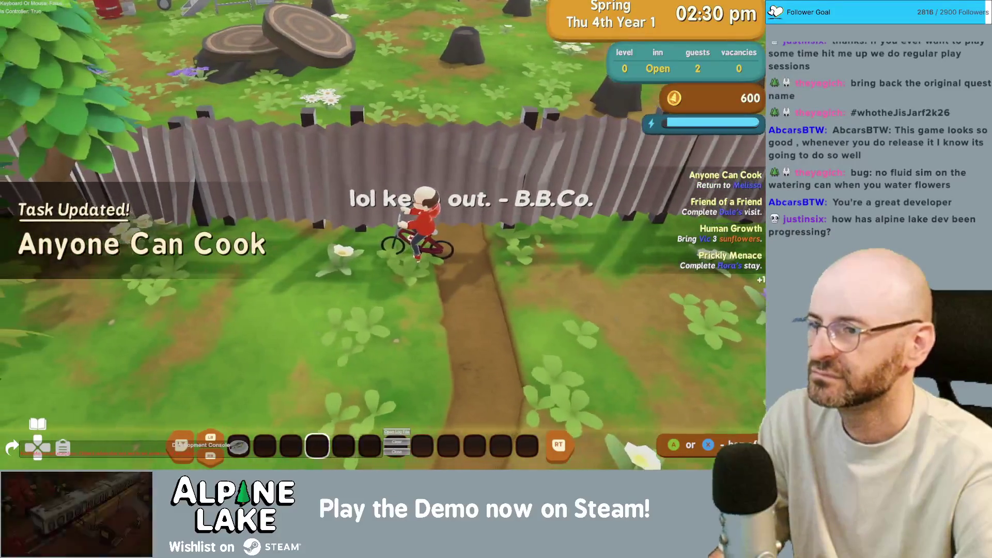
{"action": "key", "text": "super+Tab"}
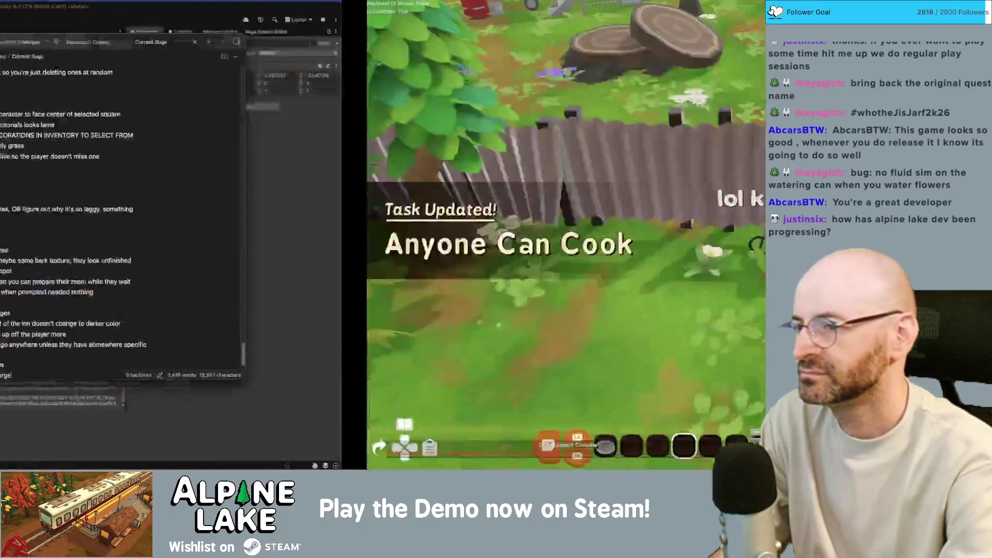
Add the Current Bugs checklist item 'make an actual keep out sign in'.
{"action": "key", "text": "Return"}
{"action": "type", "text": "m"}
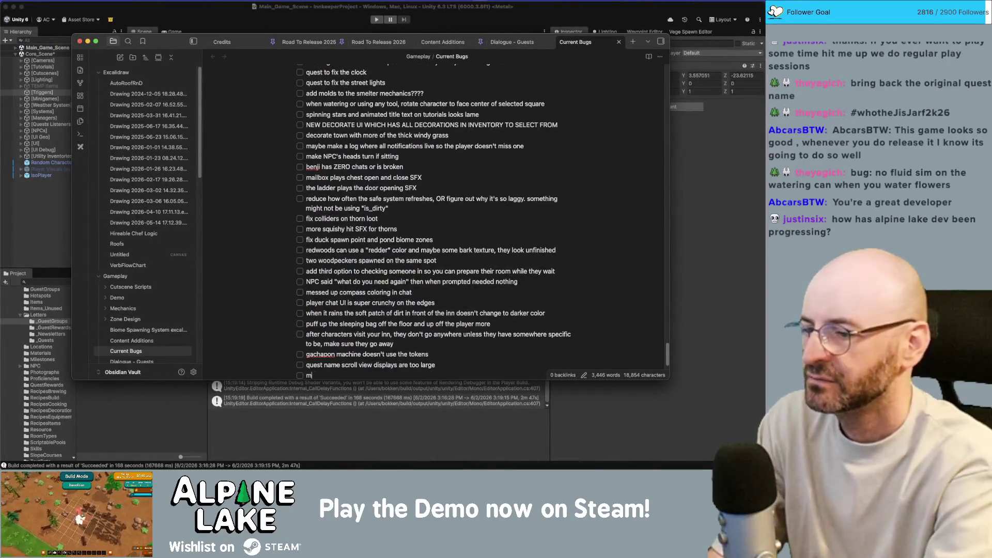
{"action": "type", "text": "ake an actual keep out"}
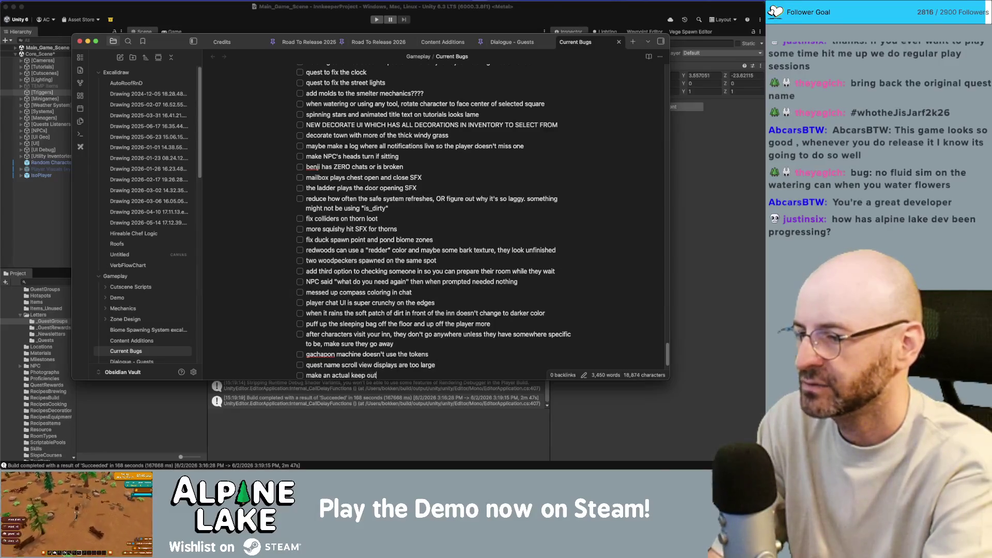
{"action": "type", "text": " sign in t"}
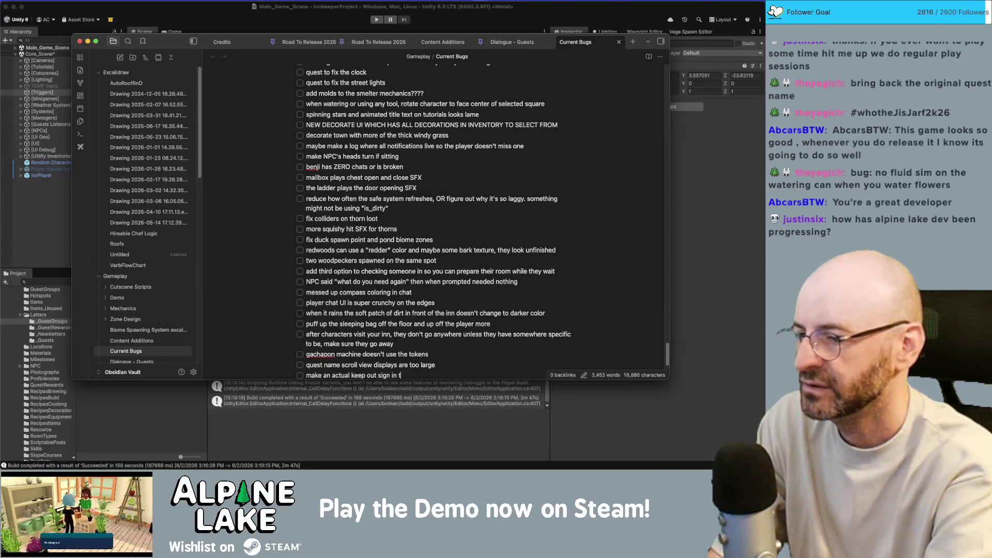
{"action": "key", "text": "BackSpace"}
{"action": "key", "text": "BackSpace"}
{"action": "key", "text": "BackSpace"}
{"action": "key", "text": "super+Tab"}
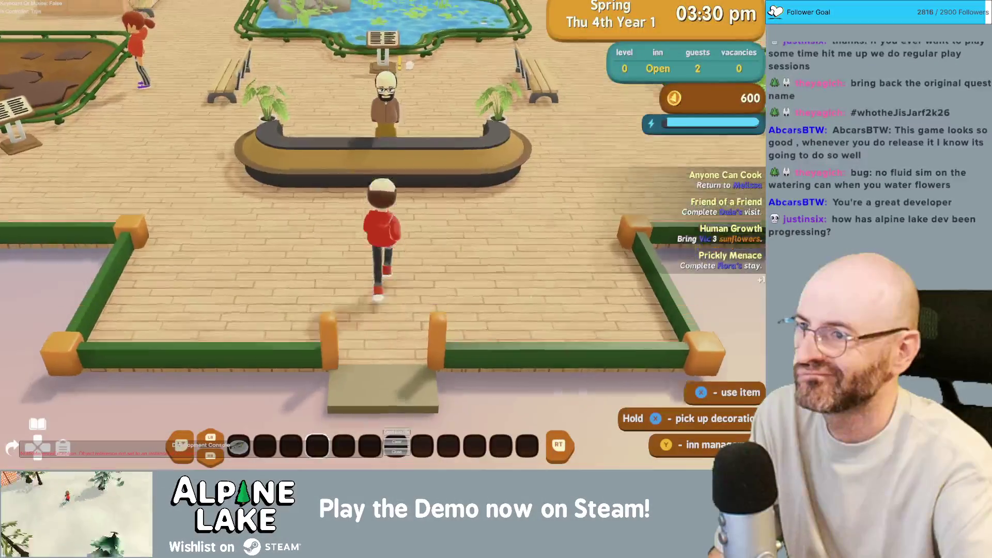
Ask the counter clerk about Shutterbugging and finish the dialogue to receive the old camera.
{"action": "key", "text": "Return"}
{"action": "key", "text": "Down"}
{"action": "key", "text": "Return"}
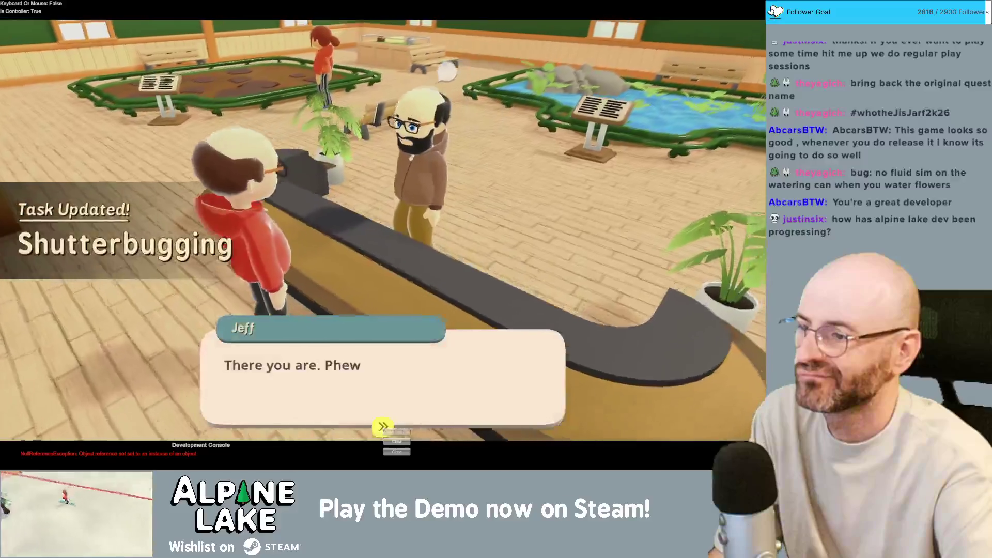
{"action": "key", "text": "Return"}
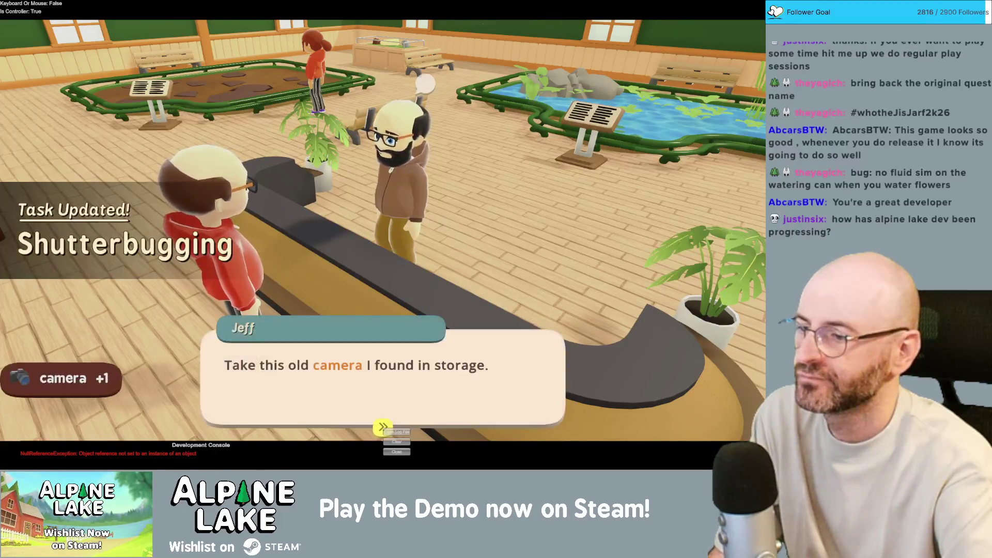
{"action": "key", "text": "Return"}
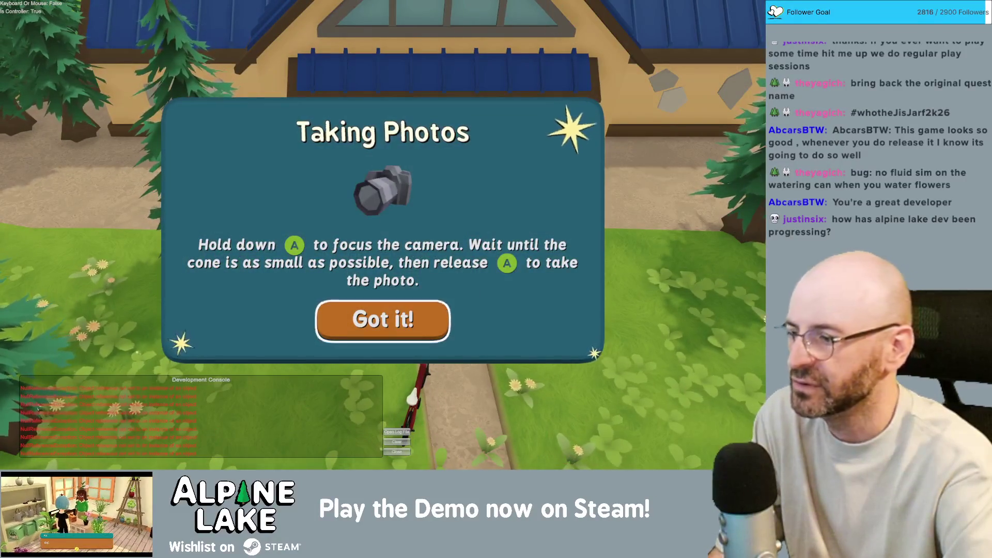
Dismiss the Taking Photos tutorial and try aiming the camera outside the inn.
{"action": "key", "text": "Return"}
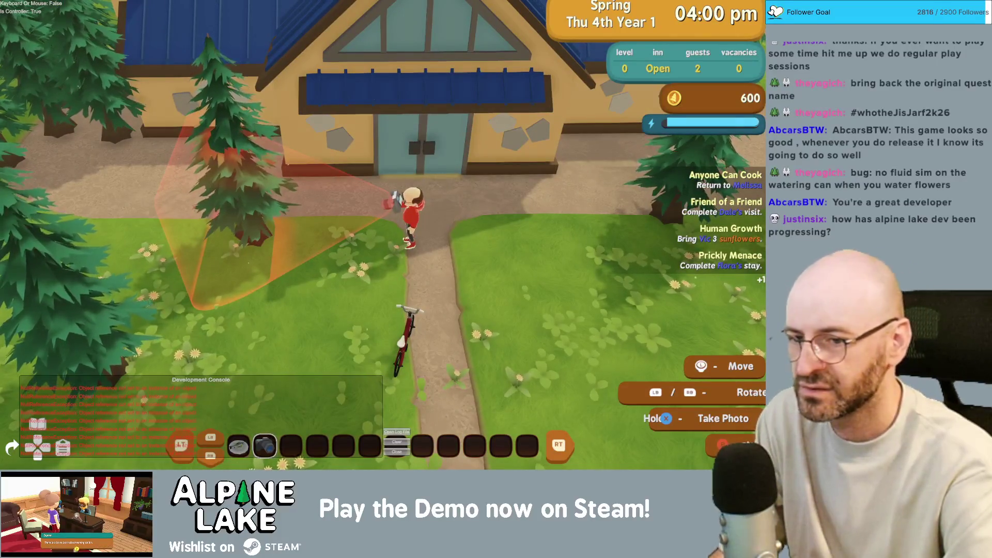
{"action": "mouse_move", "coordinate": [385, 233]}
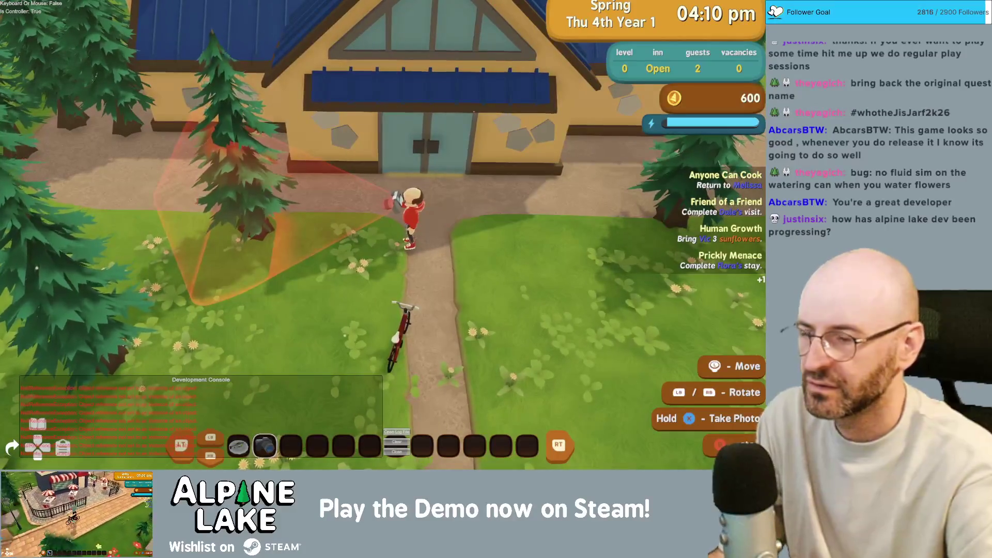
{"action": "key", "text": "super+Tab"}
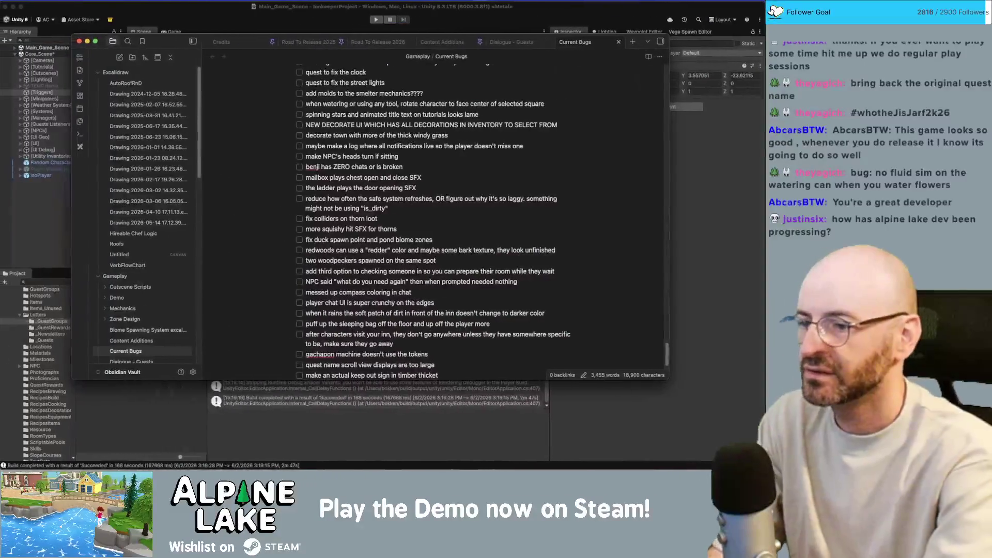
Add the checklist item 'the size of the input info boxes were totally donked up'.
{"action": "key", "text": "Return"}
{"action": "type", "text": "the size of the input "}
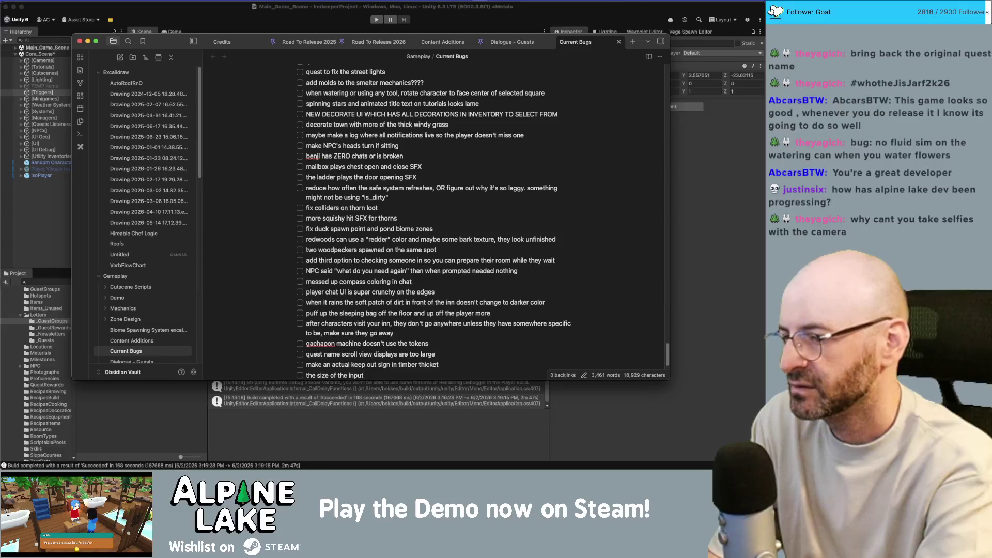
{"action": "type", "text": "info"}
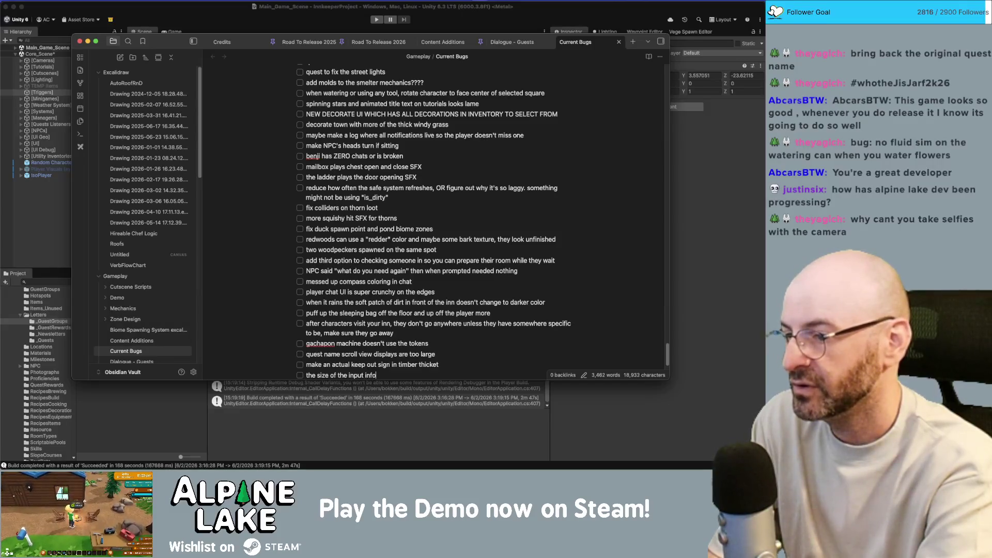
{"action": "type", "text": " boxes were to"}
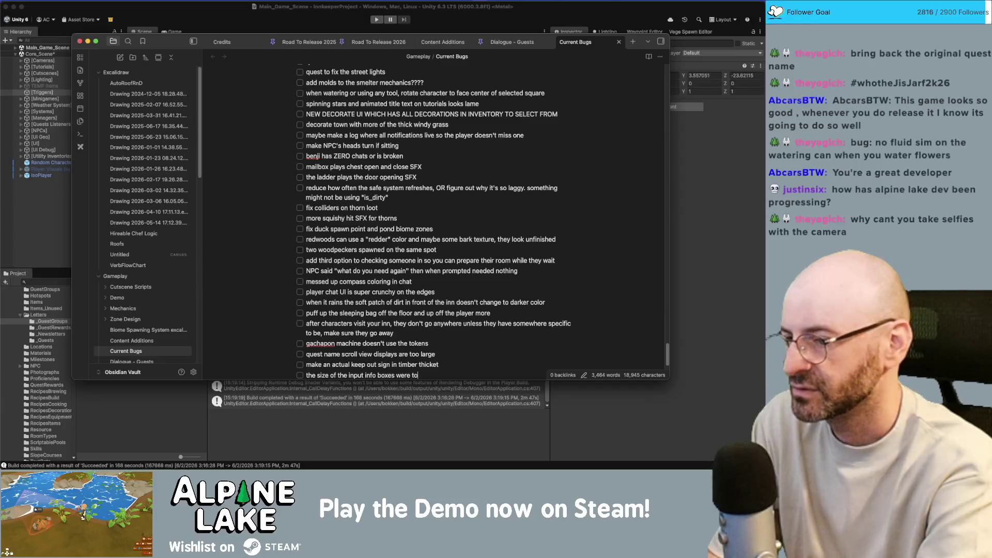
{"action": "type", "text": "tally donked up"}
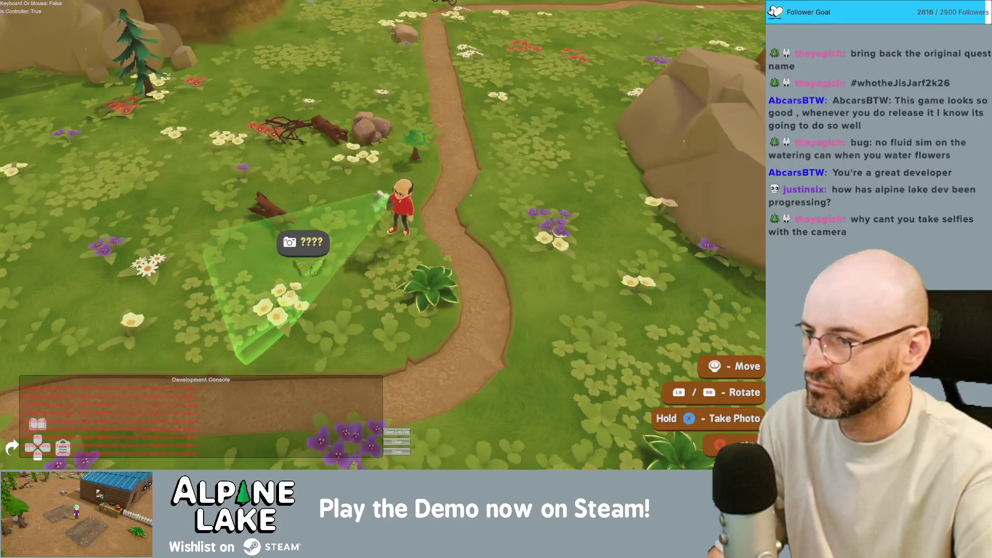
Leave photo mode so the HUD comes back.
{"action": "key", "text": "Escape"}
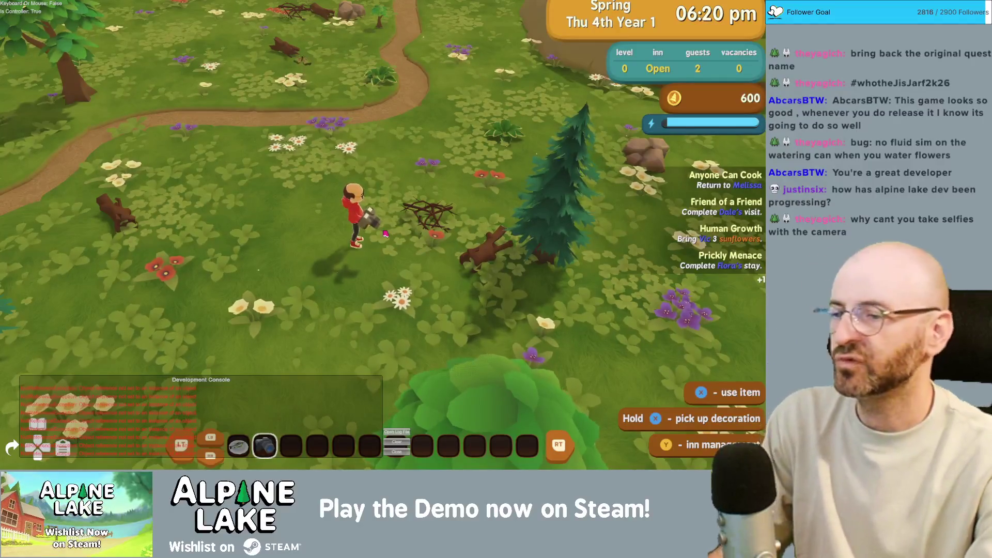
Glance at the bug notes, then resume the game and walk up the meadow.
{"action": "key", "text": "super+Tab"}
{"action": "key", "text": "super+Tab"}
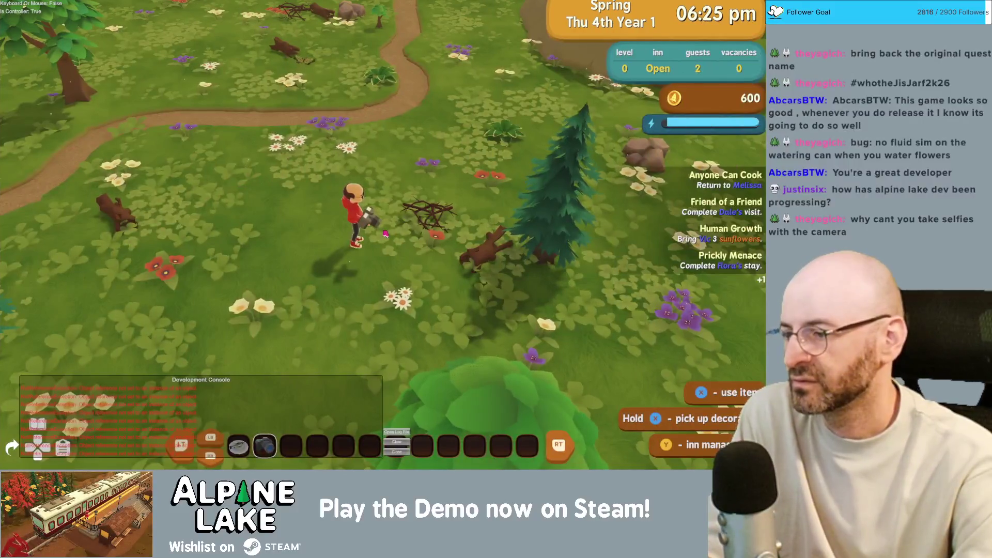
{"action": "left_click", "coordinate": [385, 233]}
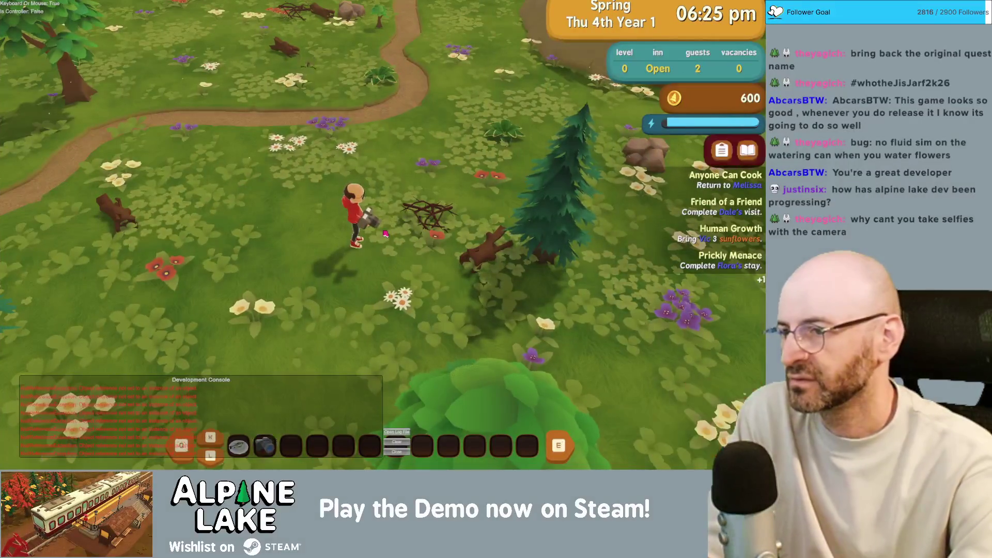
{"action": "key", "text": "w"}
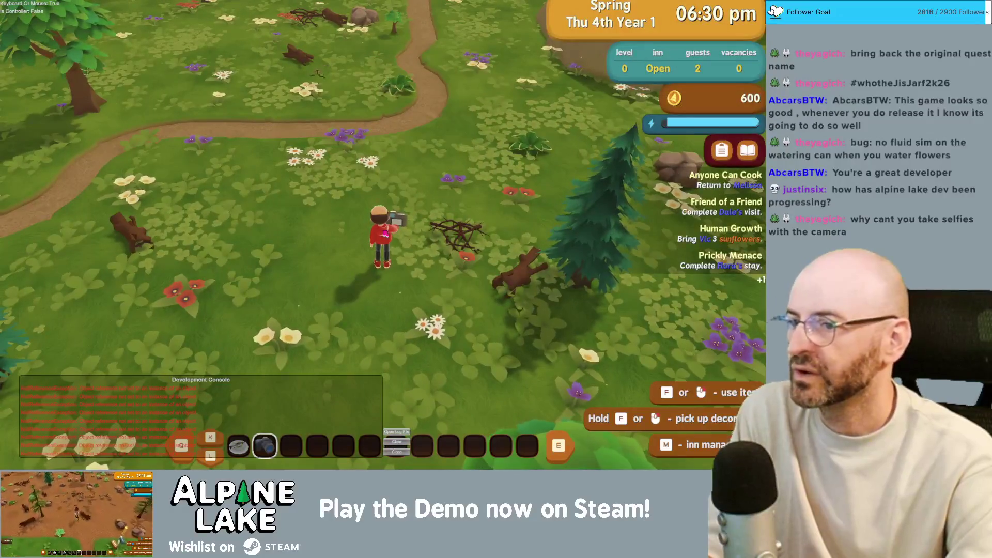
Add a Current Bugs item noting mouse control stays centre-locked even when returned.
{"action": "key", "text": "super+Tab"}
{"action": "scroll", "coordinate": [454, 265], "scroll_direction": "down", "scroll_amount": 3}
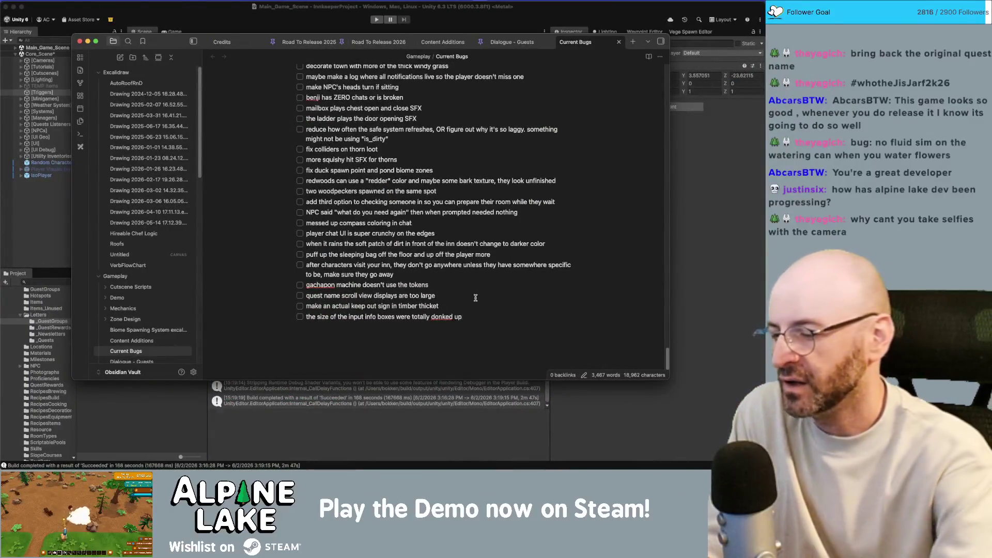
{"action": "key", "text": "Return"}
{"action": "type", "text": "even when mouse control is returned to the player it is locked in the center of the screen"}
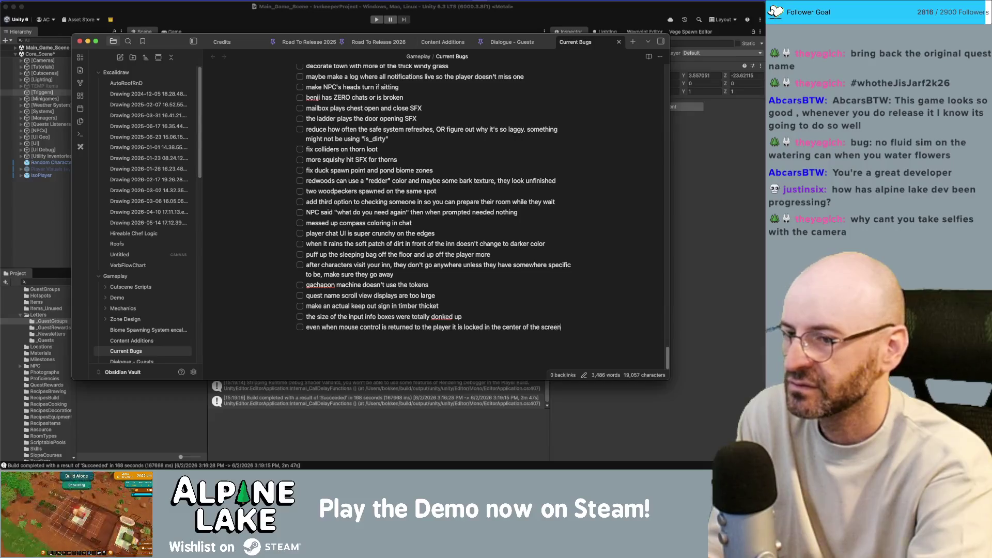
{"action": "key", "text": "super+Tab"}
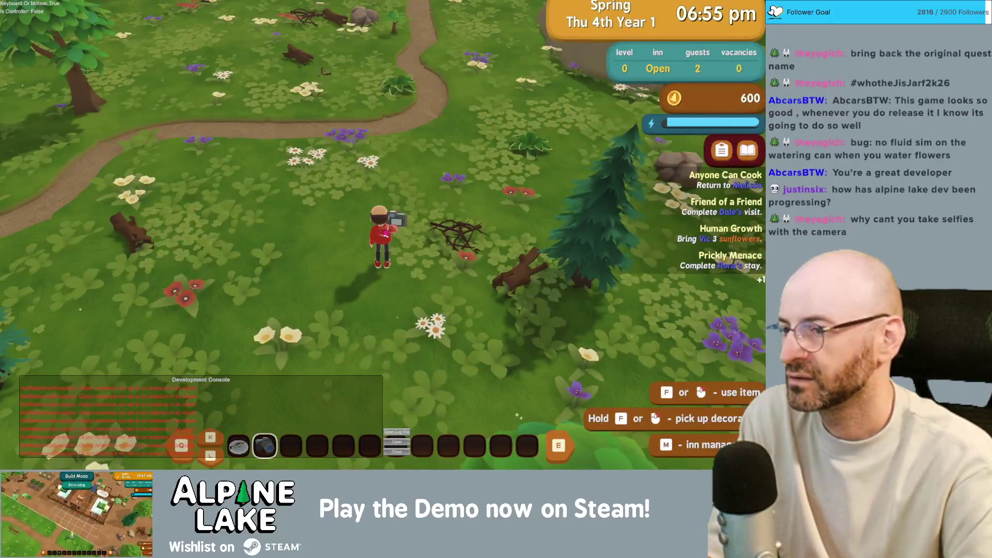
Walk the character north up the meadow paths, then east toward the inn.
{"action": "key", "text": "w"}
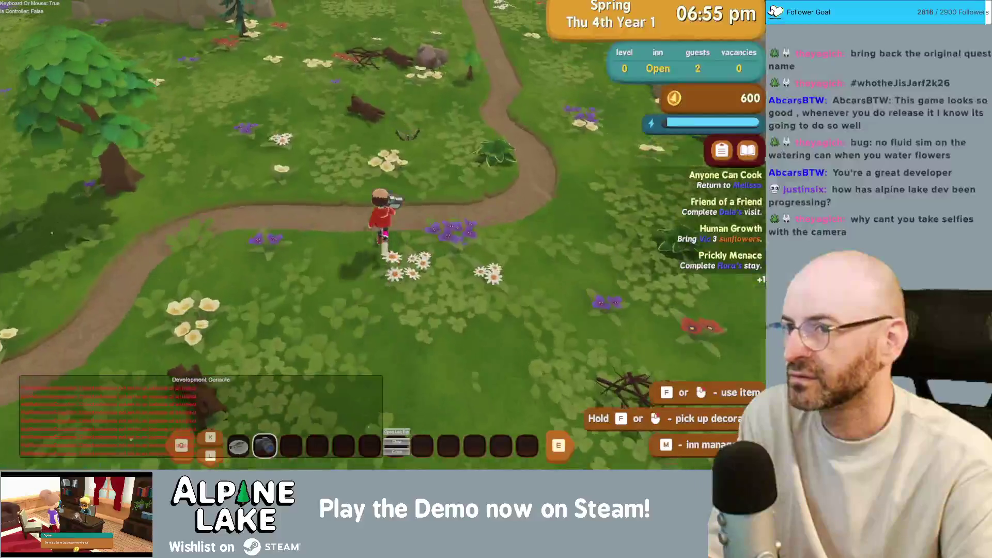
{"action": "key", "text": "w"}
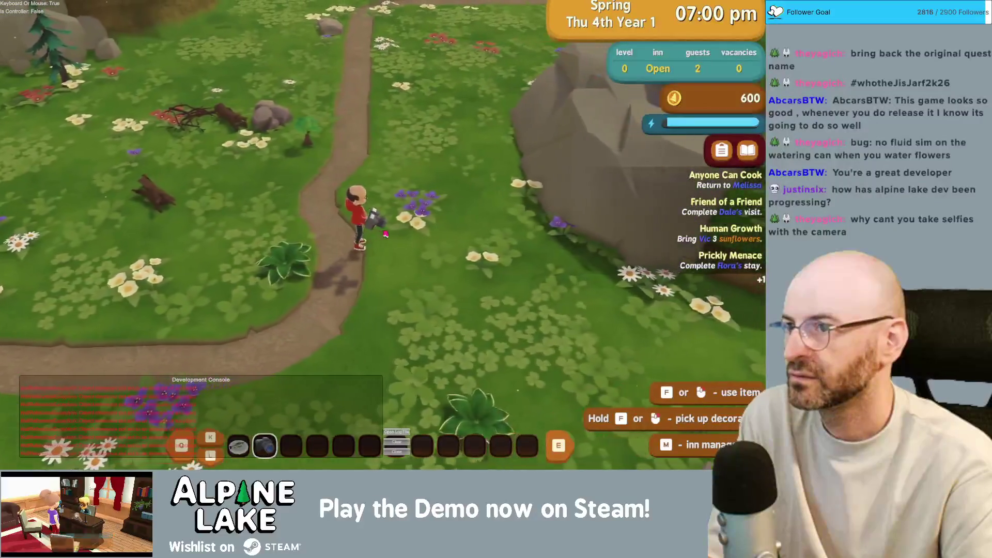
{"action": "key", "text": "w"}
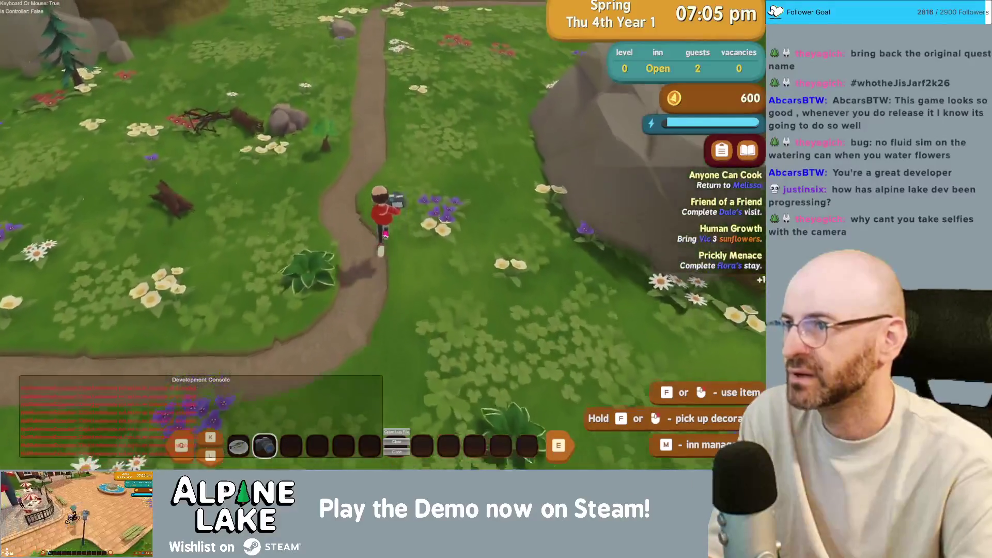
{"action": "key", "text": "w"}
{"action": "key", "text": "w"}
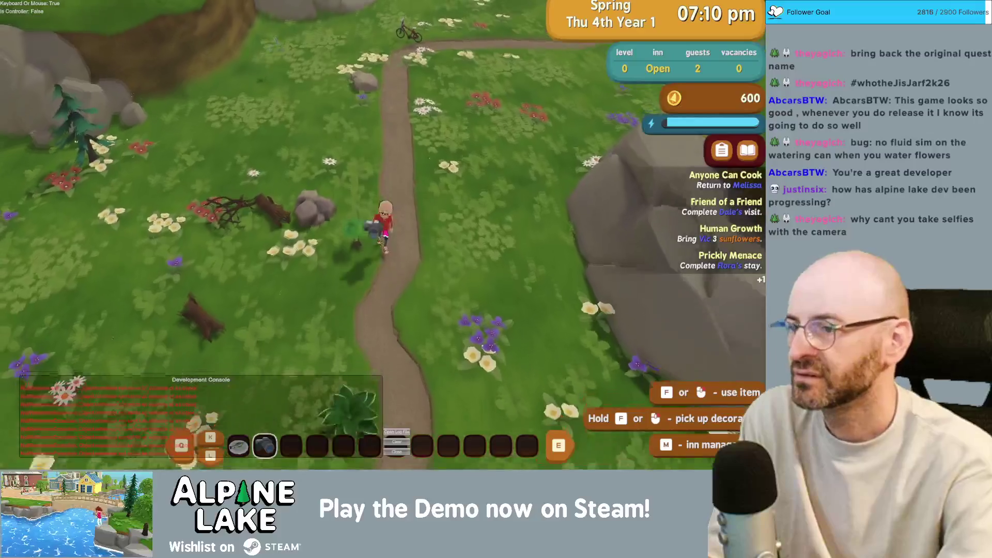
{"action": "key", "text": "w"}
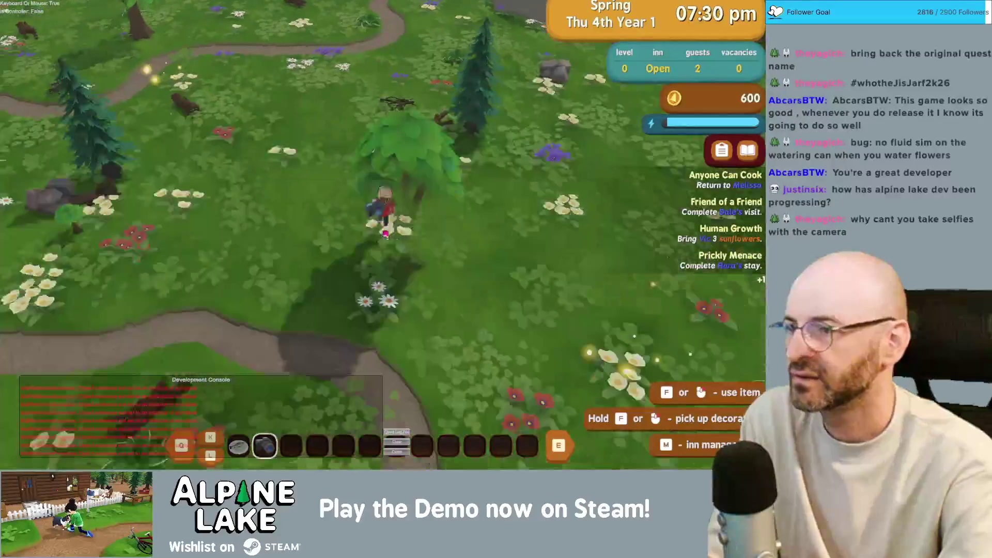
{"action": "key", "text": "w"}
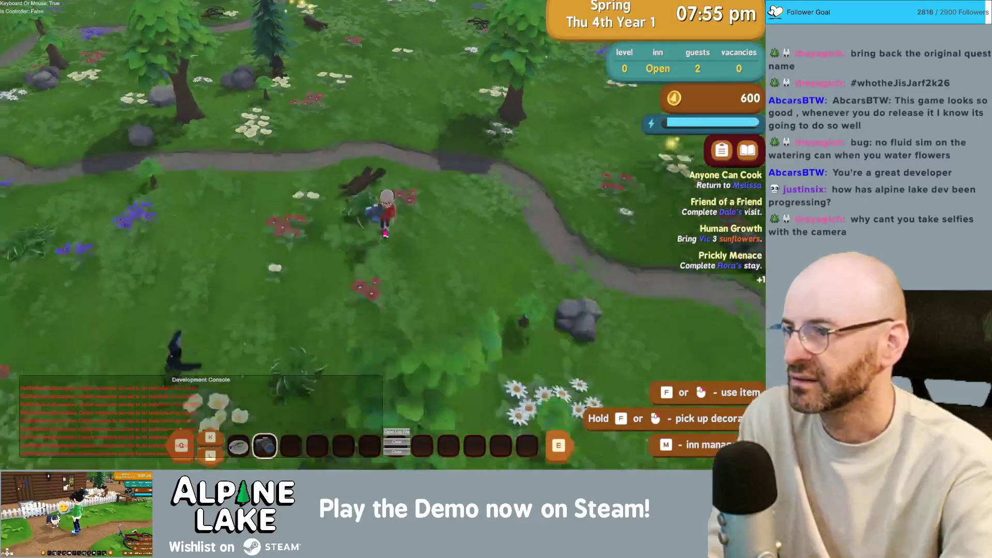
{"action": "key", "text": "w"}
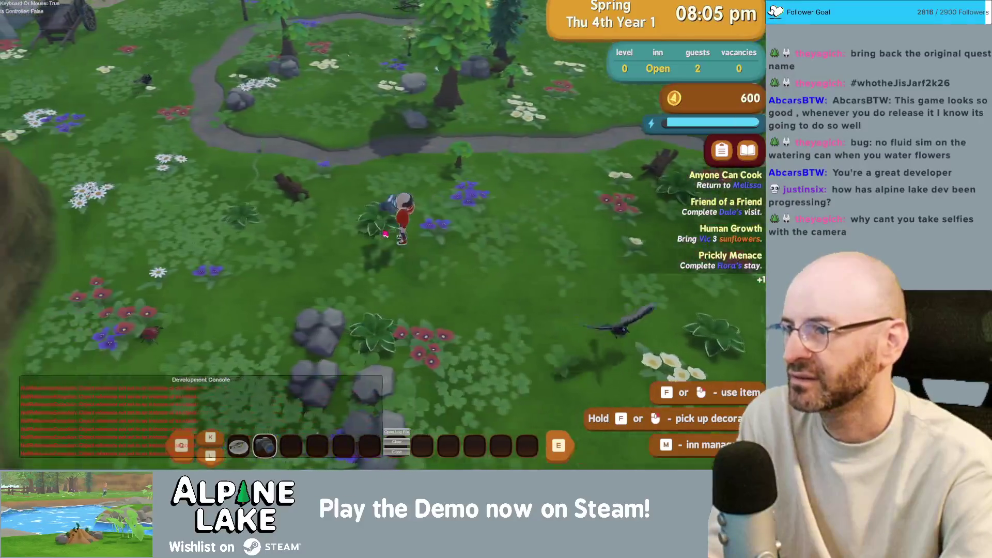
{"action": "key", "text": "w"}
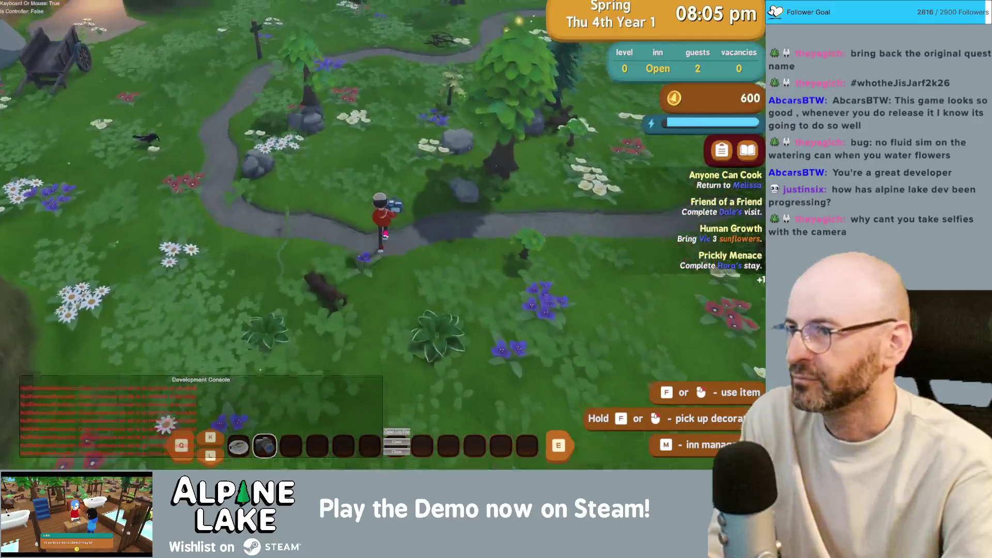
{"action": "key", "text": "w"}
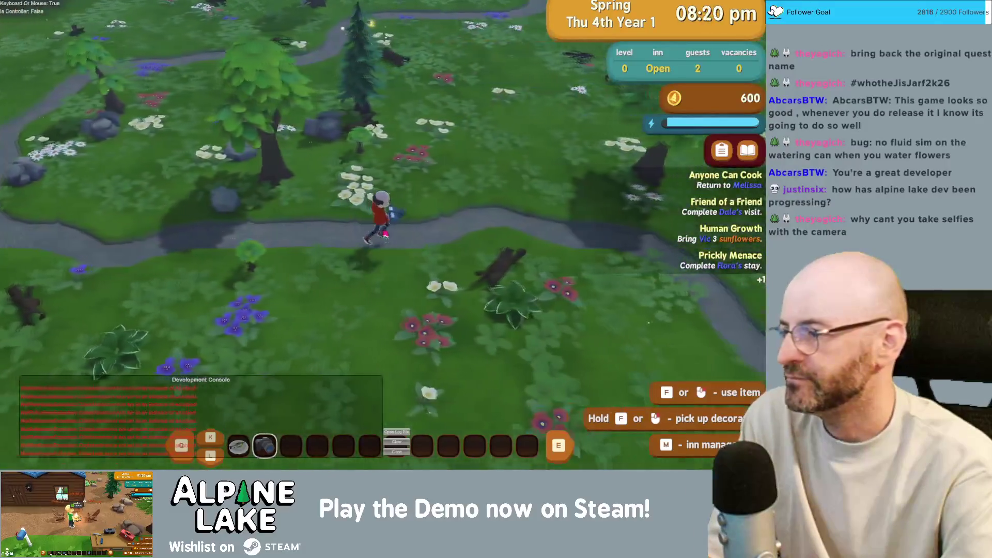
{"action": "key", "text": "d"}
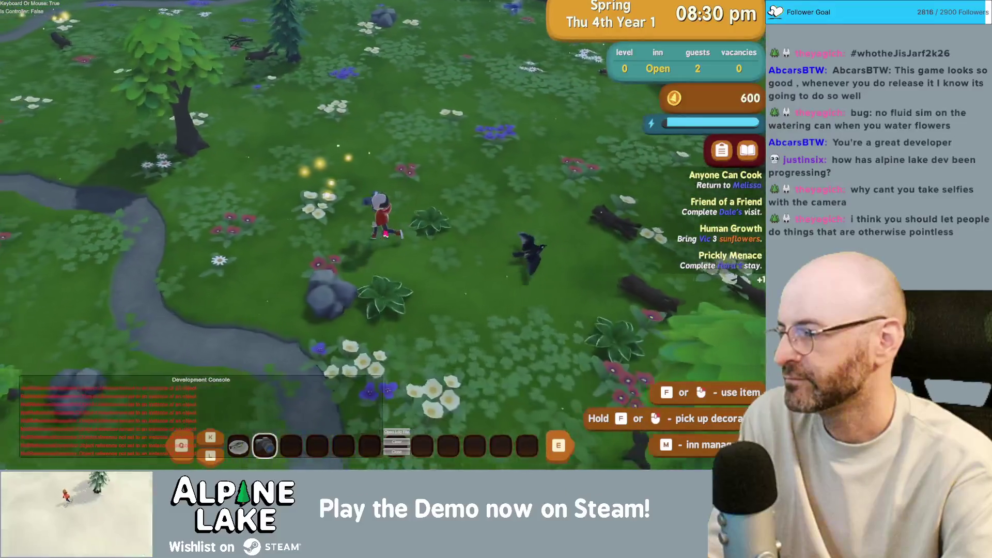
{"action": "key", "text": "w"}
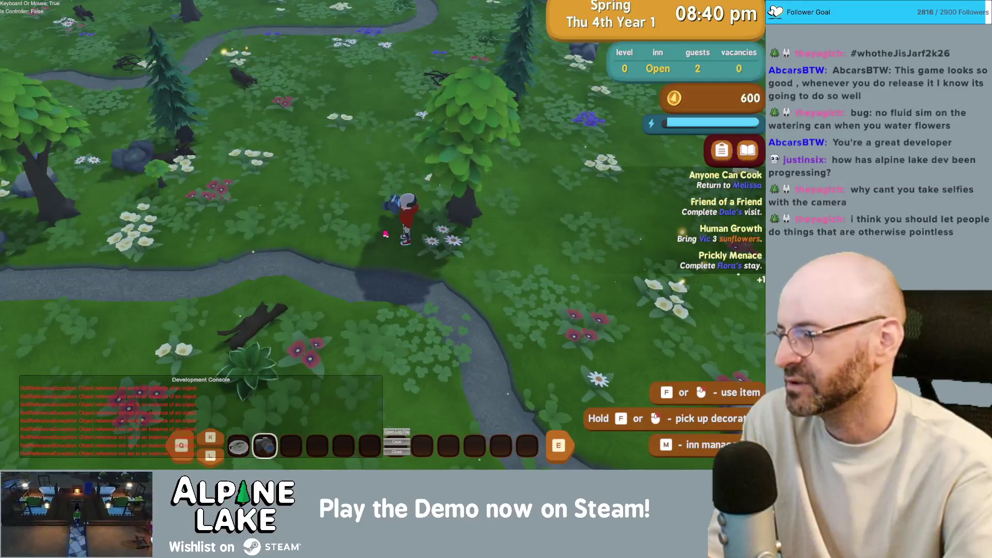
{"action": "key", "text": "d"}
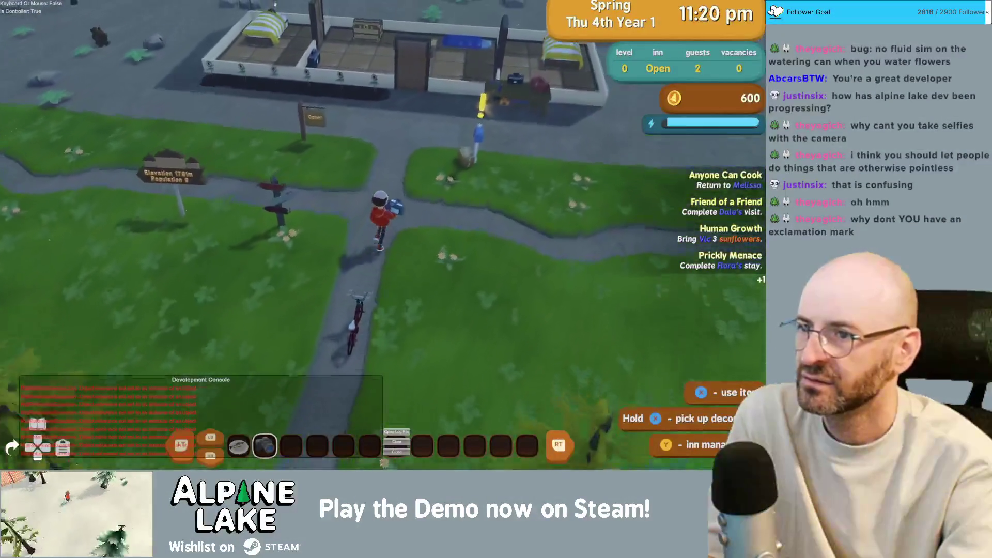
Open the inn mailbox, claim the letter's BLT gift, and close the emptied mailbox.
{"action": "key", "text": "e"}
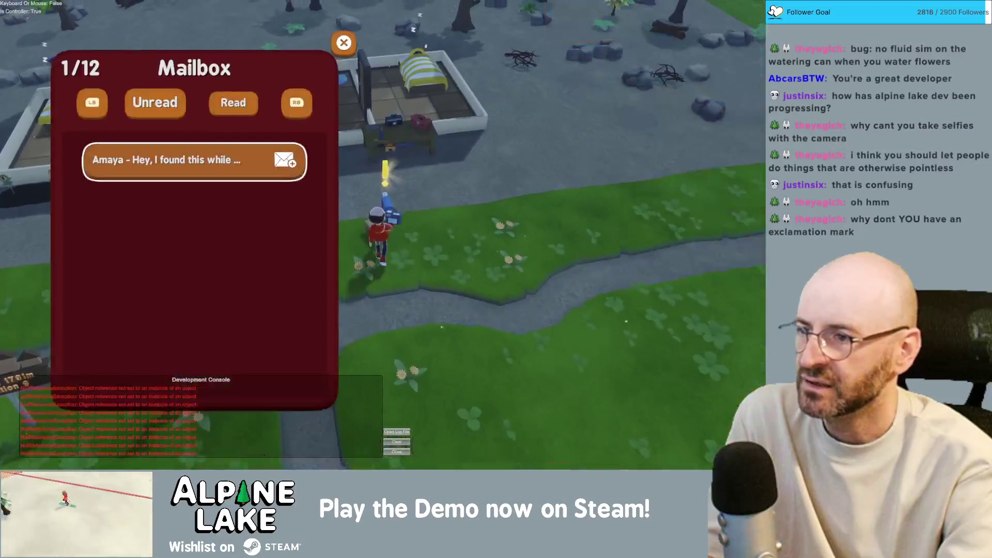
{"action": "key", "text": "e"}
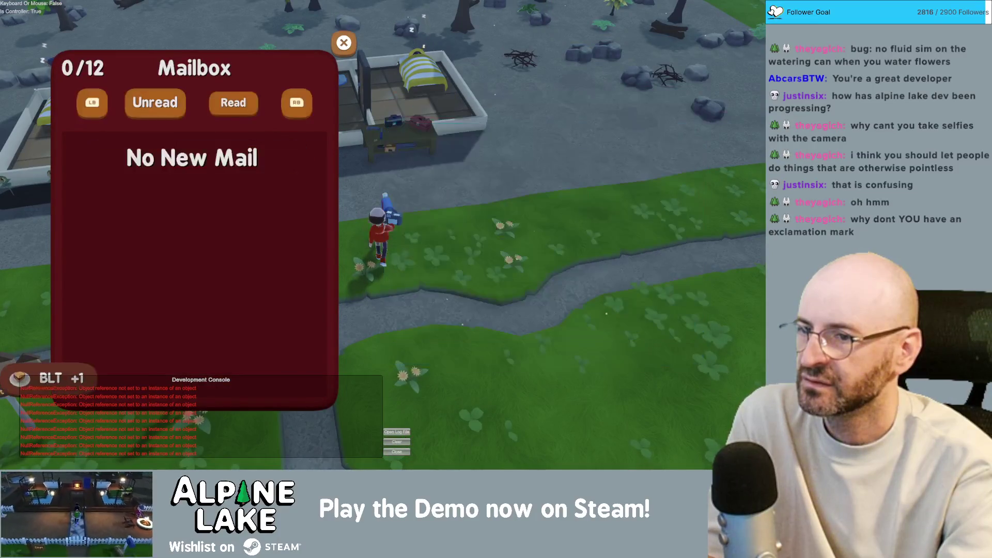
{"action": "key", "text": "Escape"}
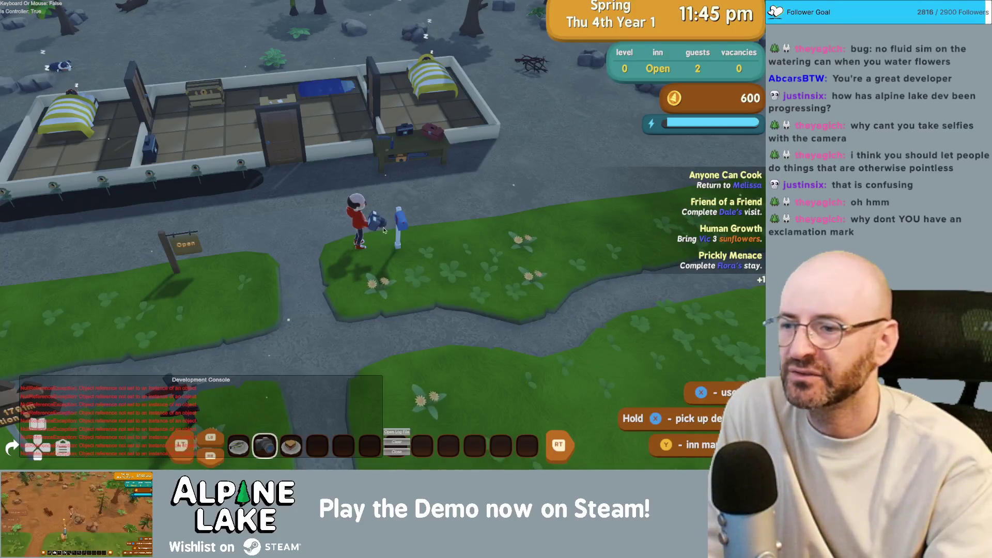
{"action": "key", "text": "super+Tab"}
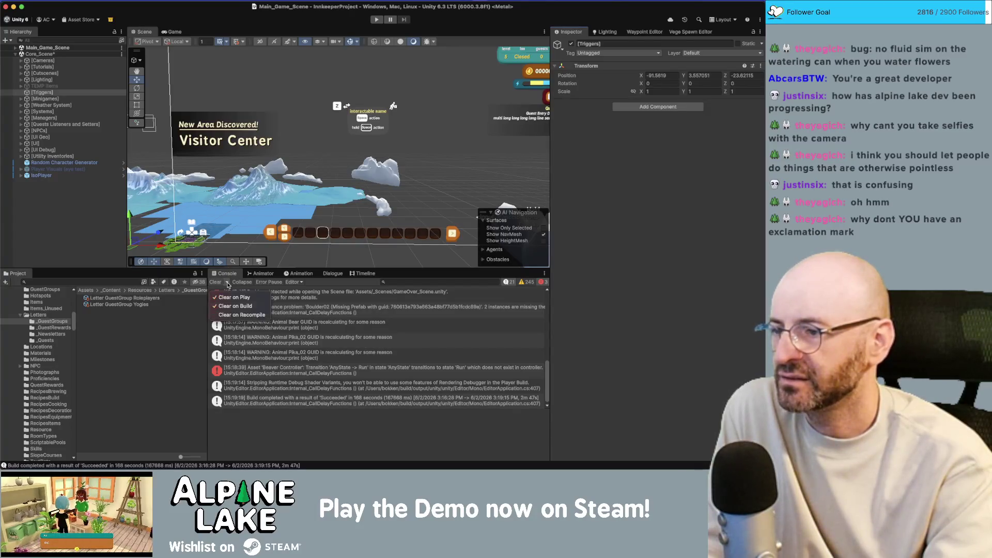
Point the Console's connection at the locally running OSXPlayer Alpine Lake build.
{"action": "left_click", "coordinate": [297, 282]}
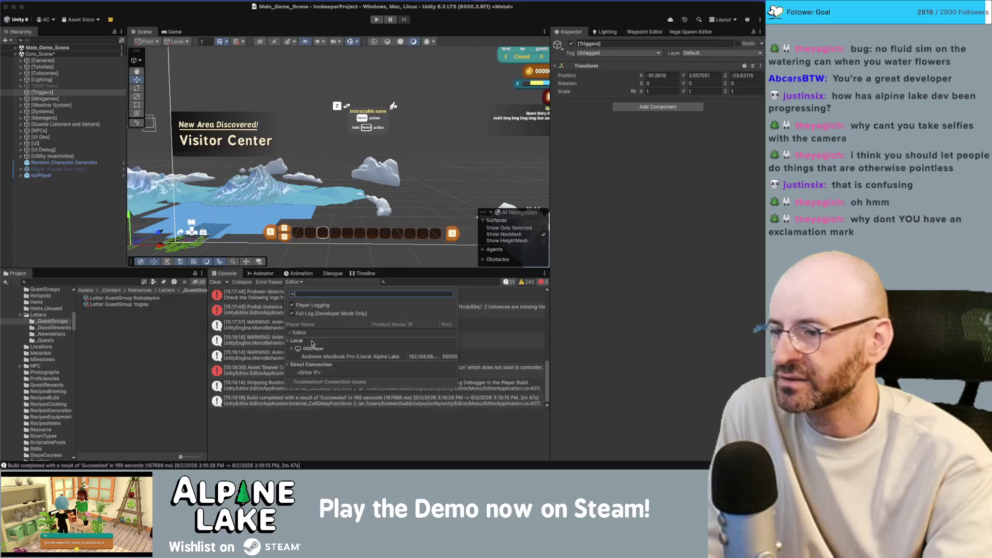
{"action": "left_click", "coordinate": [312, 356]}
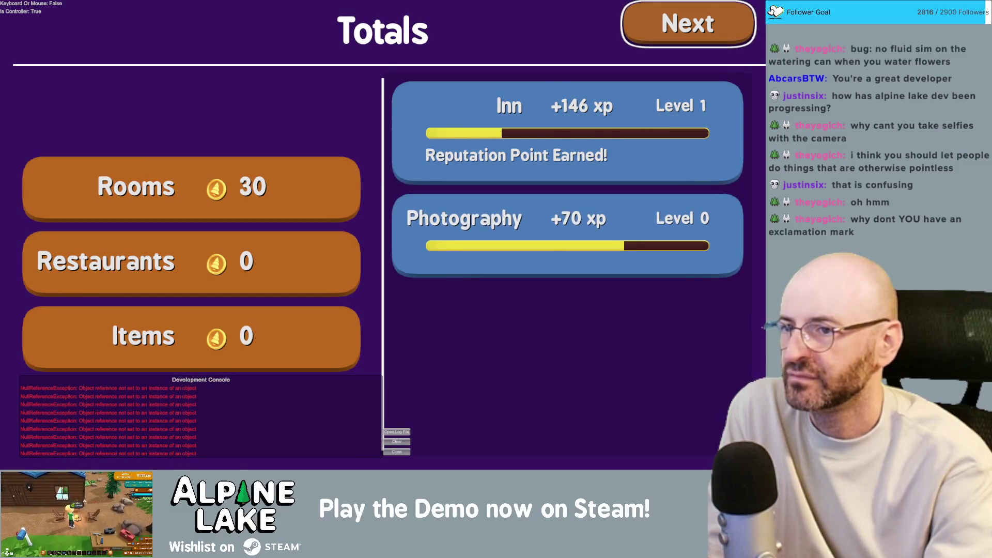
Continue past the end-of-day Totals so Friday the 5th begins.
{"action": "key", "text": "Return"}
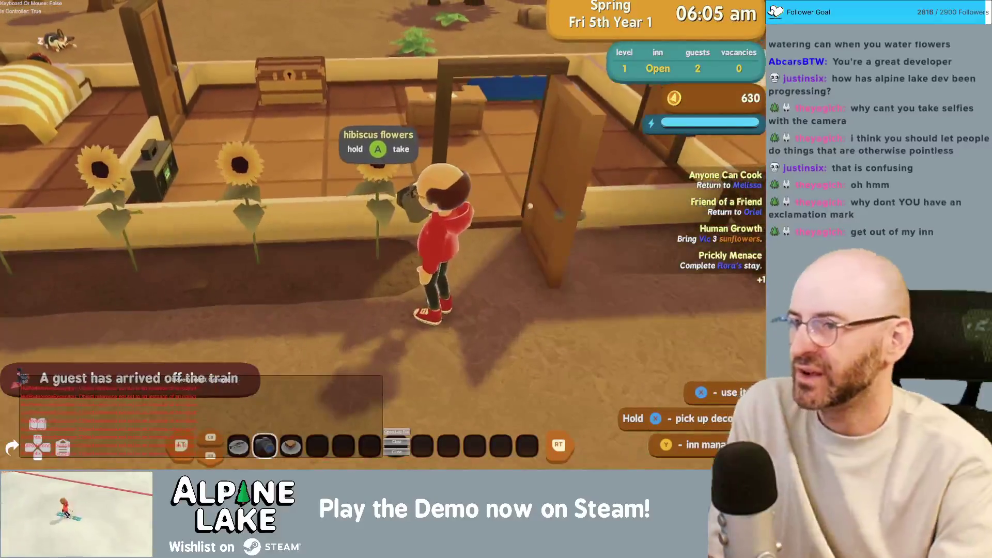
{"action": "key", "text": "super+Tab"}
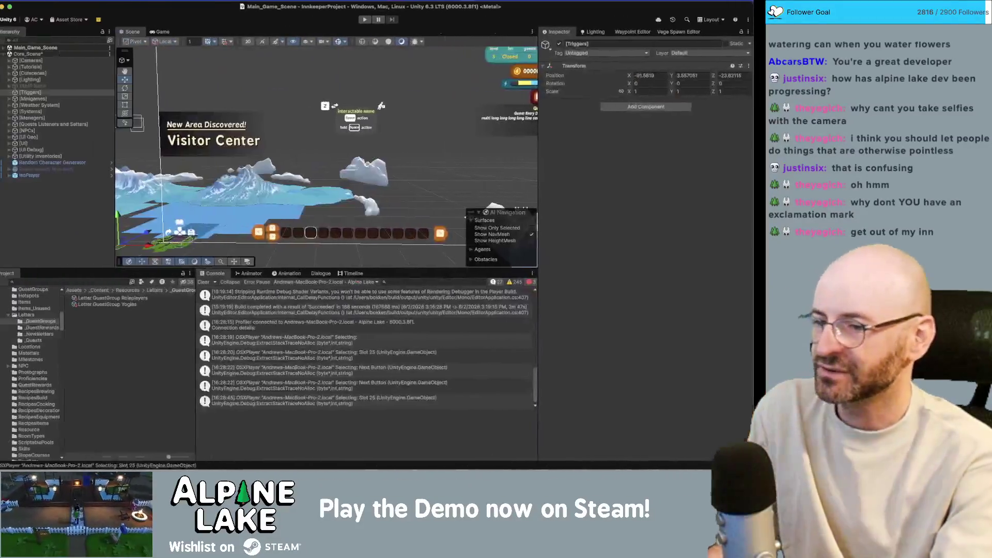
Log a 'sunflowers say hibiscus' entry in the Current Bugs list.
{"action": "key", "text": "super+Tab"}
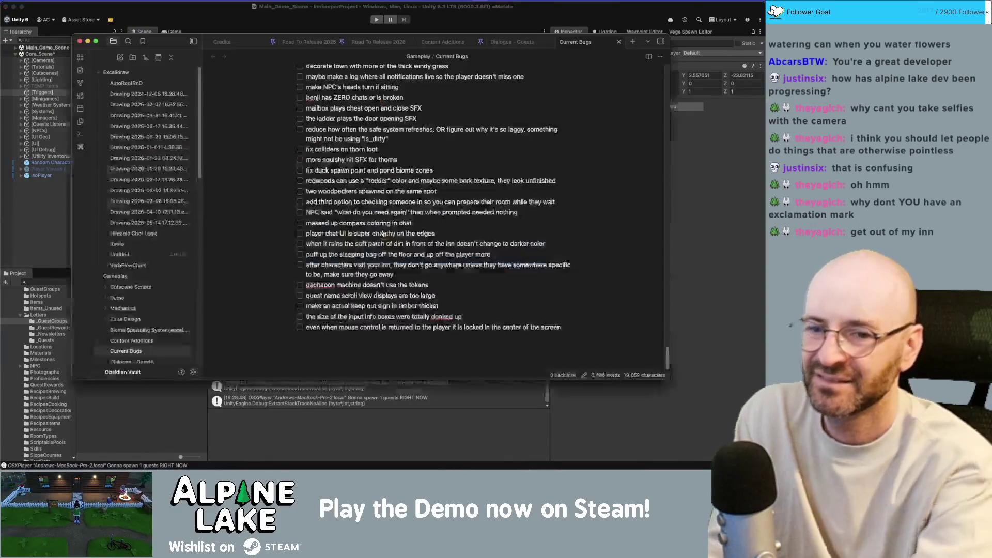
{"action": "type", "text": "sunmflowers say hibiscus"}
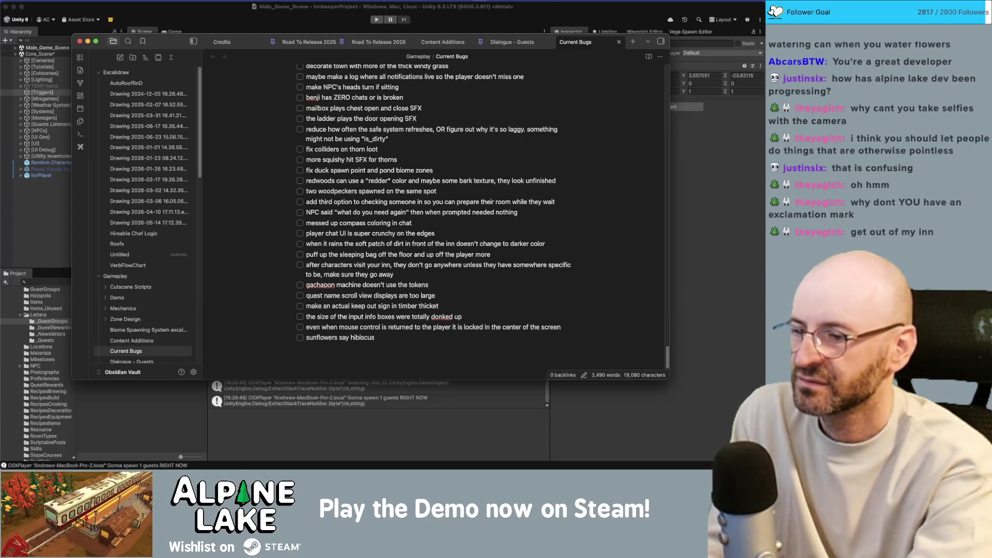
{"action": "key", "text": "super+Tab"}
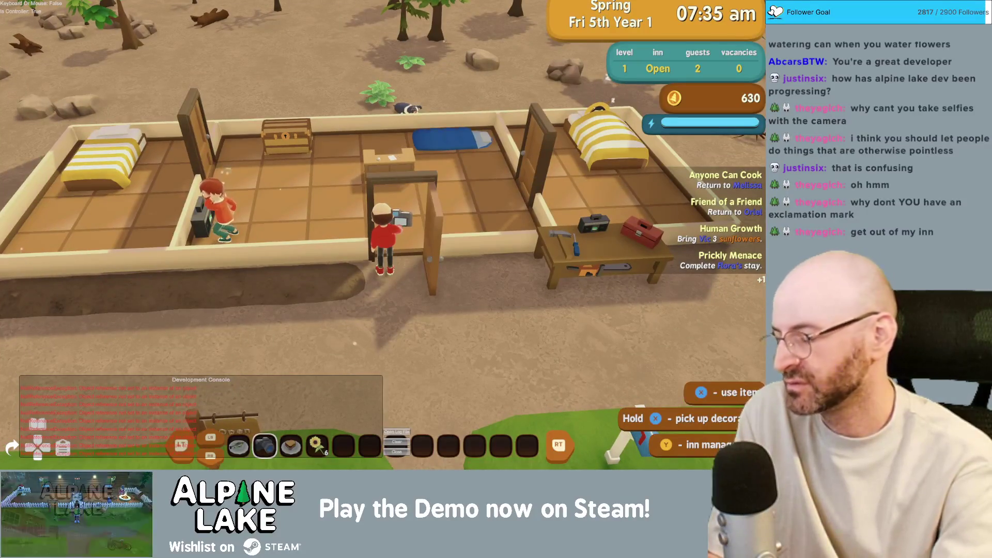
Reach the inn's radio, then start a blank checklist item under the sunflower entry.
{"action": "key", "text": "super+Tab"}
{"action": "key", "text": "super+Tab"}
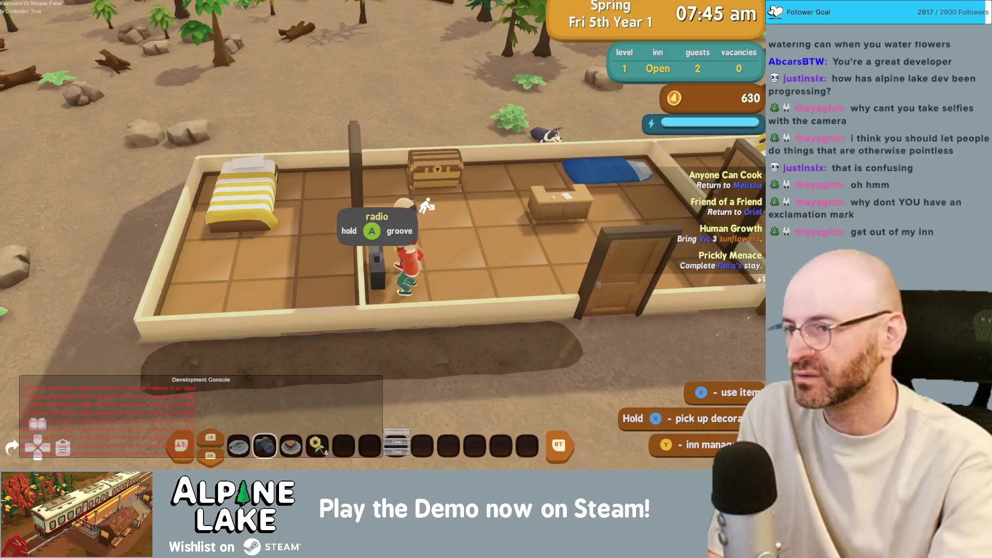
{"action": "key", "text": "super+Tab"}
{"action": "key", "text": "Return"}
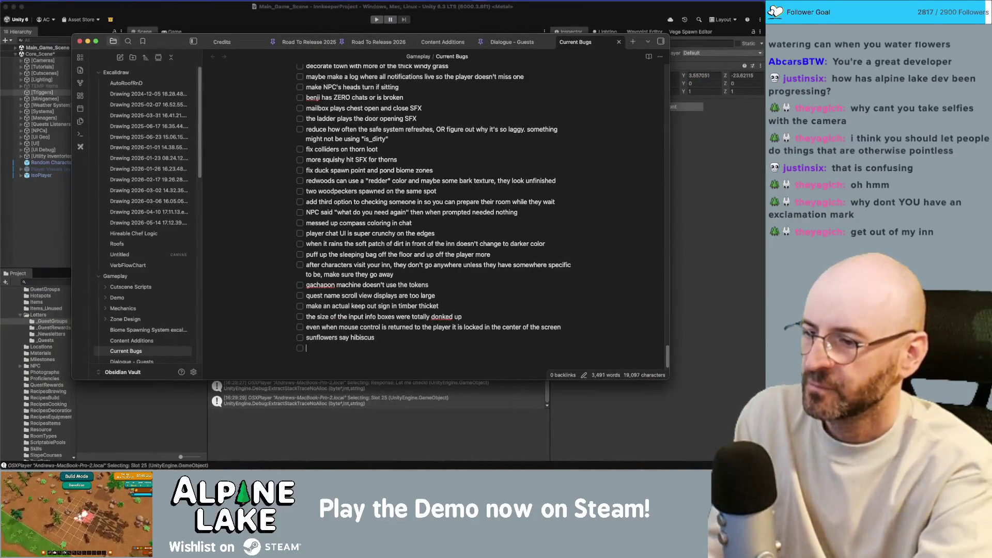
Write the bug entry about the music changing in the middle of a song.
{"action": "type", "text": "ange"}
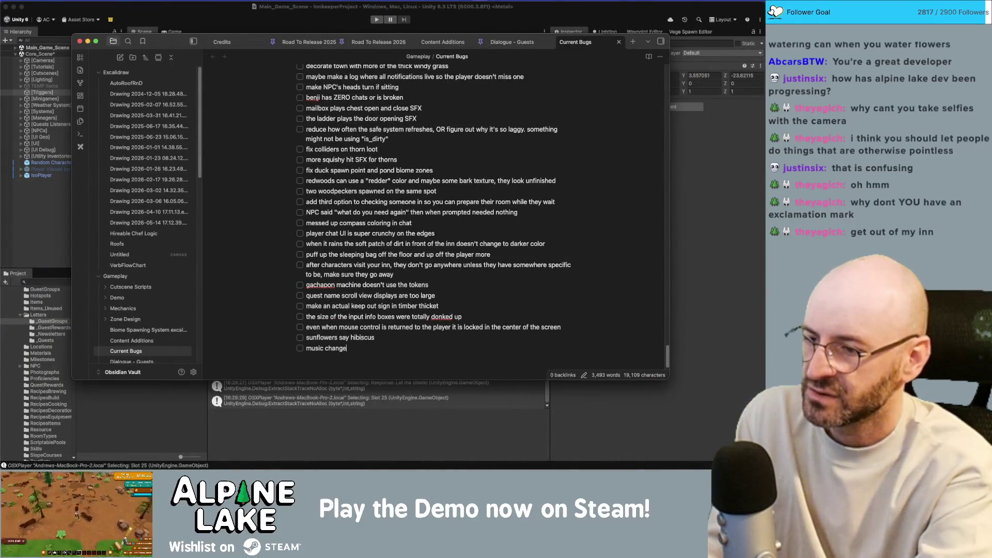
{"action": "type", "text": "d in the middle of a song"}
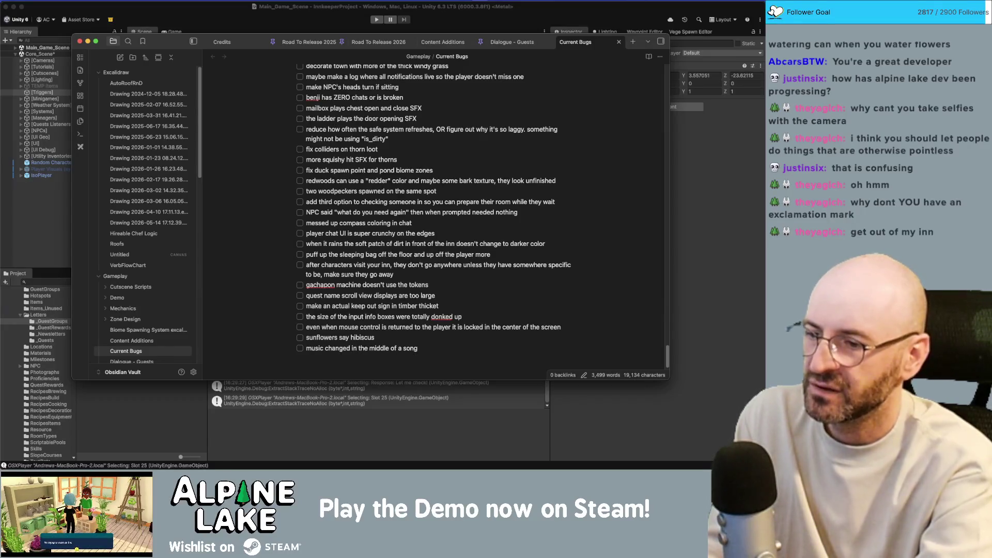
{"action": "key", "text": "shift+alt+Left"}
{"action": "key", "text": "shift+alt+Left"}
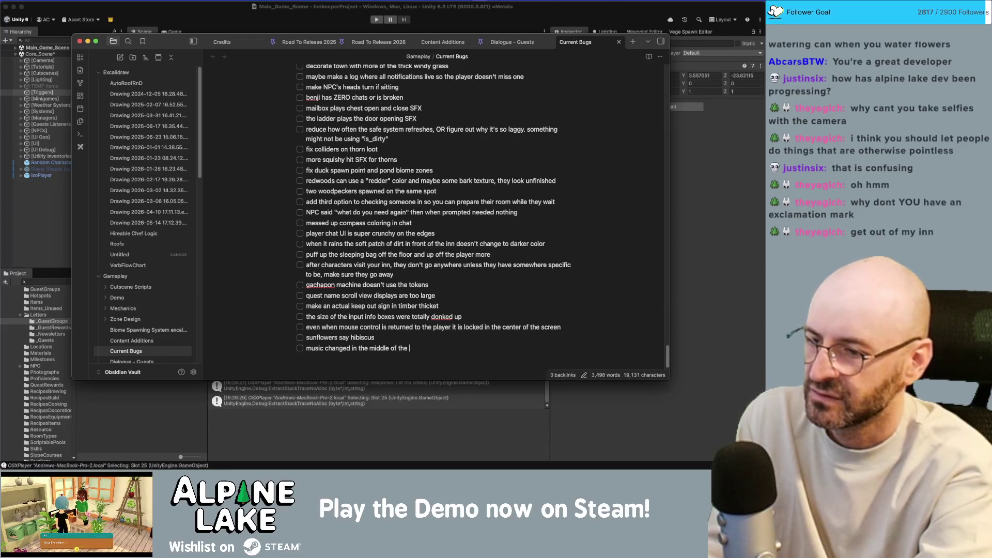
{"action": "key", "text": "super+Tab"}
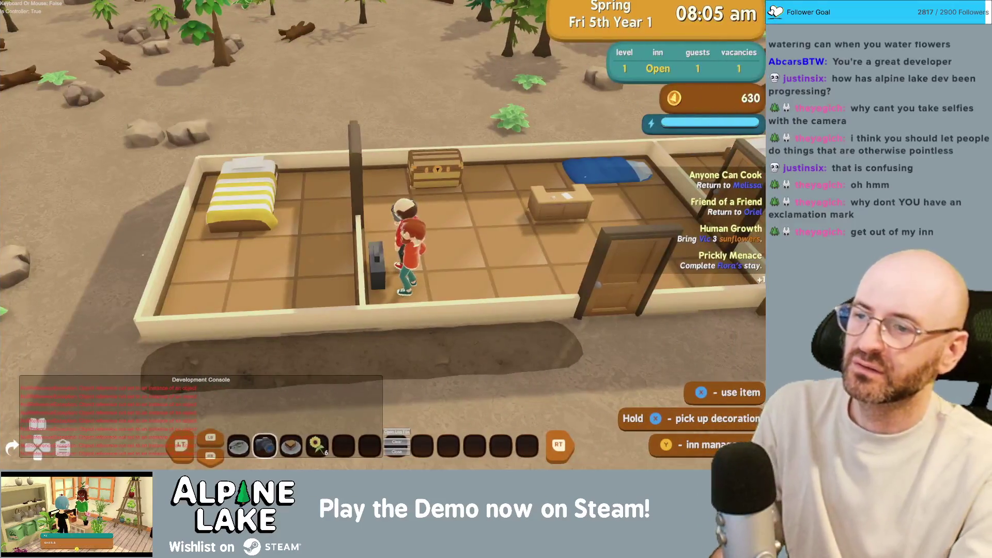
Run out of the inn and ride the bicycle along the paths back to the inn.
{"action": "key", "text": "s"}
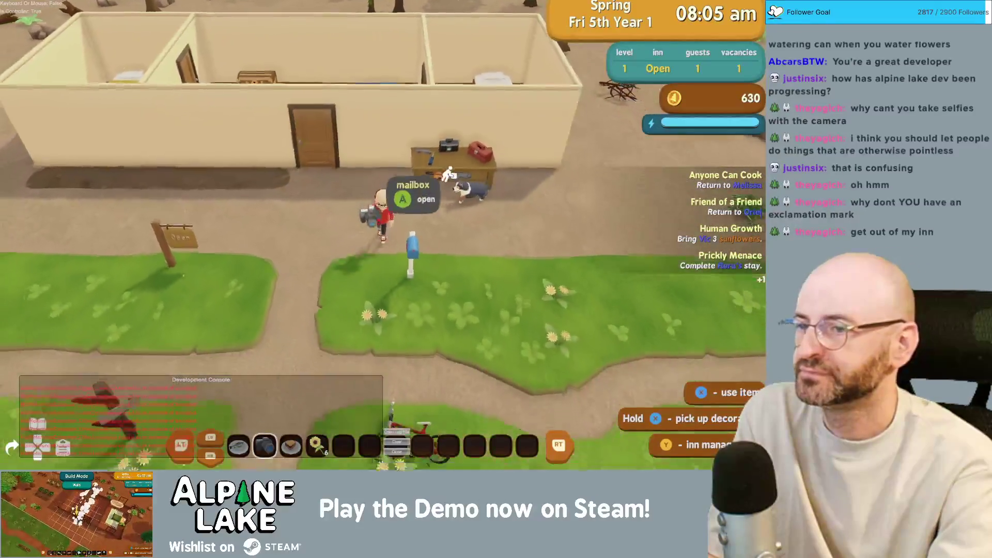
{"action": "key", "text": "e"}
{"action": "key", "text": "a"}
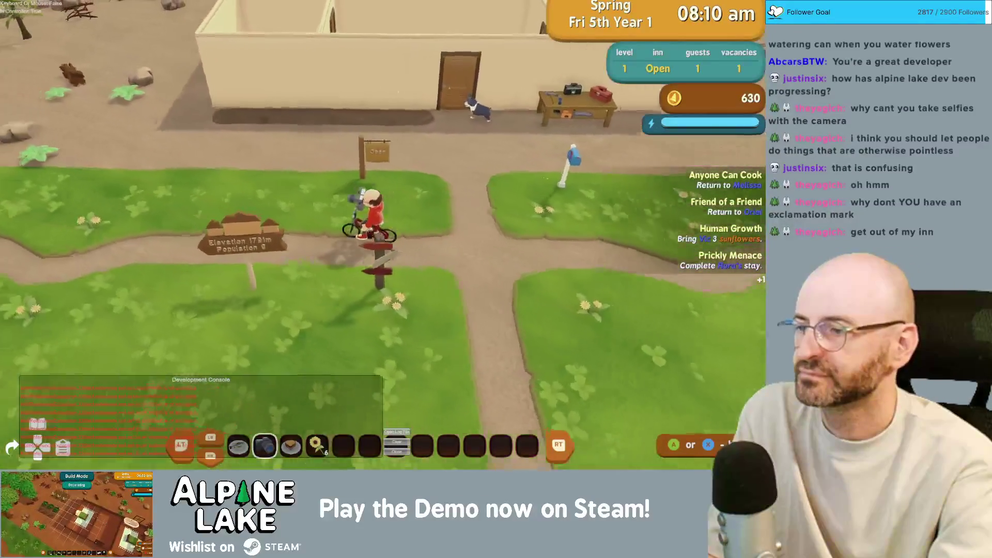
{"action": "key", "text": "a"}
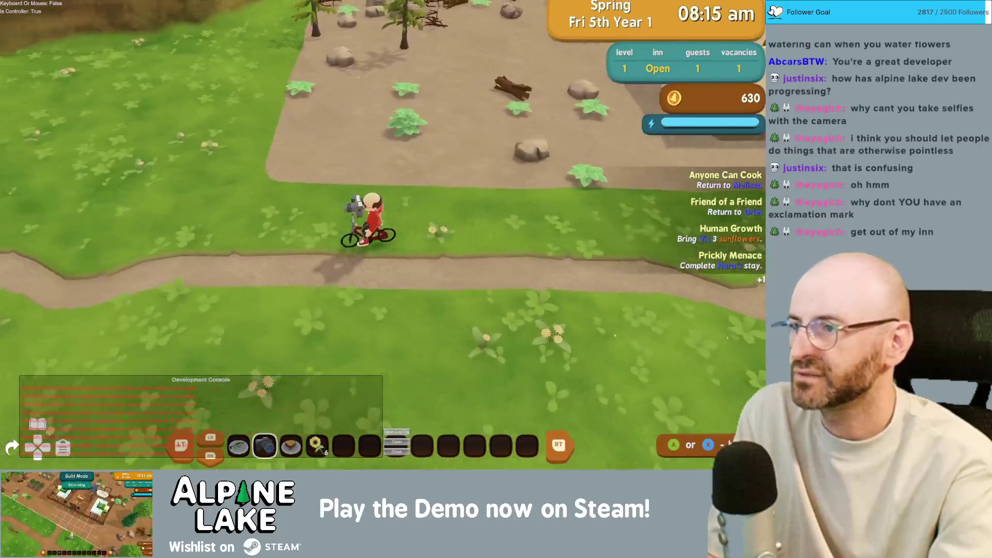
{"action": "key", "text": "s"}
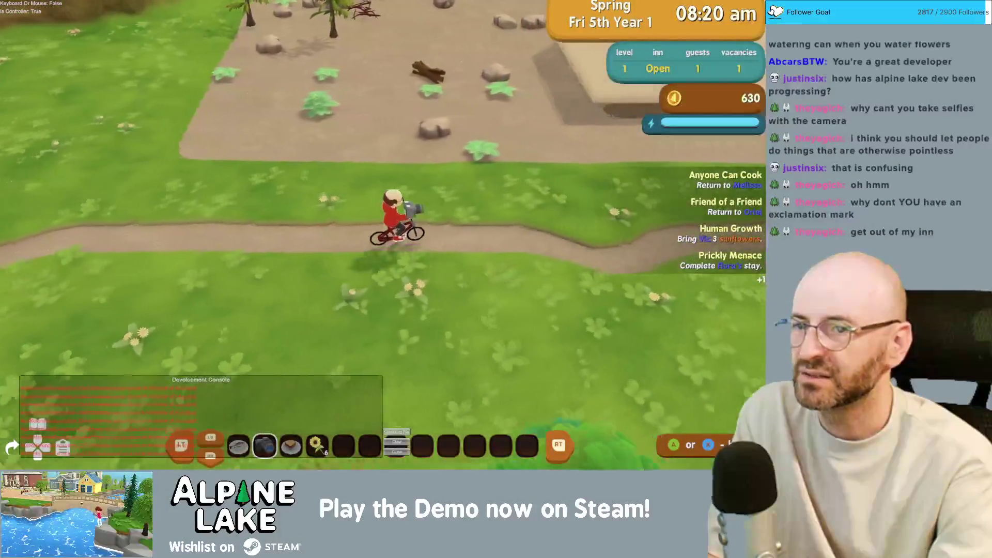
{"action": "key", "text": "d"}
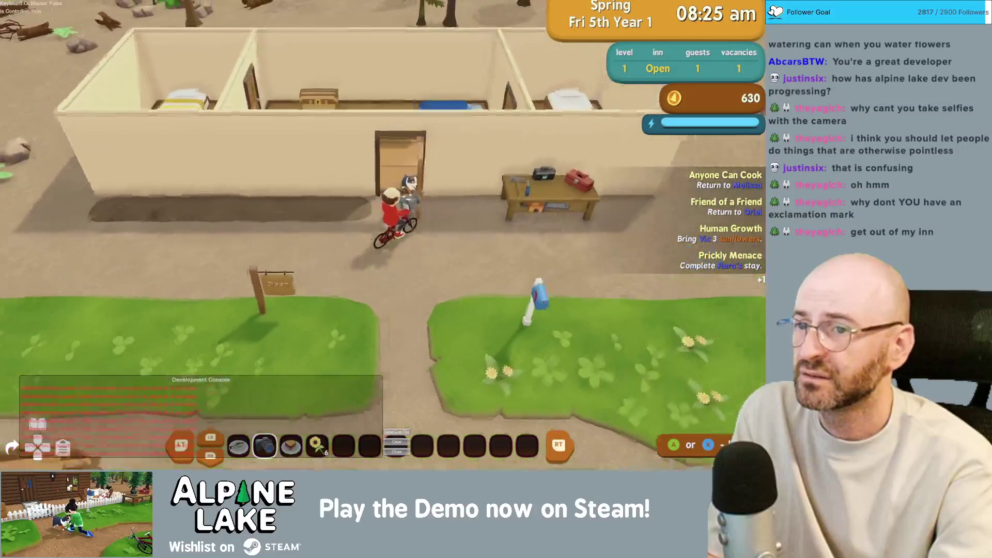
{"action": "key", "text": "a"}
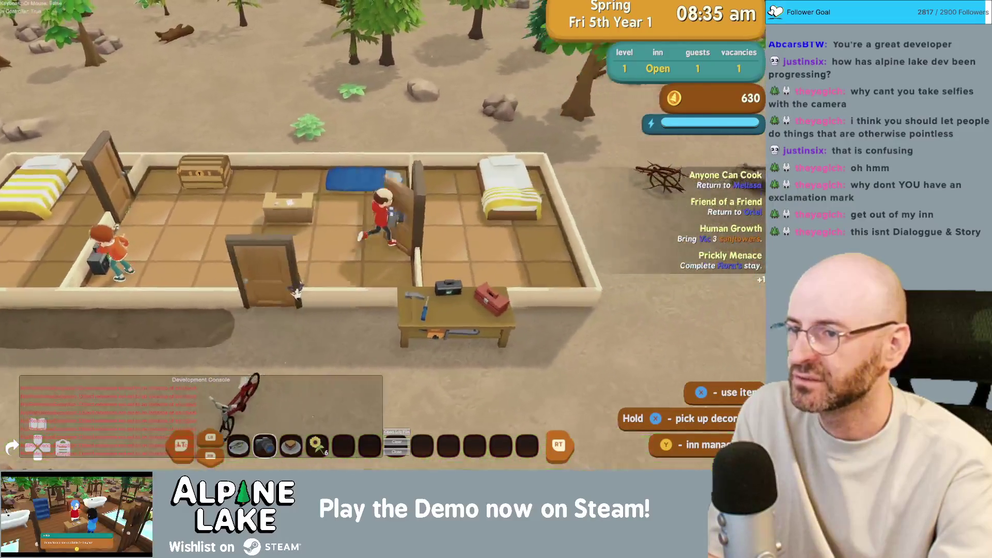
Walk to the simple bed and make it.
{"action": "key", "text": "d"}
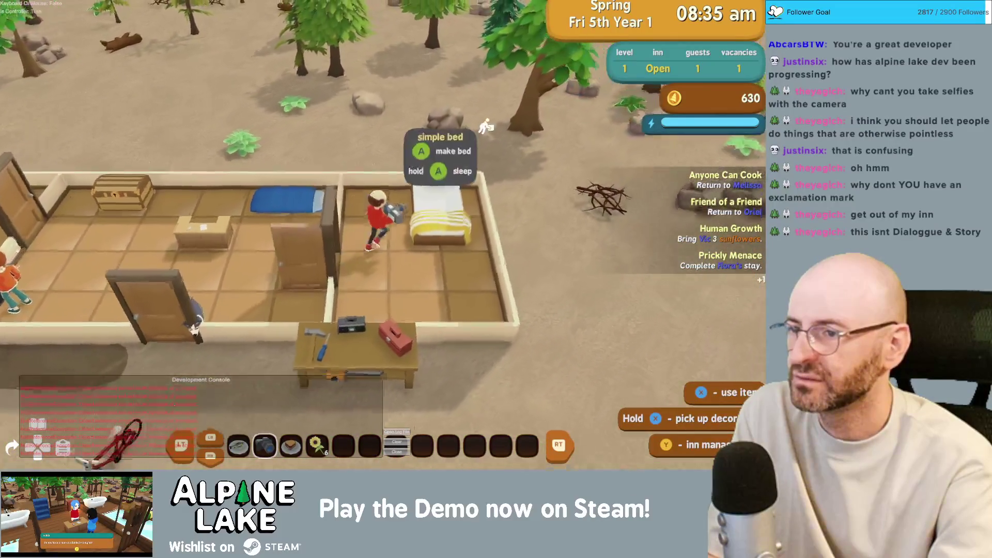
{"action": "key", "text": "e"}
{"action": "key", "text": "super+Tab"}
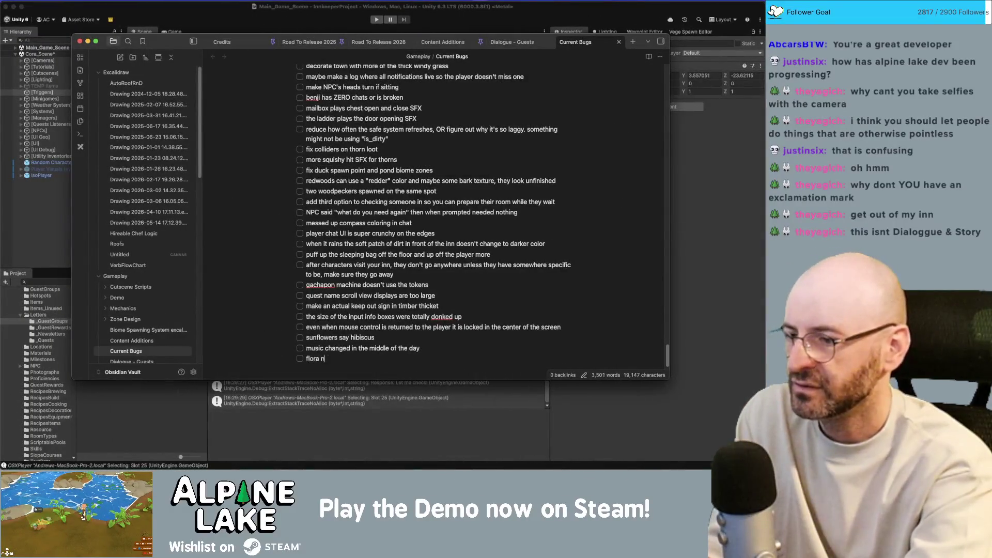
Start the next bug item as 'grooving to', correcting the mistyped 'on' to 'to'.
{"action": "key", "text": "super+Tab"}
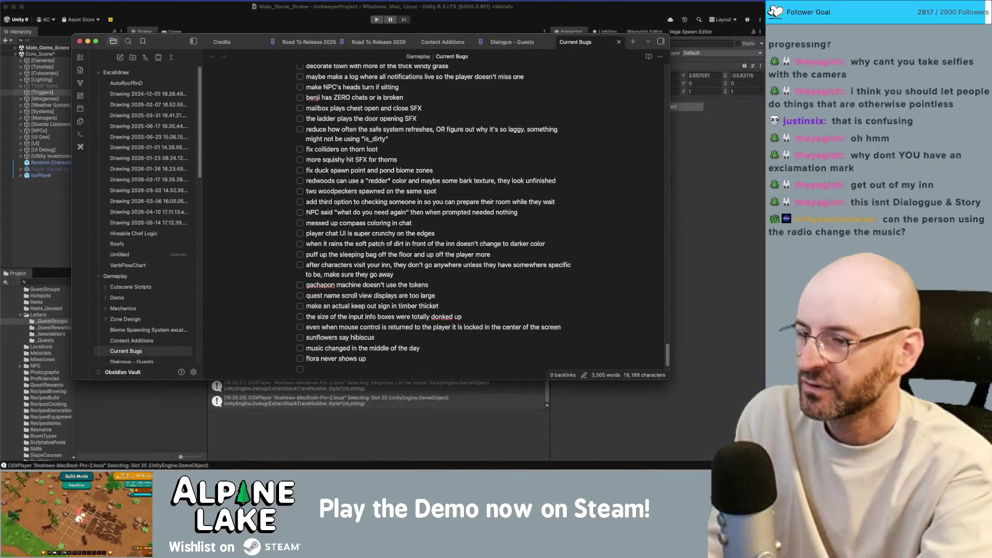
{"action": "type", "text": "grooving on th"}
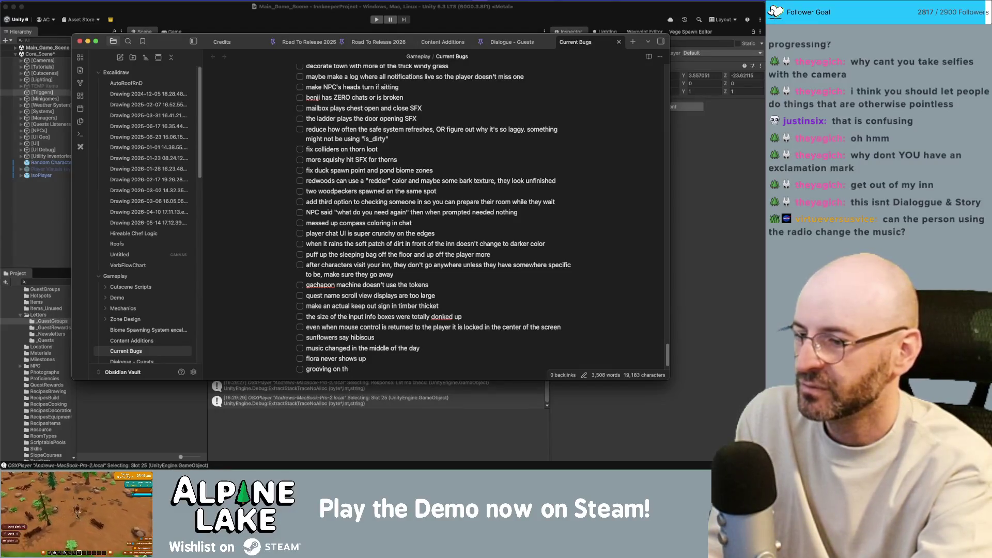
{"action": "key", "text": "BackSpace"}
{"action": "key", "text": "BackSpace"}
{"action": "type", "text": "to"}
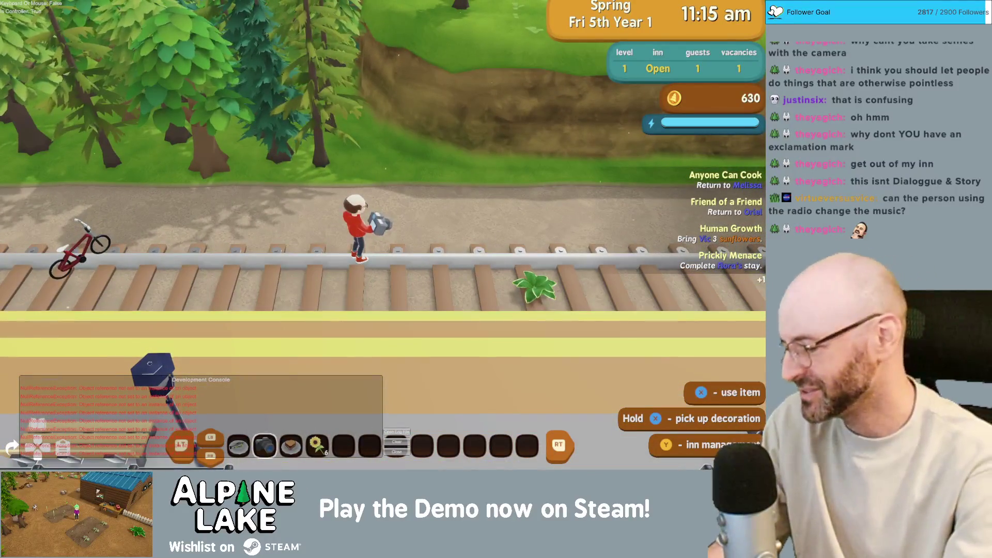
Switch from the game back to the Obsidian Current Bugs note.
{"action": "key", "text": "super+Tab"}
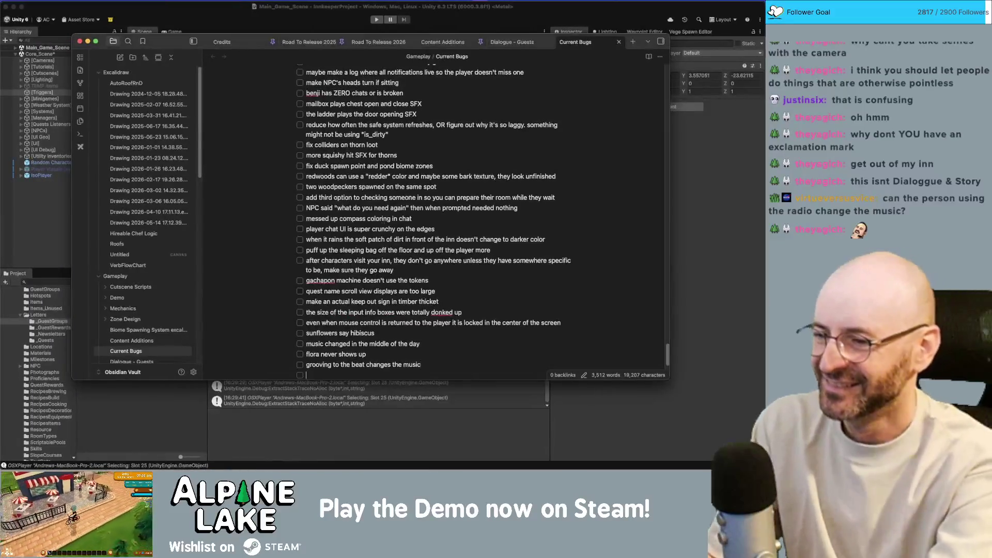
Log 'weed on the track' as a new checklist item and return to the game.
{"action": "type", "text": "weed "}
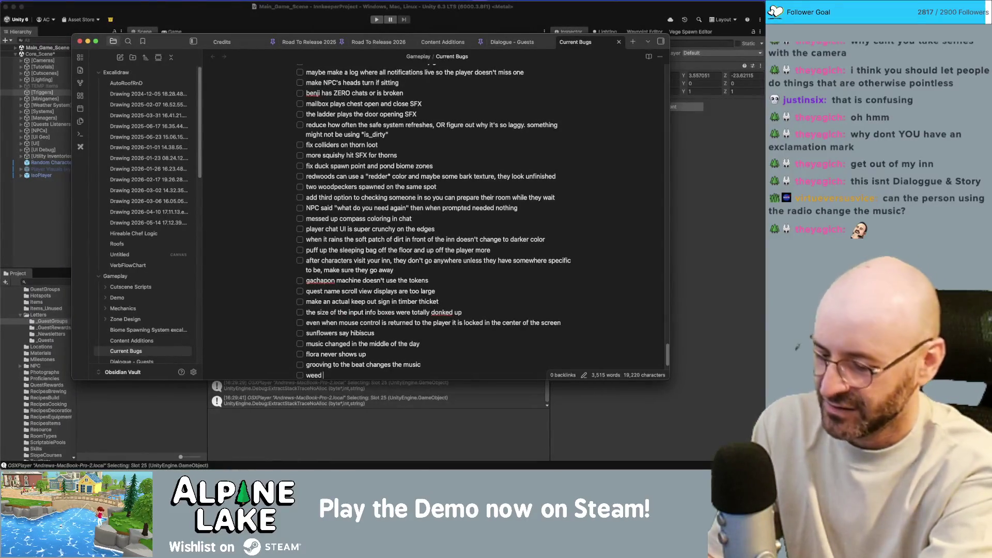
{"action": "type", "text": "on "}
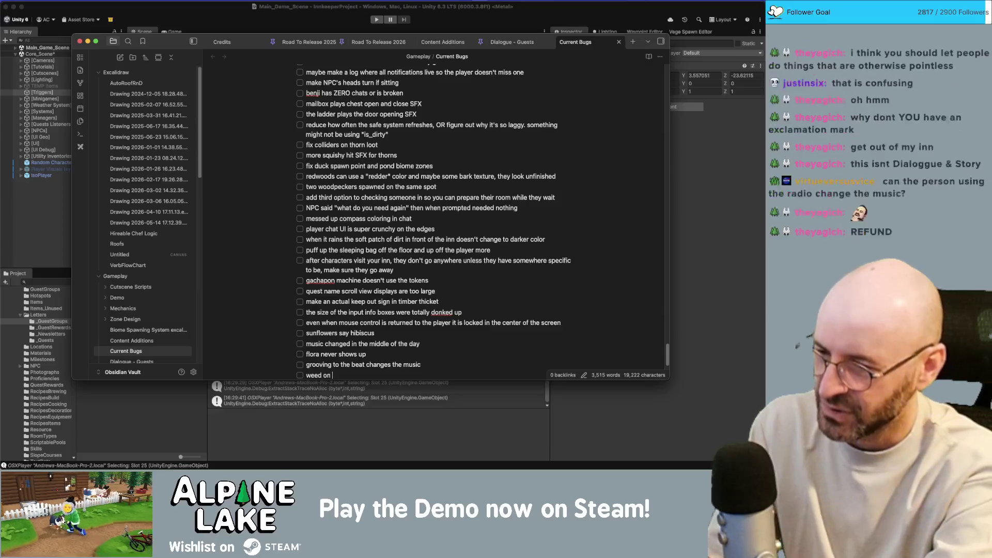
{"action": "type", "text": "the track"}
{"action": "key", "text": "Return"}
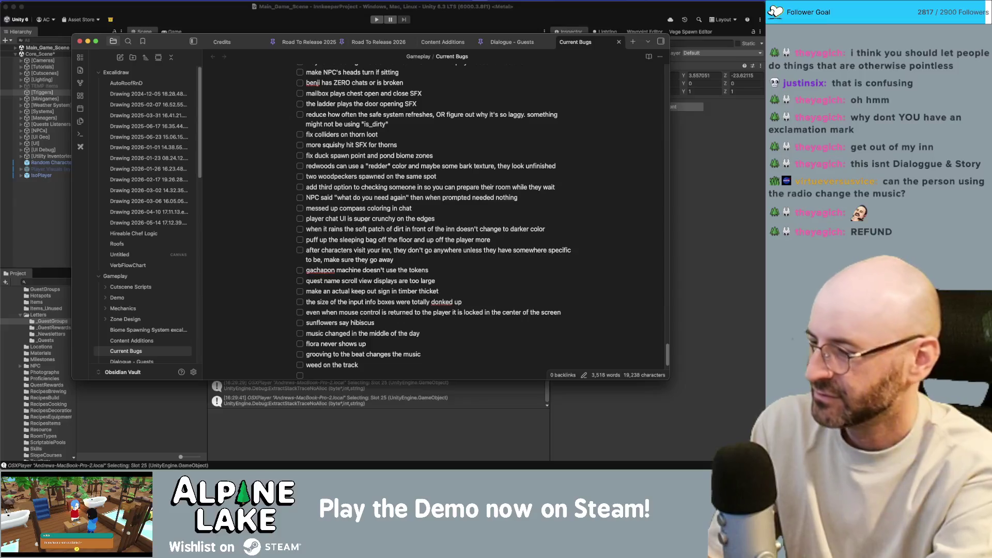
{"action": "key", "text": "super+Tab"}
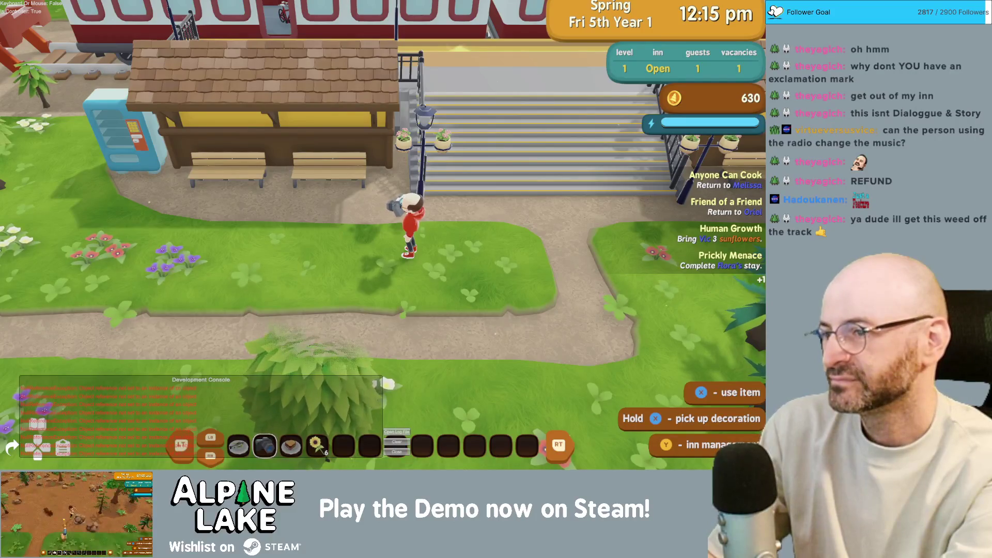
Bring the Obsidian Current Bugs note back in front of Unity.
{"action": "key", "text": "super+Tab"}
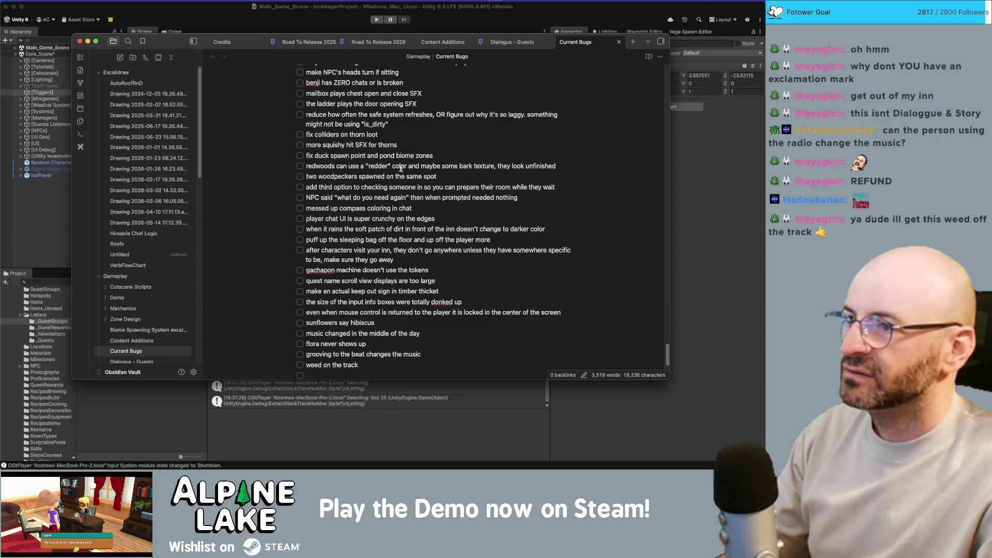
Launch Photos from system search and place the corgi photo window over the notes.
{"action": "scroll", "coordinate": [380, 196], "scroll_direction": "up", "scroll_amount": 1}
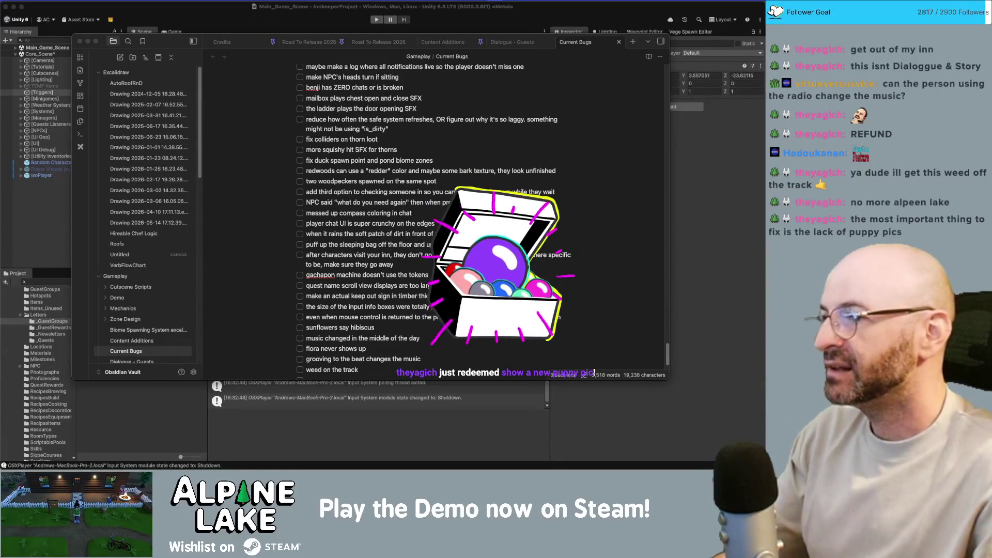
{"action": "key", "text": "super+space"}
{"action": "type", "text": "photos"}
{"action": "key", "text": "Return"}
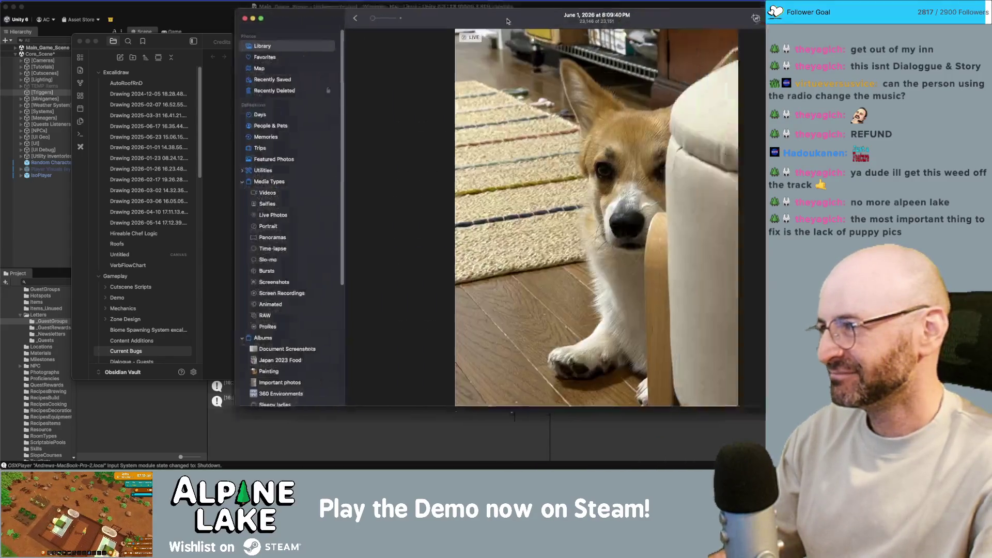
{"action": "mouse_move", "coordinate": [499, 18]}
{"action": "left_mouse_down"}
{"action": "mouse_move", "coordinate": [432, 48]}
{"action": "mouse_move", "coordinate": [368, 48]}
{"action": "left_mouse_up"}
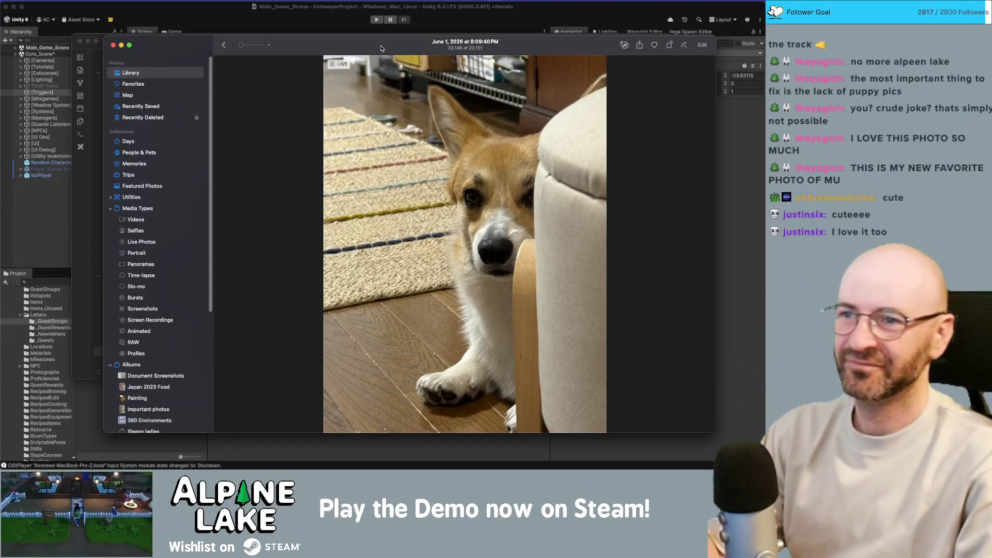
Close the corgi photo window with Cmd+W to reveal the bug list.
{"action": "left_click_drag", "start_coordinate": [381, 52], "coordinate": [382, 49]}
{"action": "key", "text": "super+w"}
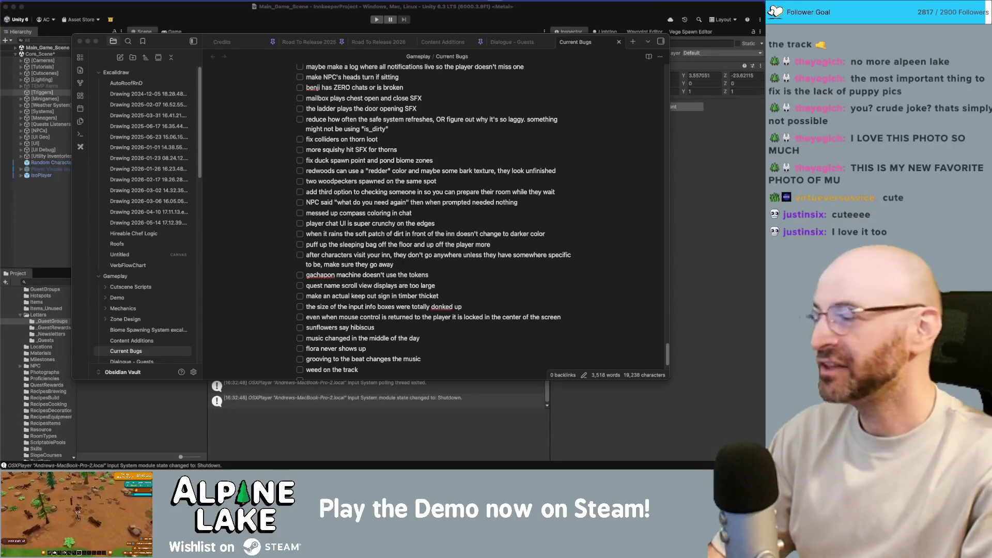
Drag the Photos window with the corgi picture over the Unity editor.
{"action": "mouse_move", "coordinate": [982, 72]}
{"action": "left_mouse_down"}
{"action": "mouse_move", "coordinate": [786, 71]}
{"action": "mouse_move", "coordinate": [309, 108]}
{"action": "mouse_move", "coordinate": [331, 104]}
{"action": "mouse_move", "coordinate": [253, 50]}
{"action": "left_mouse_up"}
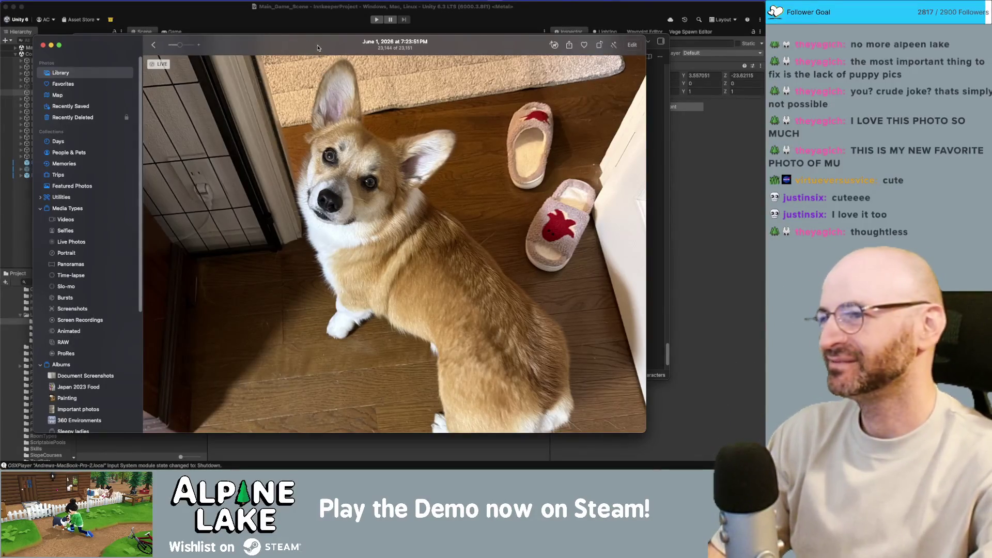
Minimise the Photos window showing the June 1, 2020 corgi.
{"action": "key", "text": "super+m"}
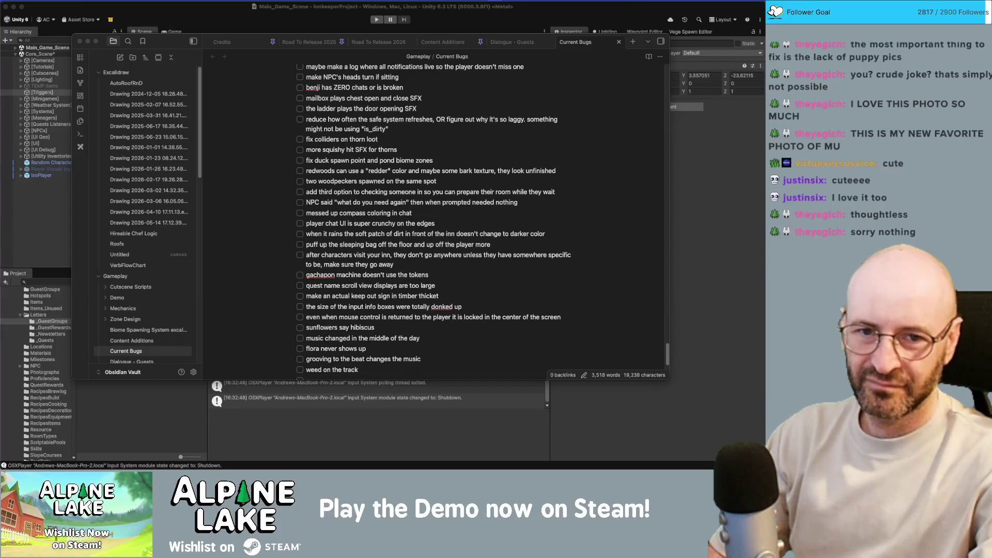
{"action": "key", "text": "super+Tab"}
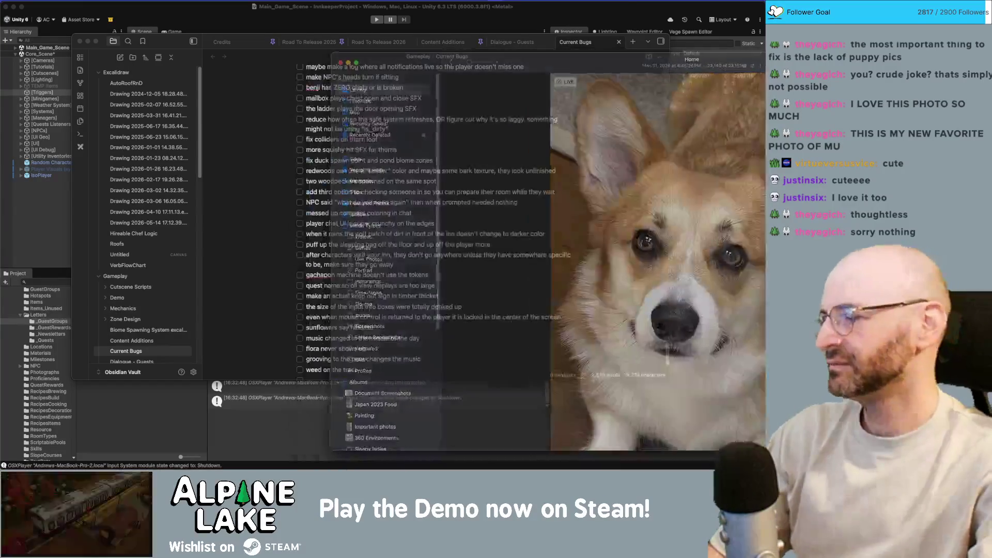
{"action": "mouse_move", "coordinate": [485, 68]}
{"action": "left_mouse_down"}
{"action": "mouse_move", "coordinate": [467, 65]}
{"action": "mouse_move", "coordinate": [497, 44]}
{"action": "mouse_move", "coordinate": [488, 46]}
{"action": "left_mouse_up"}
{"action": "key", "text": "super+w"}
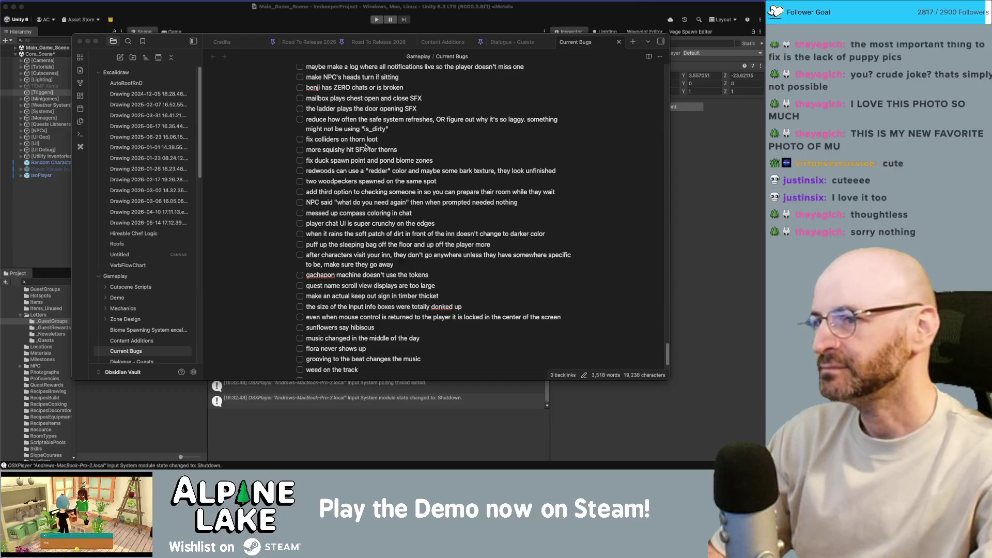
{"action": "left_click", "coordinate": [319, 98]}
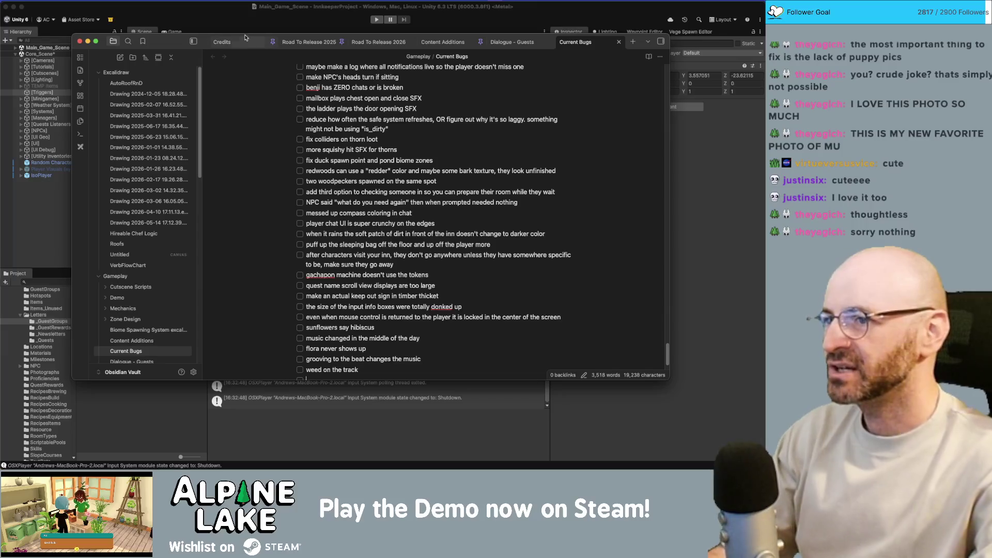
{"action": "left_click", "coordinate": [232, 15]}
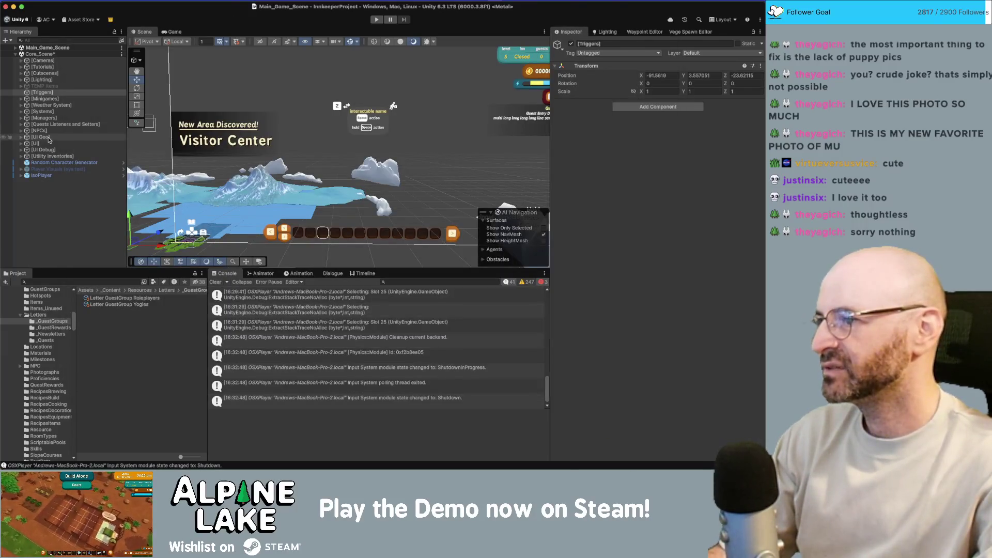
Search the project for 'mailbox' and open the Decor Mailbox prefab.
{"action": "left_click", "coordinate": [80, 281]}
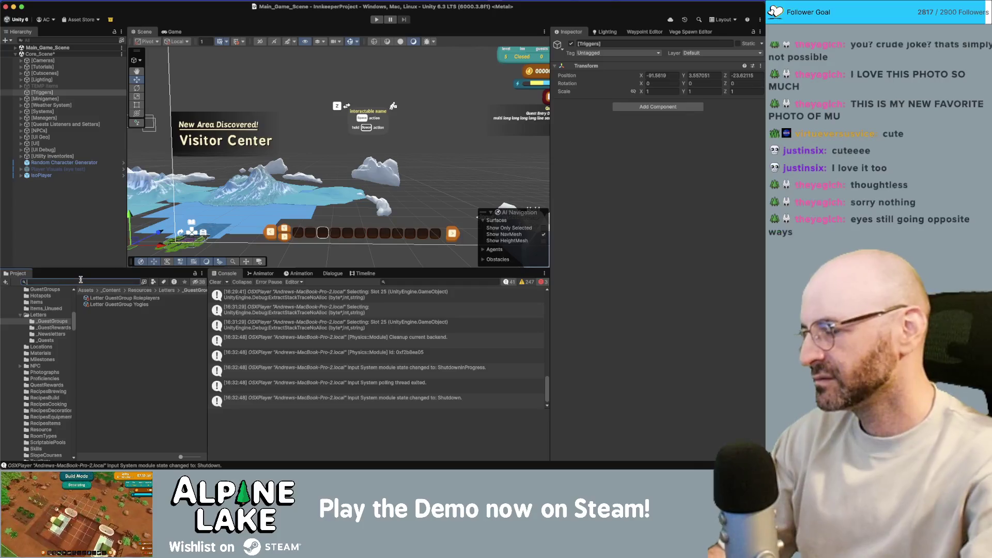
{"action": "type", "text": "mailbox"}
{"action": "key", "text": "Down"}
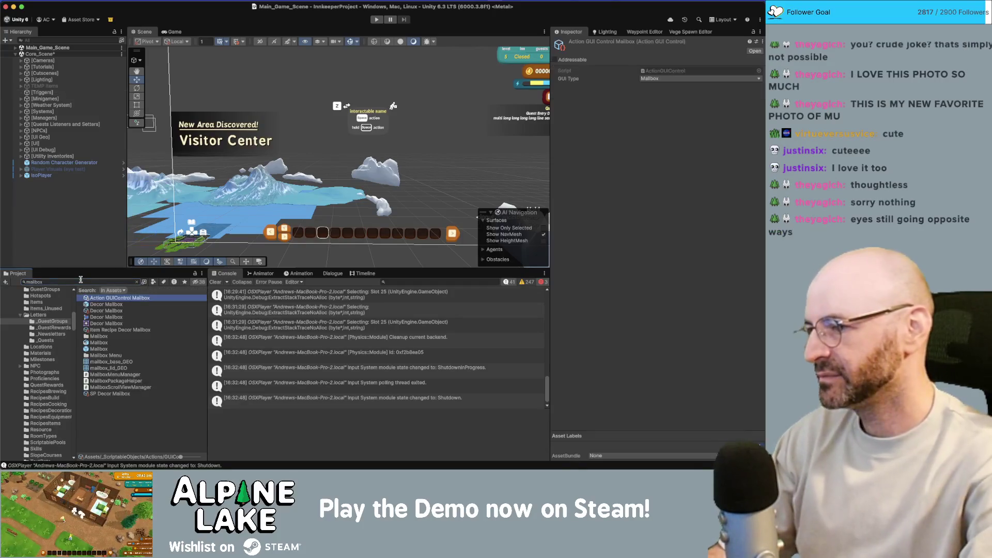
{"action": "double_click", "coordinate": [112, 307]}
Set the StandaloneAudioSource Close's Audio Generator to None.
{"action": "left_click", "coordinate": [85, 96]}
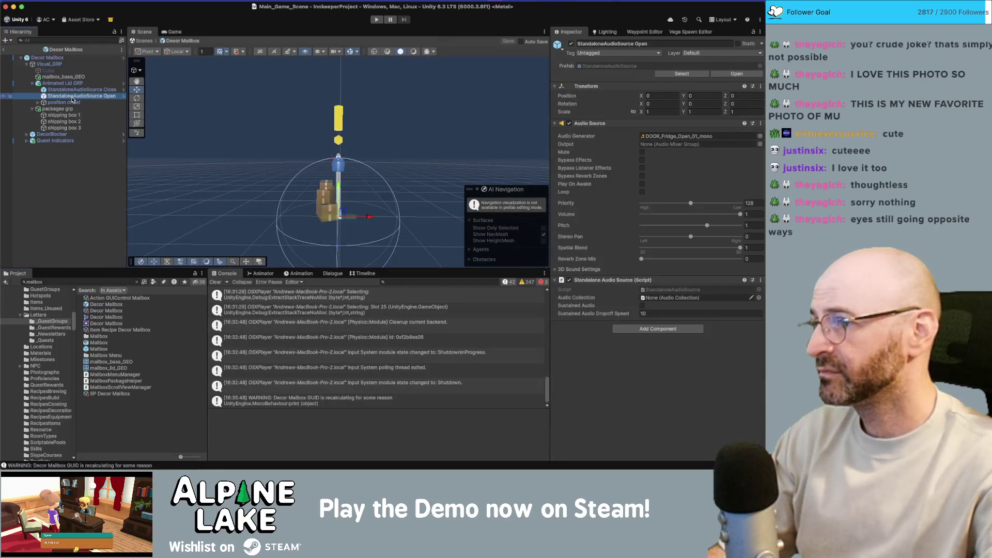
{"action": "left_click", "coordinate": [90, 90], "text": "shift"}
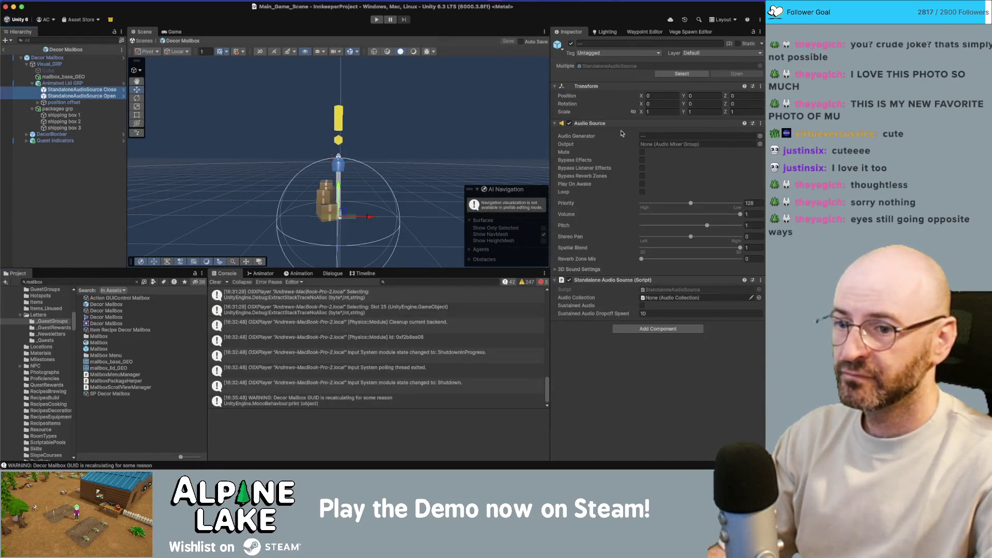
{"action": "right_click", "coordinate": [591, 138]}
{"action": "key", "text": "Escape"}
{"action": "left_click", "coordinate": [759, 136]}
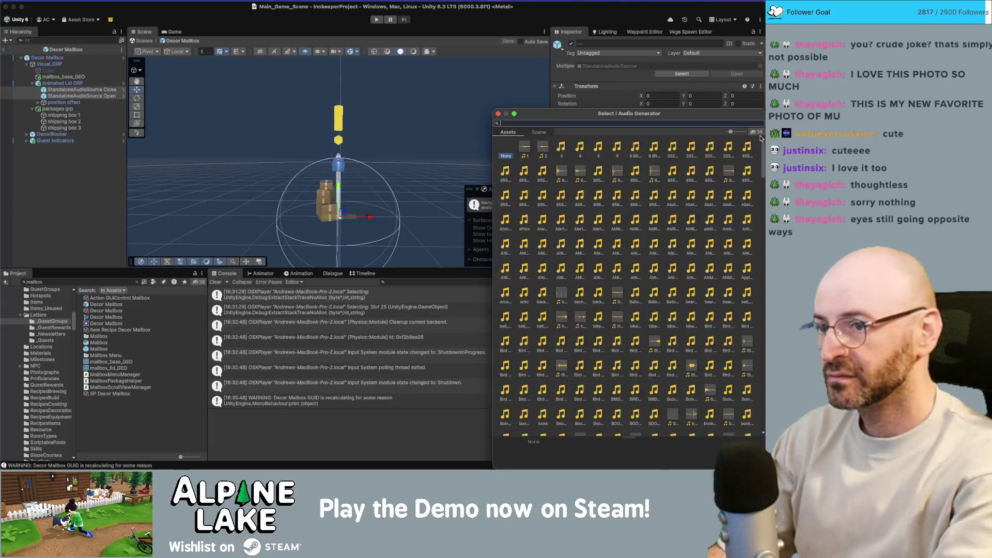
{"action": "key", "text": "Escape"}
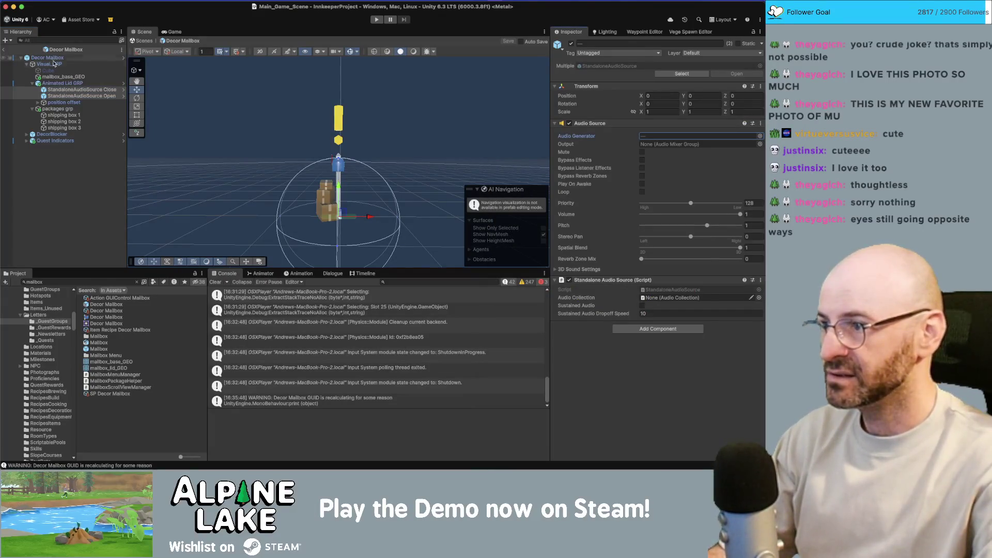
{"action": "left_click", "coordinate": [66, 91]}
{"action": "left_click", "coordinate": [759, 136]}
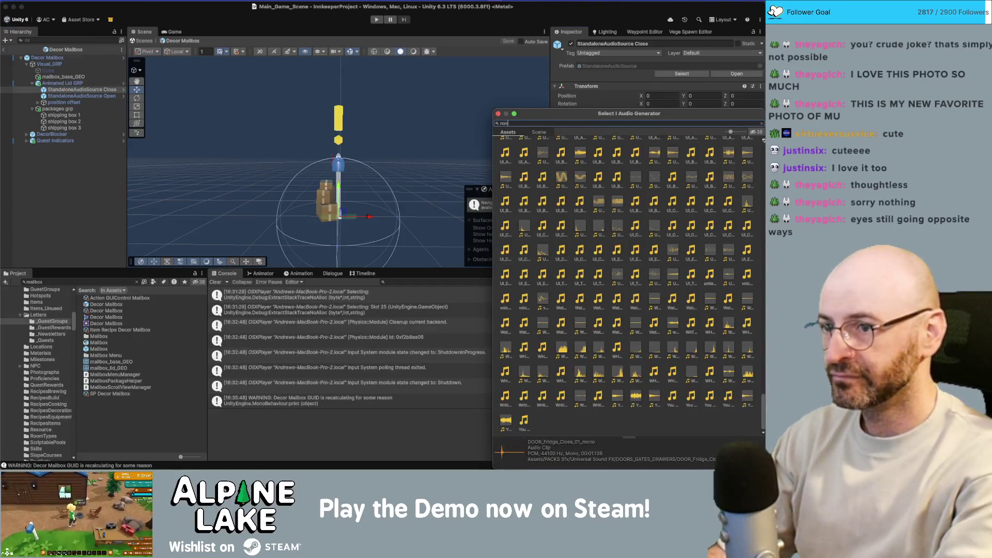
{"action": "key", "text": "Escape"}
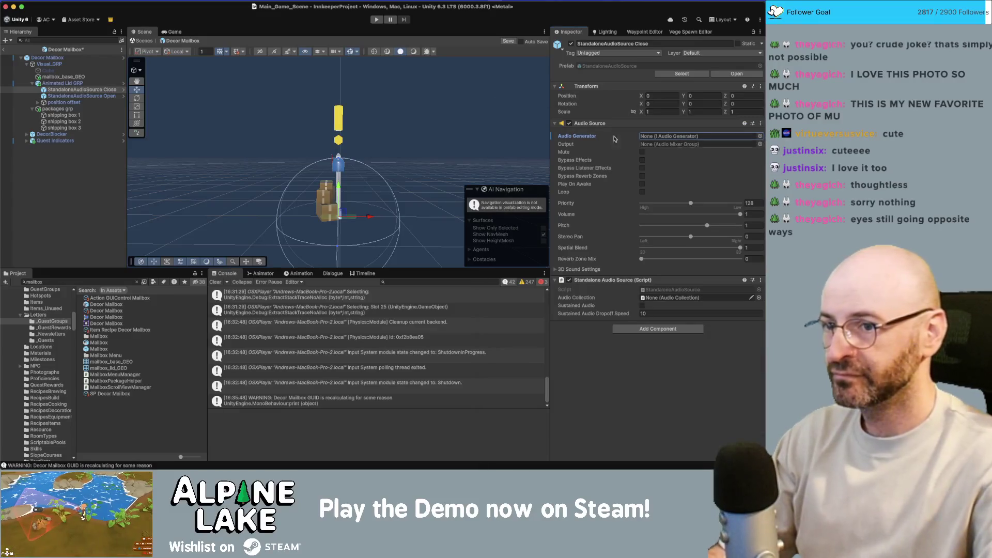
Set the StandaloneAudioSource Open's Audio Generator to None by picking 'none'.
{"action": "key", "text": "Down"}
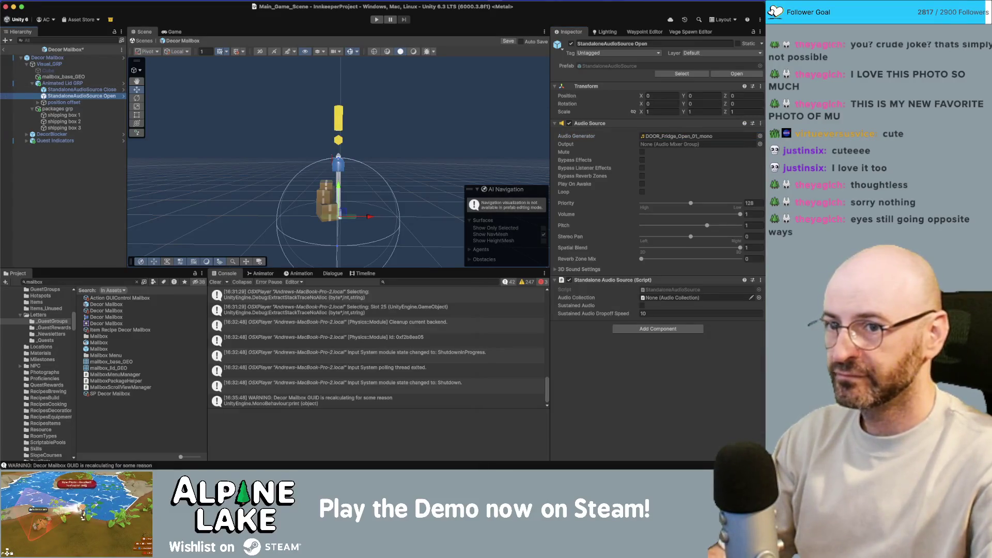
{"action": "left_click", "coordinate": [760, 135]}
{"action": "type", "text": "none"}
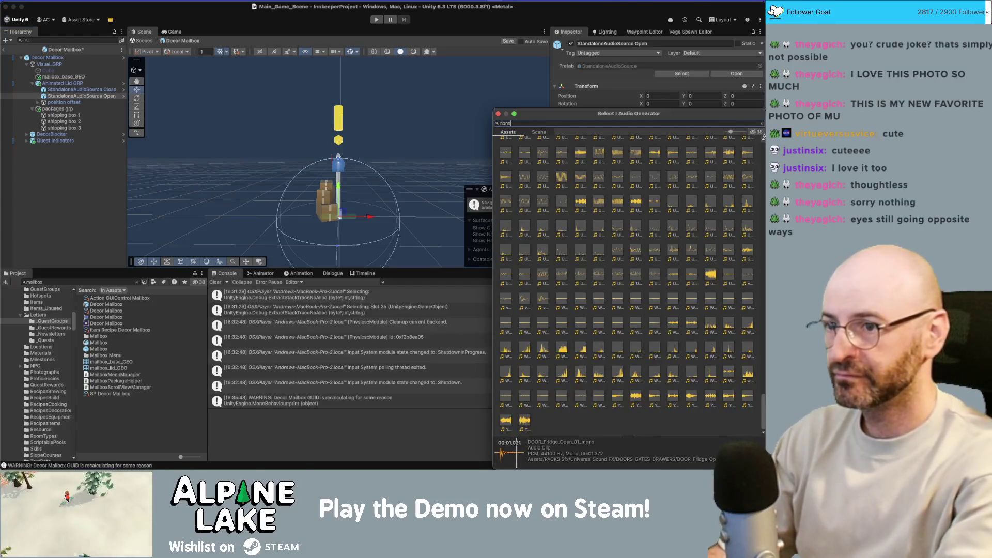
{"action": "key", "text": "Return"}
{"action": "left_click", "coordinate": [68, 176]}
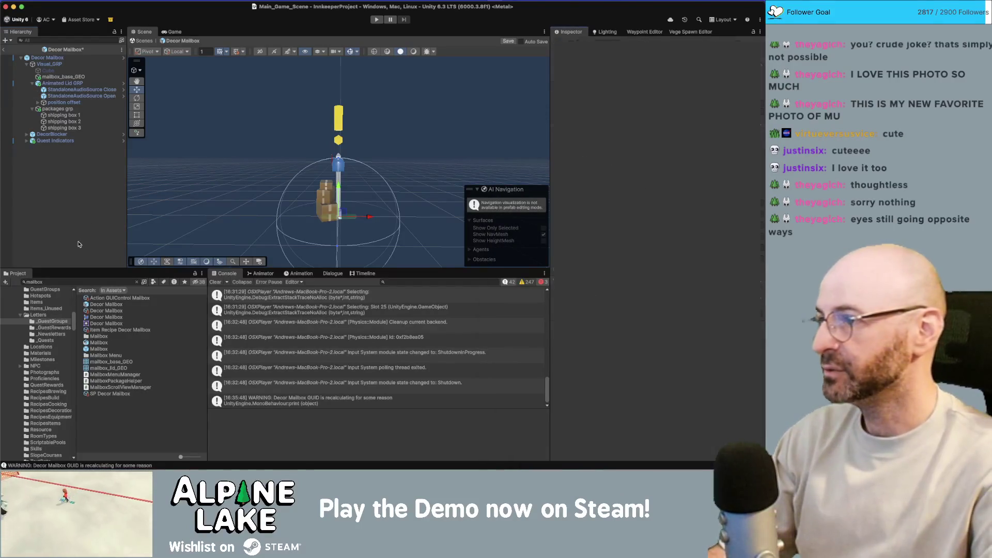
Exit the prefab to Main_Game_Scene and tick 'mailbox plays chest open and close SFX'.
{"action": "left_click", "coordinate": [4, 50]}
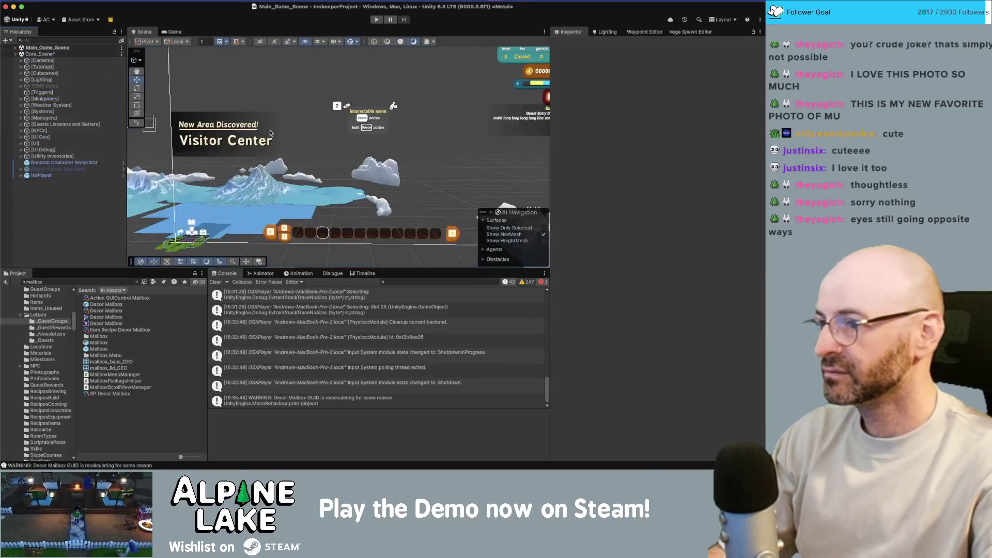
{"action": "key", "text": "super+Tab"}
{"action": "left_click", "coordinate": [300, 98]}
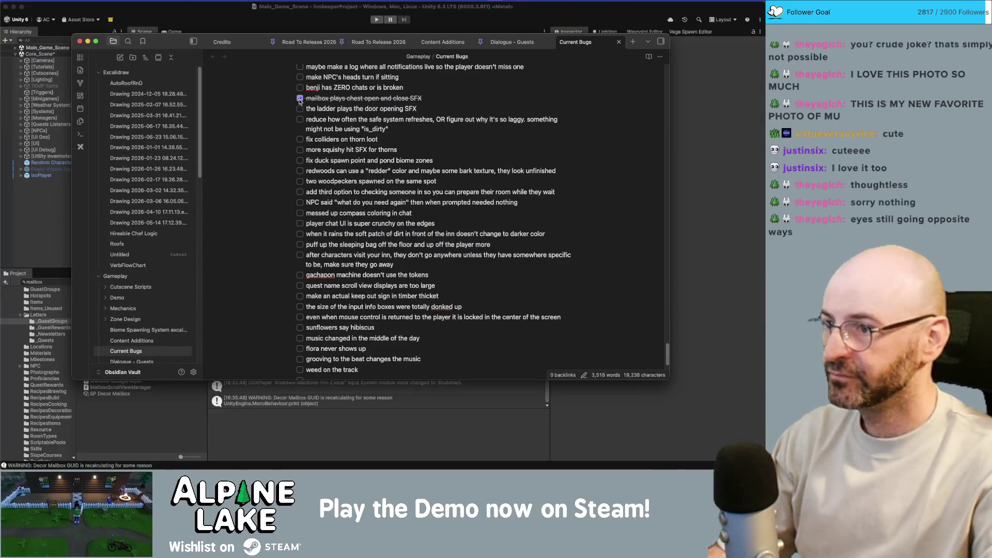
{"action": "key", "text": "super+Tab"}
{"action": "left_click", "coordinate": [57, 282]}
Find the Town_Scene warp locations and frame the hardware store ladder warp point in the scene.
{"action": "type", "text": "town scene"}
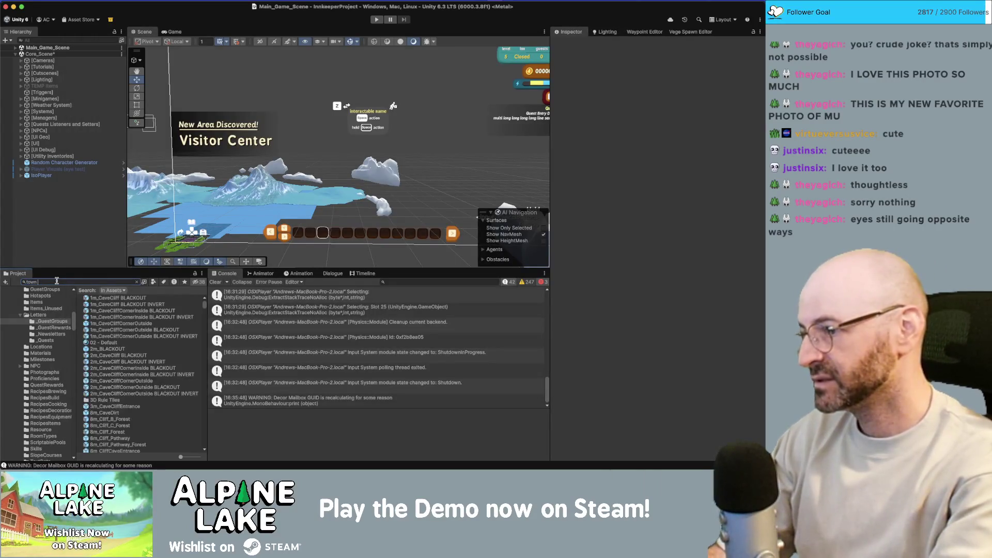
{"action": "right_click", "coordinate": [105, 312]}
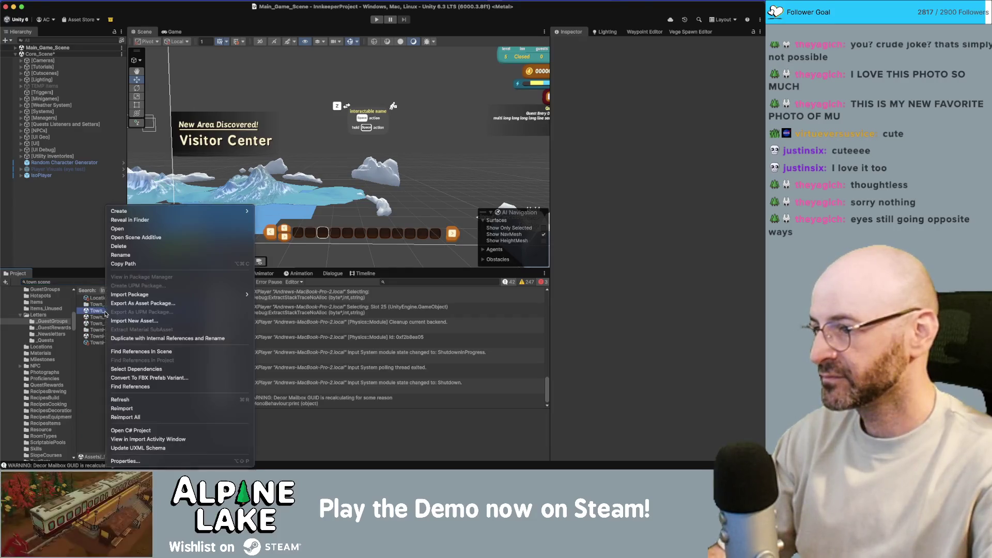
{"action": "key", "text": "Escape"}
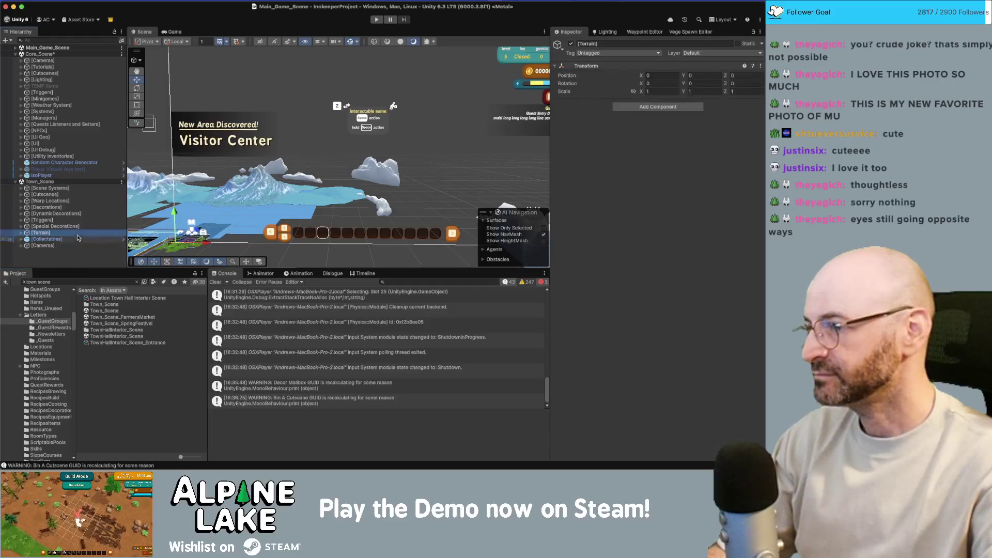
{"action": "left_click", "coordinate": [57, 201]}
{"action": "left_click", "coordinate": [80, 206]}
{"action": "left_click", "coordinate": [72, 226]}
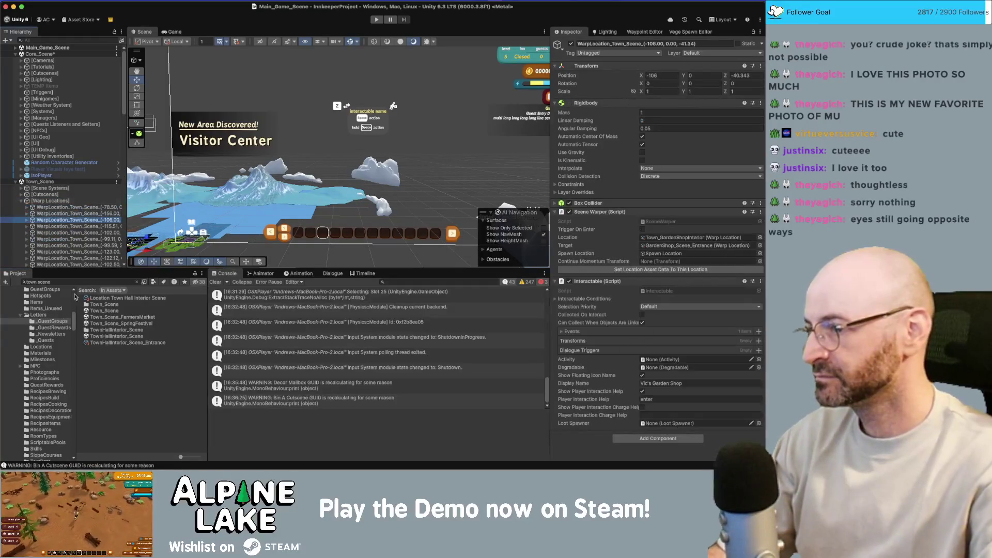
{"action": "scroll", "coordinate": [70, 236], "scroll_direction": "down", "scroll_amount": 5}
{"action": "key", "text": "Down"}
{"action": "key", "text": "Down"}
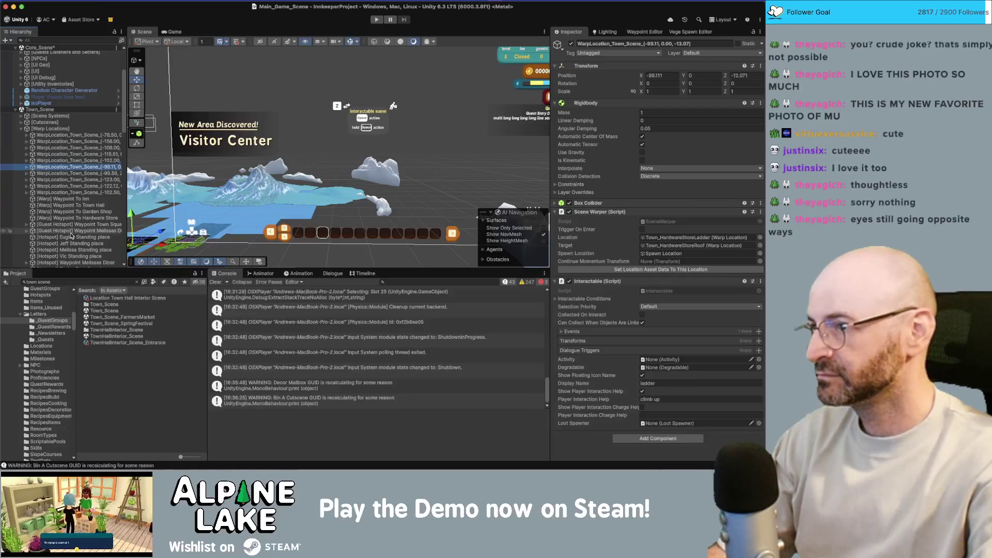
{"action": "key", "text": "f"}
{"action": "left_click_drag", "start_coordinate": [297, 123], "coordinate": [303, 155]}
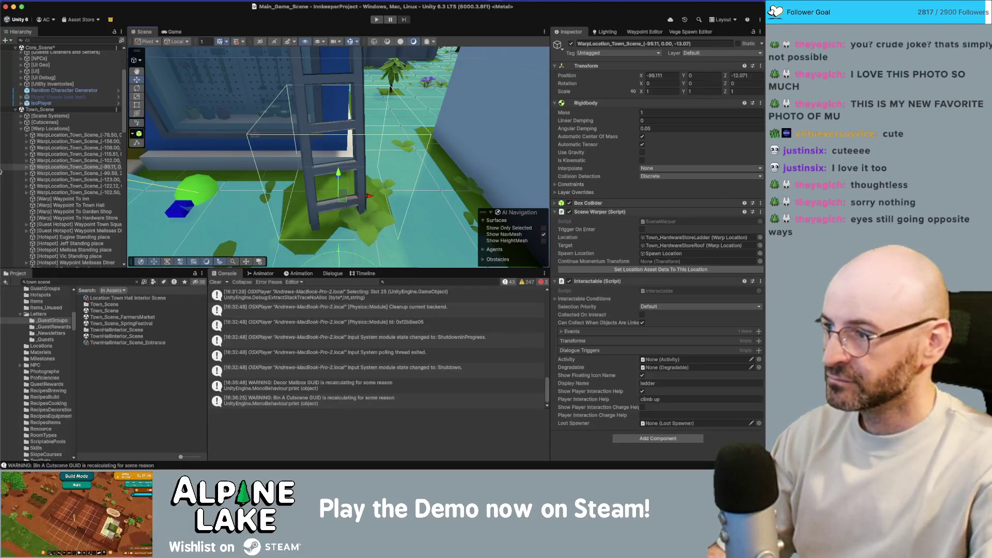
{"action": "left_click", "coordinate": [26, 167]}
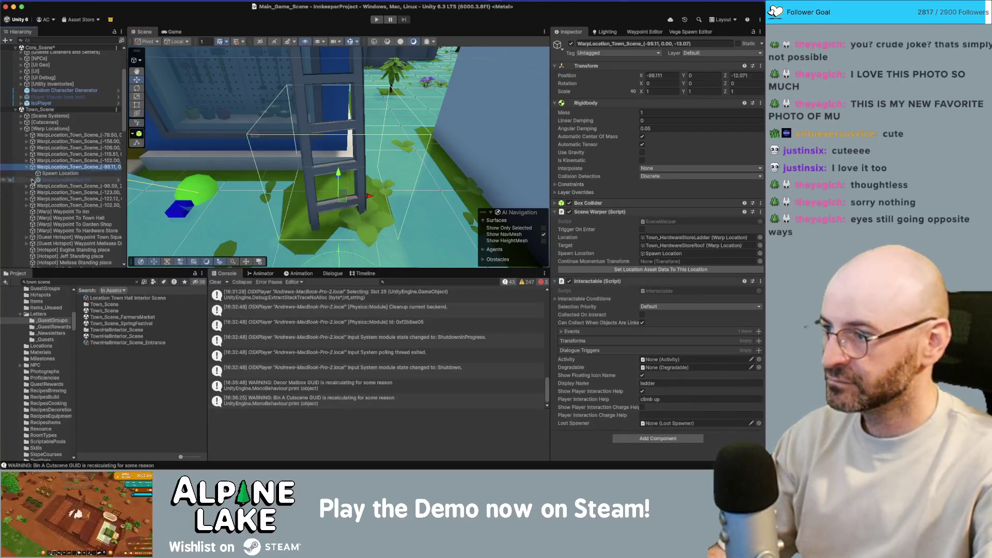
Browse the PlayAudioClip event's audio clips as a name list filtered by 'ladder'.
{"action": "left_click", "coordinate": [715, 331]}
{"action": "left_click", "coordinate": [743, 412]}
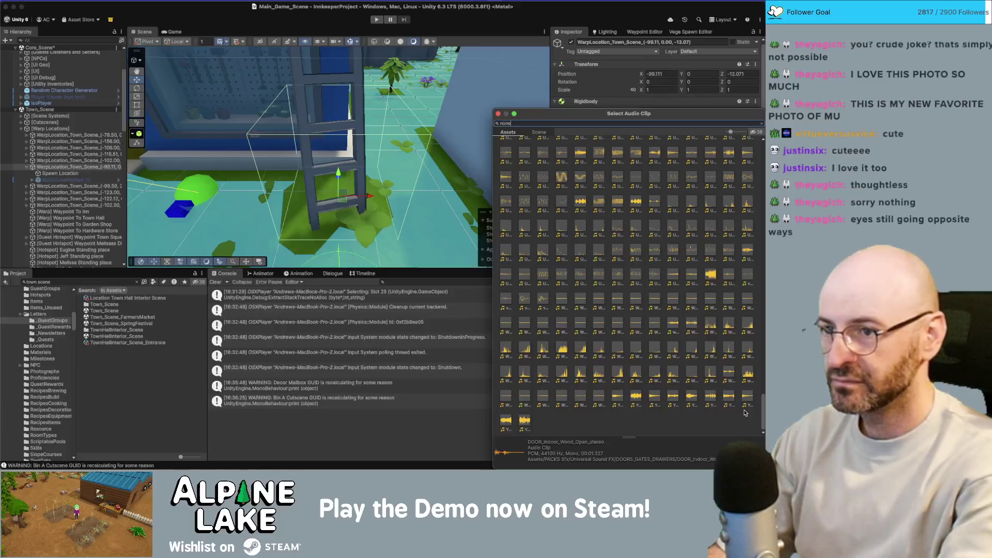
{"action": "key", "text": "Escape"}
{"action": "left_click", "coordinate": [743, 412]}
{"action": "key", "text": "Escape"}
{"action": "left_click", "coordinate": [743, 412]}
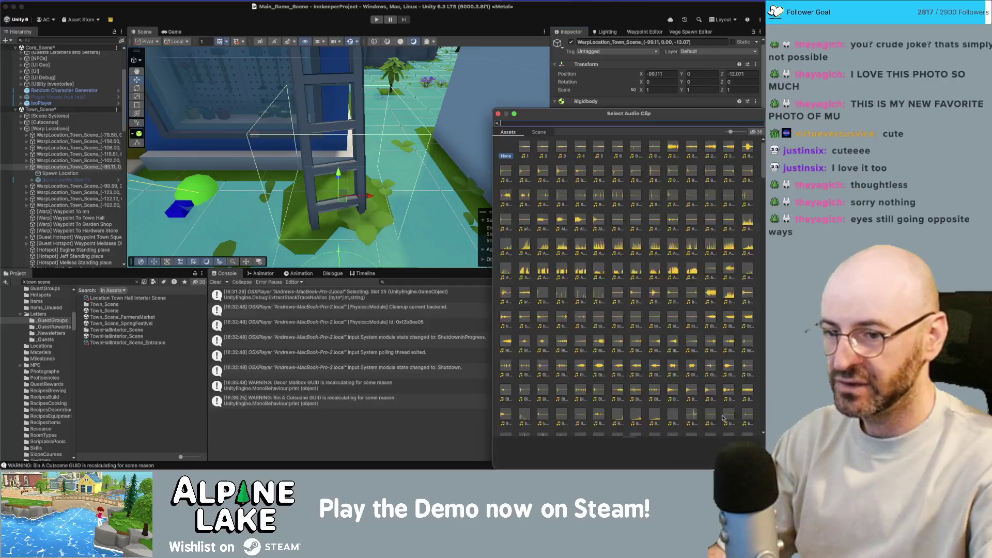
{"action": "left_click_drag", "start_coordinate": [730, 132], "coordinate": [702, 134]}
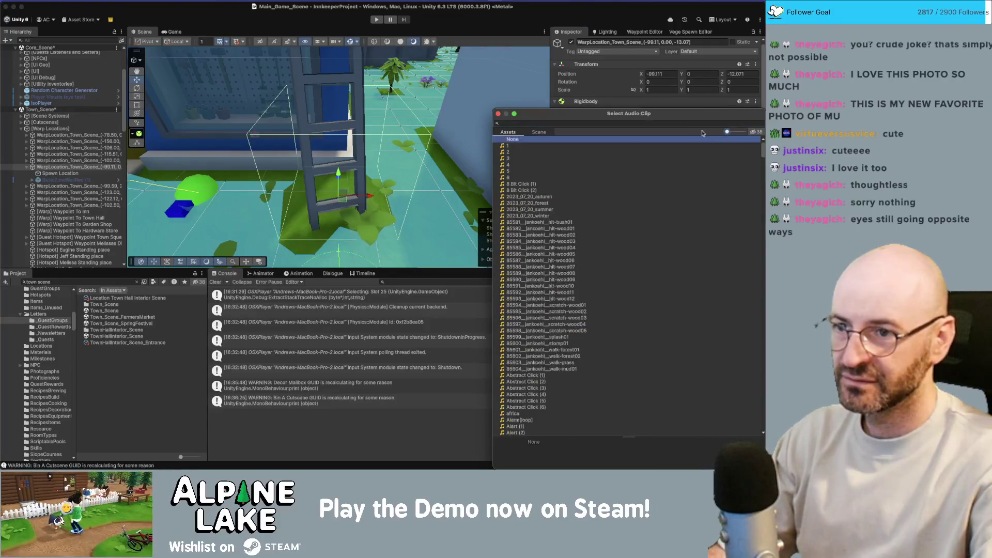
{"action": "type", "text": "ladder"}
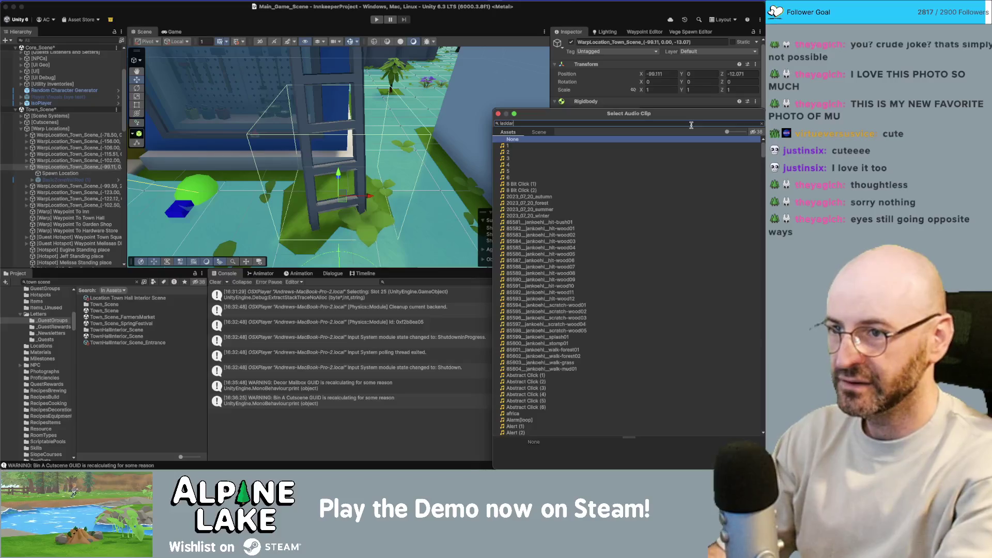
{"action": "key", "text": "Escape"}
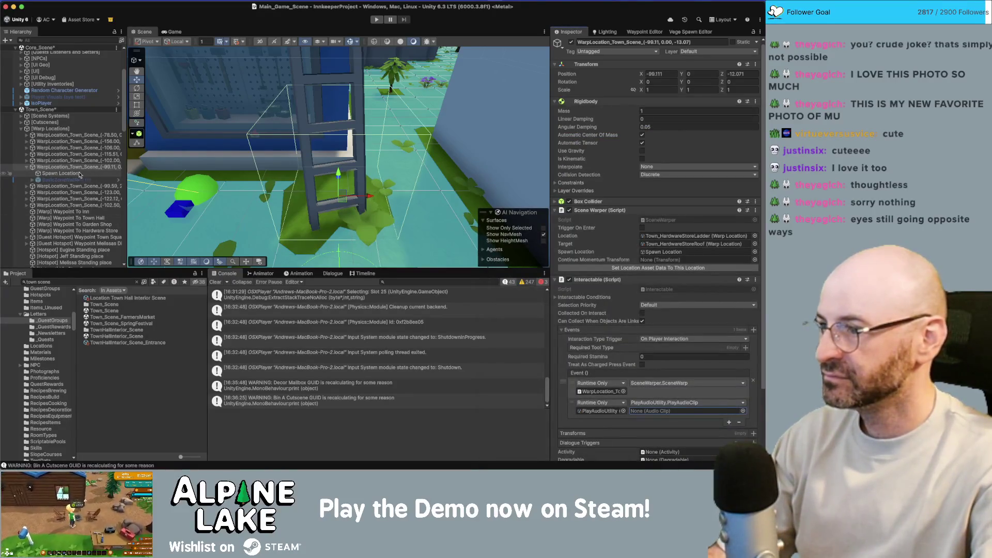
Select and frame the warp location at -99.59 and set its audio clip to None.
{"action": "left_click", "coordinate": [45, 160]}
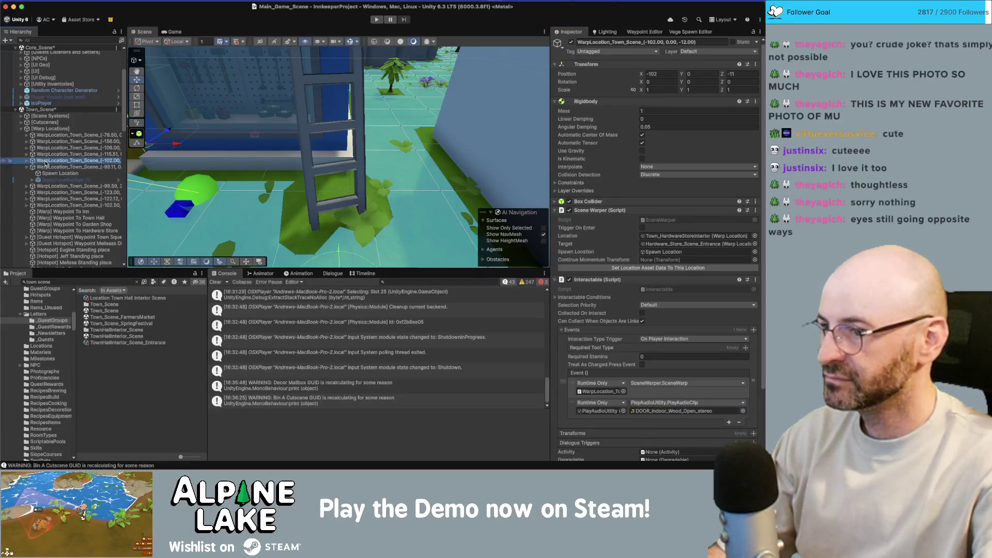
{"action": "left_click", "coordinate": [52, 173]}
{"action": "left_click", "coordinate": [51, 186]}
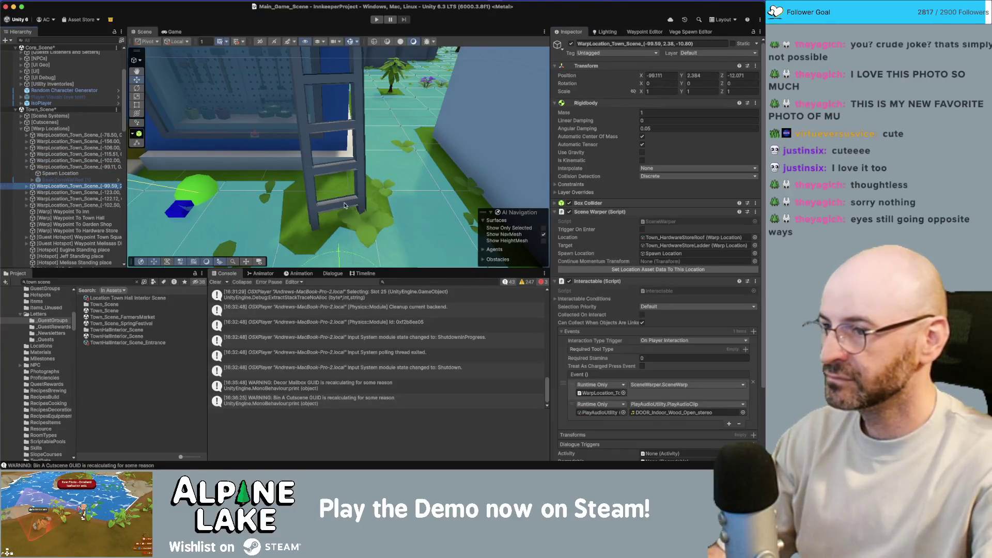
{"action": "key", "text": "f"}
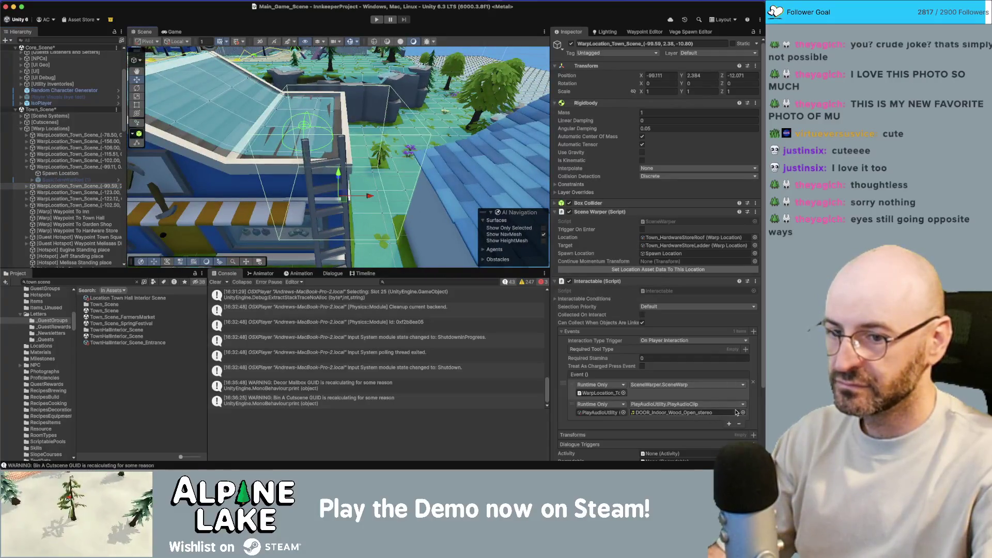
{"action": "left_click", "coordinate": [743, 412]}
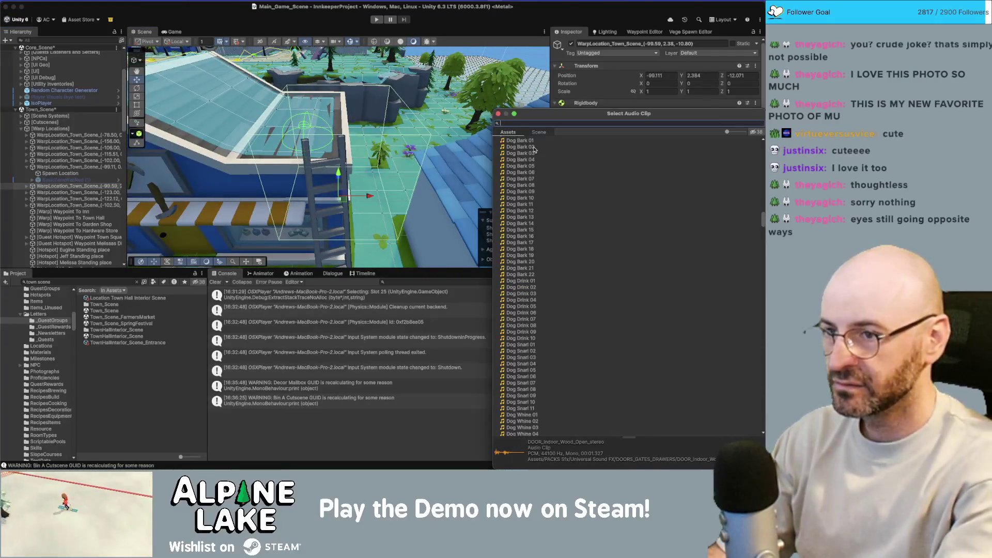
{"action": "key", "text": "Escape"}
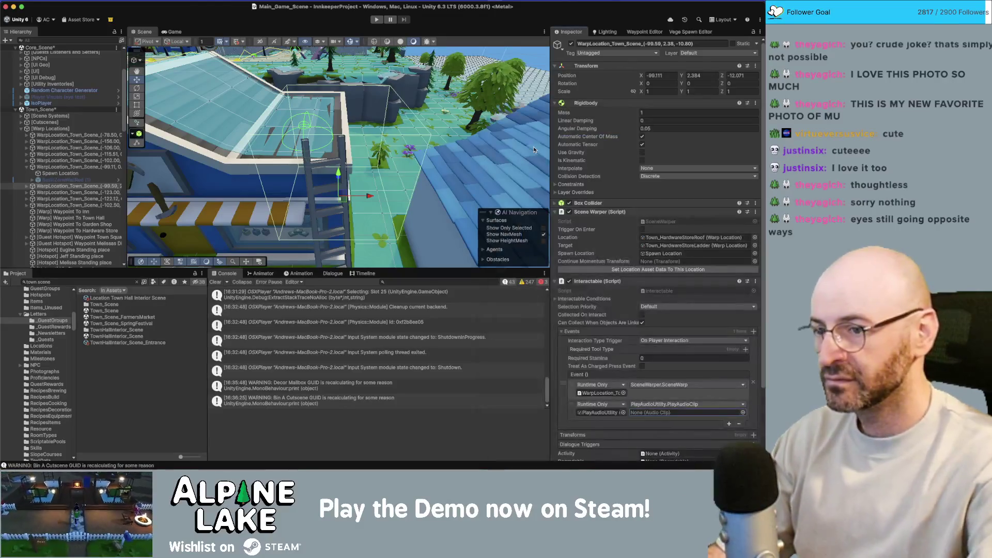
{"action": "key", "text": "super+Tab"}
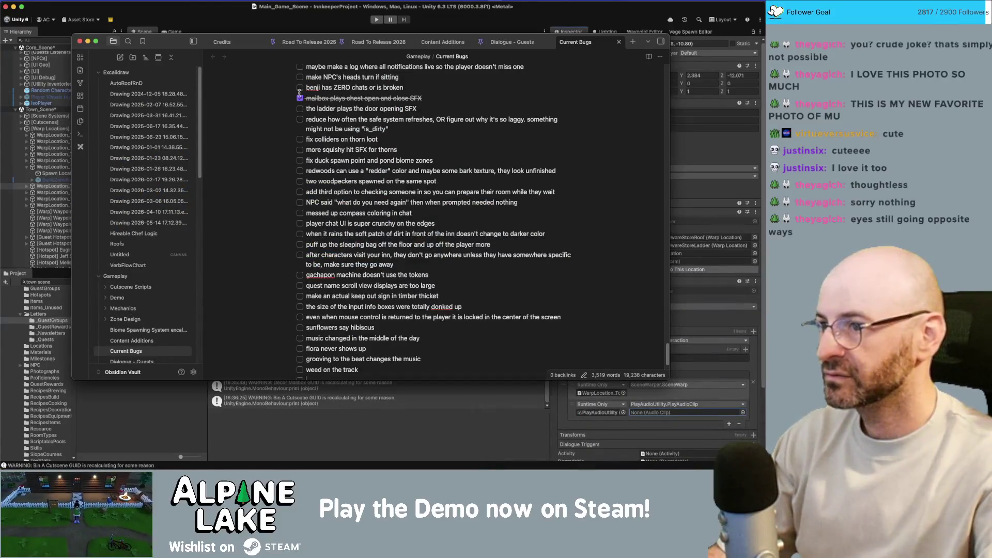
Tick the ladder door-opening SFX bug and change 'safe' to 'save' in the save-system bug line.
{"action": "left_click", "coordinate": [300, 109]}
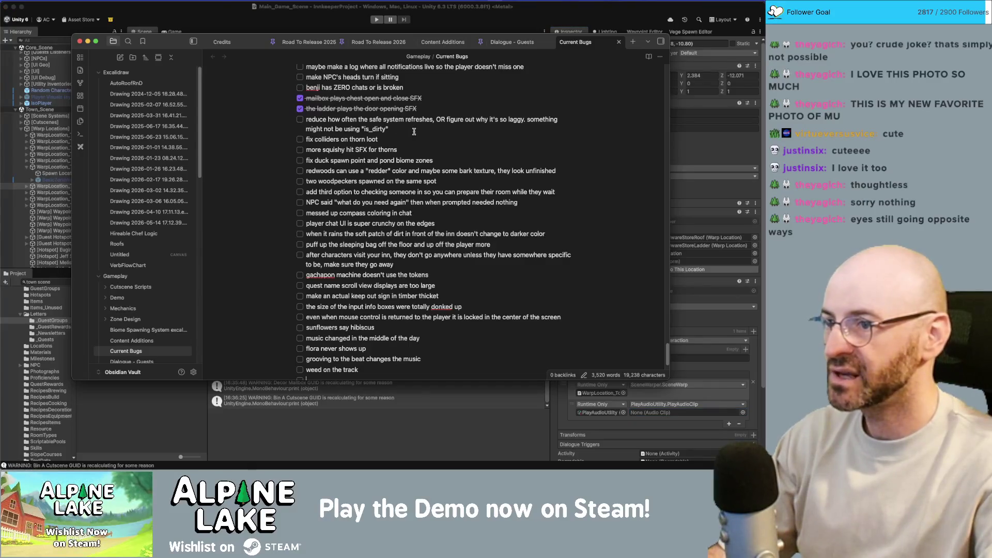
{"action": "left_click_drag", "start_coordinate": [374, 119], "coordinate": [378, 120]}
{"action": "type", "text": "v"}
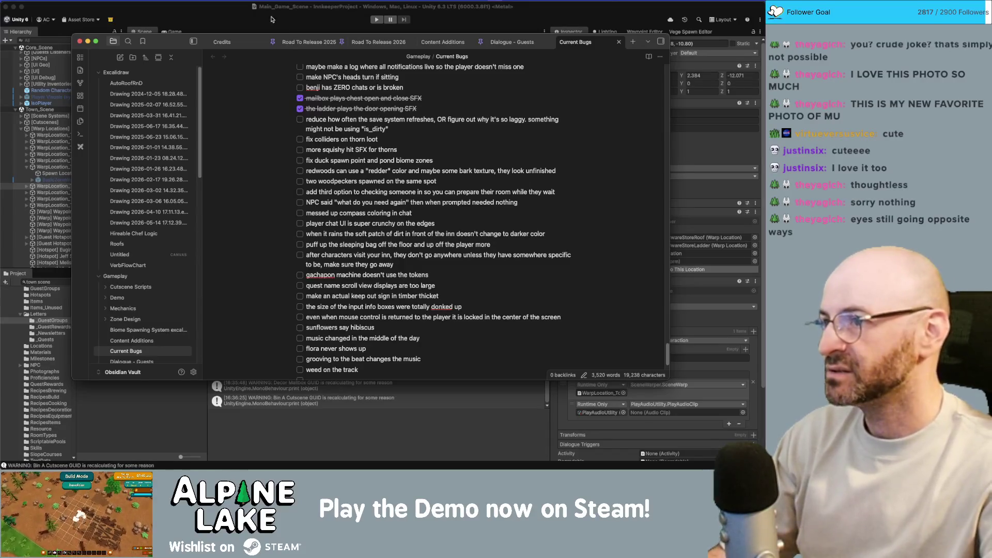
{"action": "left_click", "coordinate": [272, 20]}
{"action": "left_click", "coordinate": [137, 282]}
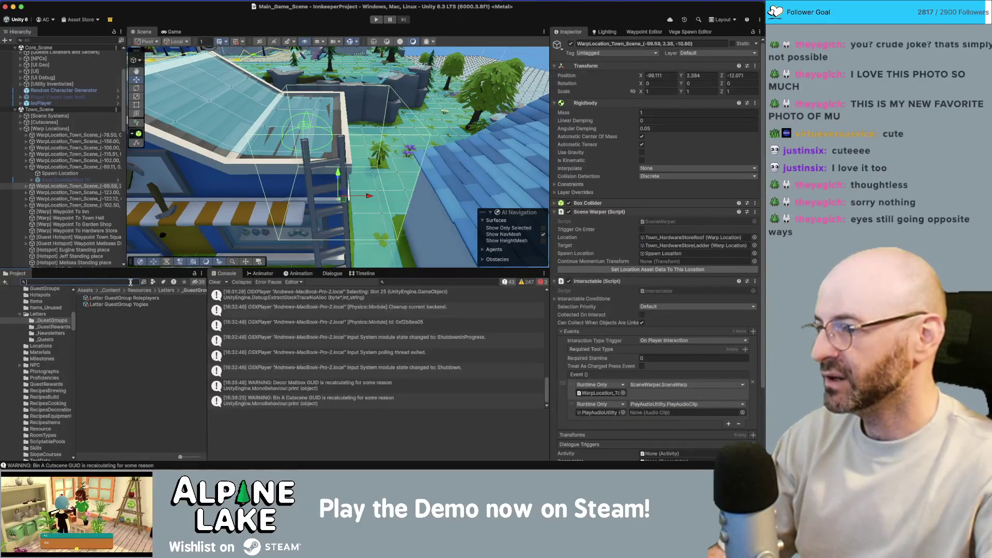
Search the Project for 'savesys' and open SaveSystem.cs in Rider.
{"action": "type", "text": "saves"}
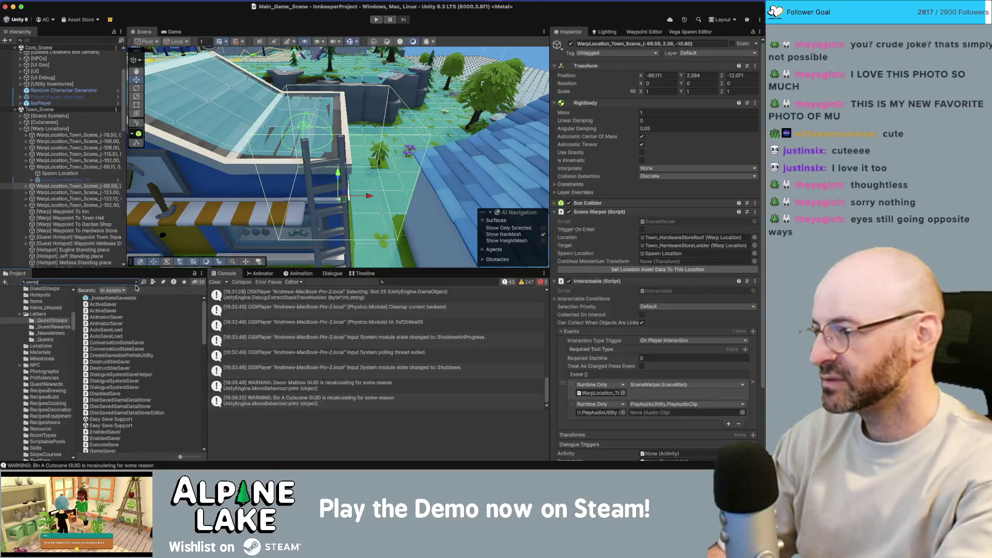
{"action": "type", "text": "ys"}
{"action": "left_click", "coordinate": [131, 299]}
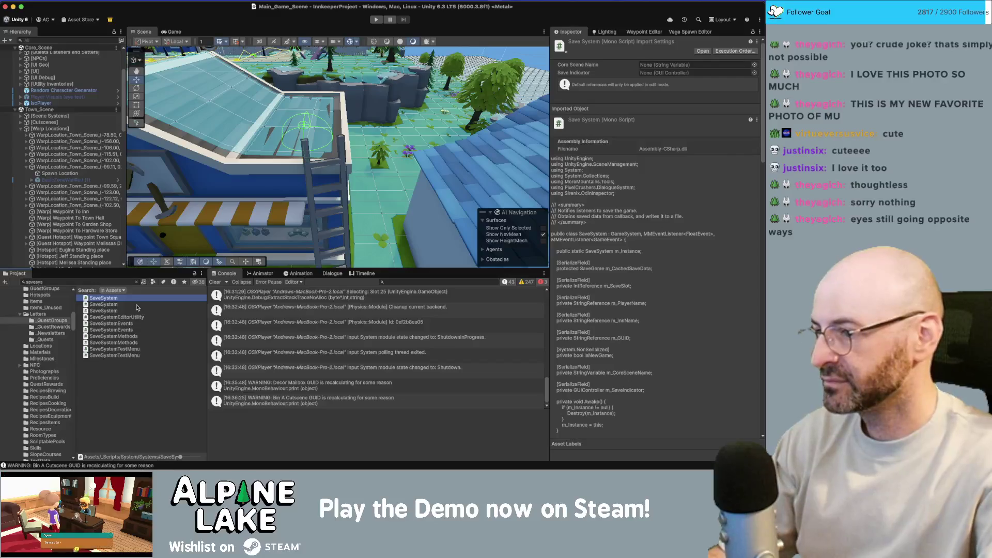
{"action": "double_click", "coordinate": [117, 299]}
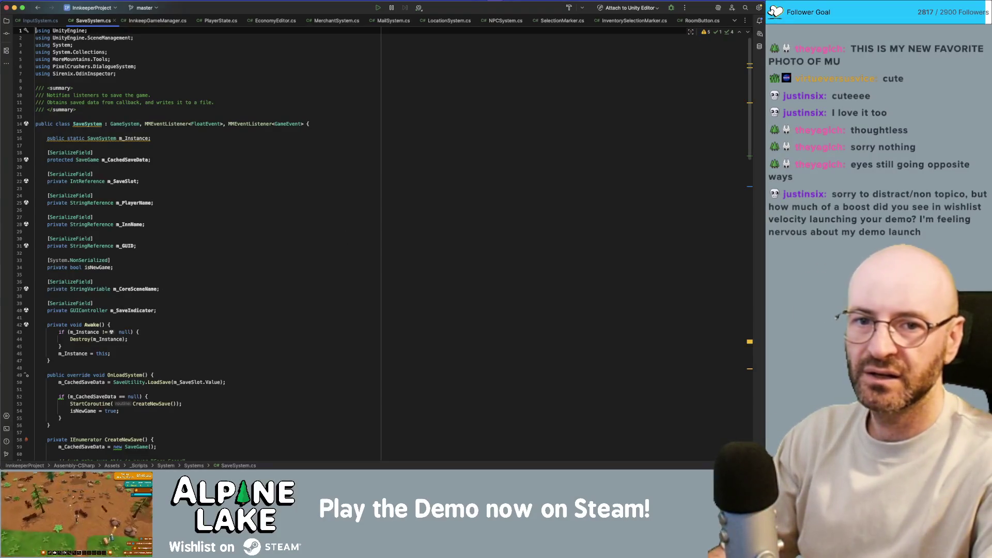
{"action": "key", "text": "super+Tab"}
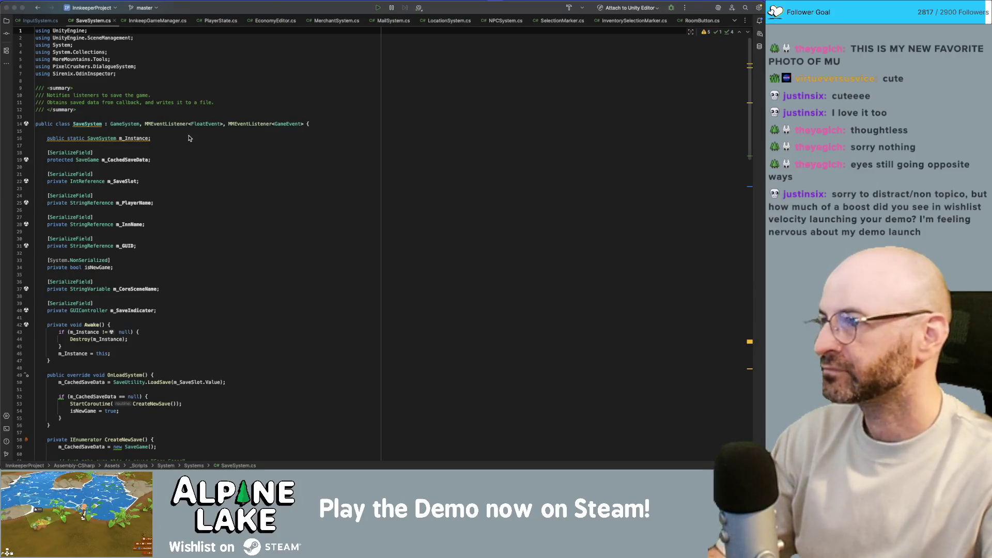
{"action": "scroll", "coordinate": [210, 214], "scroll_direction": "down", "scroll_amount": 10}
Scroll through SaveSystem.cs to review its save and load code.
{"action": "scroll", "coordinate": [210, 214], "scroll_direction": "down", "scroll_amount": 15}
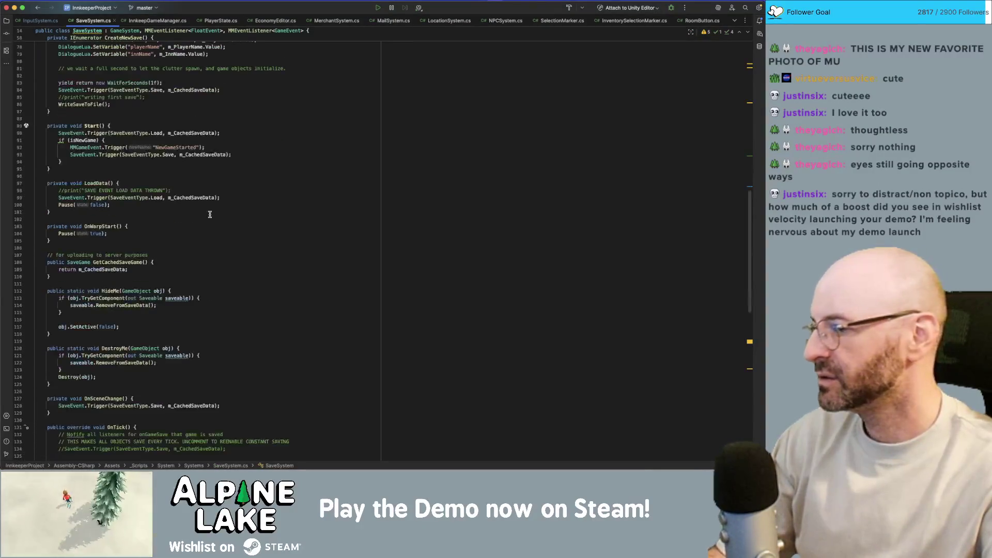
{"action": "scroll", "coordinate": [207, 211], "scroll_direction": "down", "scroll_amount": 3}
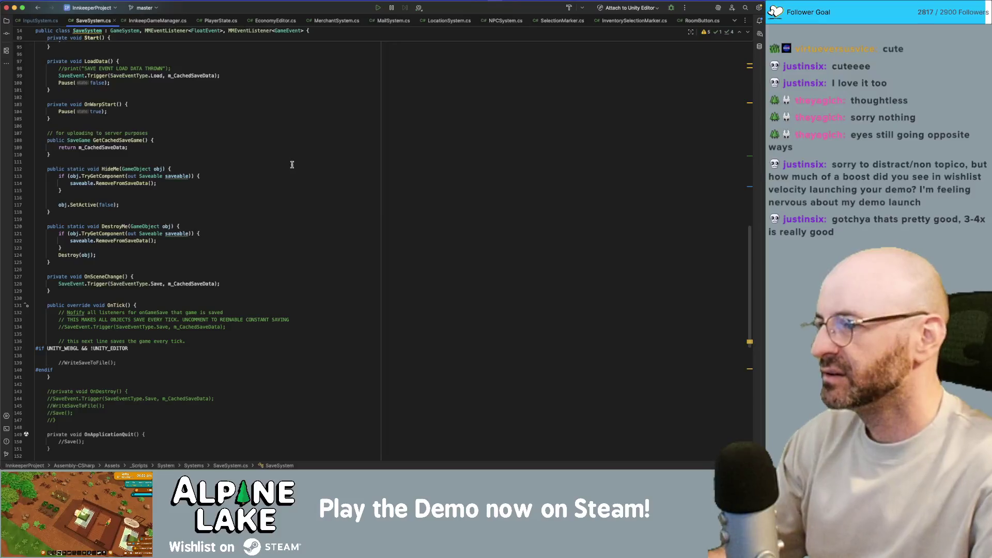
{"action": "scroll", "coordinate": [270, 196], "scroll_direction": "up", "scroll_amount": 4}
{"action": "scroll", "coordinate": [270, 197], "scroll_direction": "up", "scroll_amount": 2}
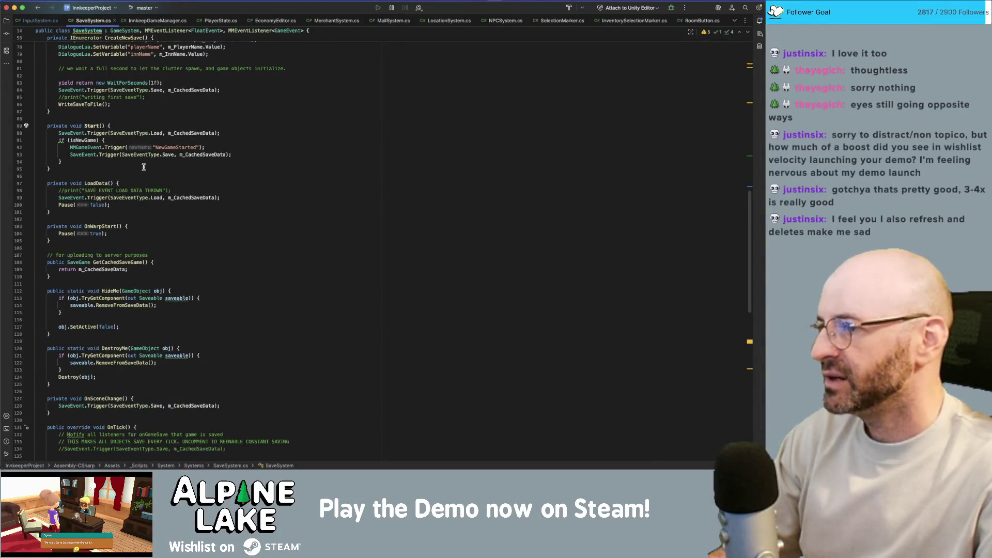
{"action": "scroll", "coordinate": [143, 166], "scroll_direction": "up", "scroll_amount": 2}
{"action": "scroll", "coordinate": [127, 129], "scroll_direction": "up", "scroll_amount": 7}
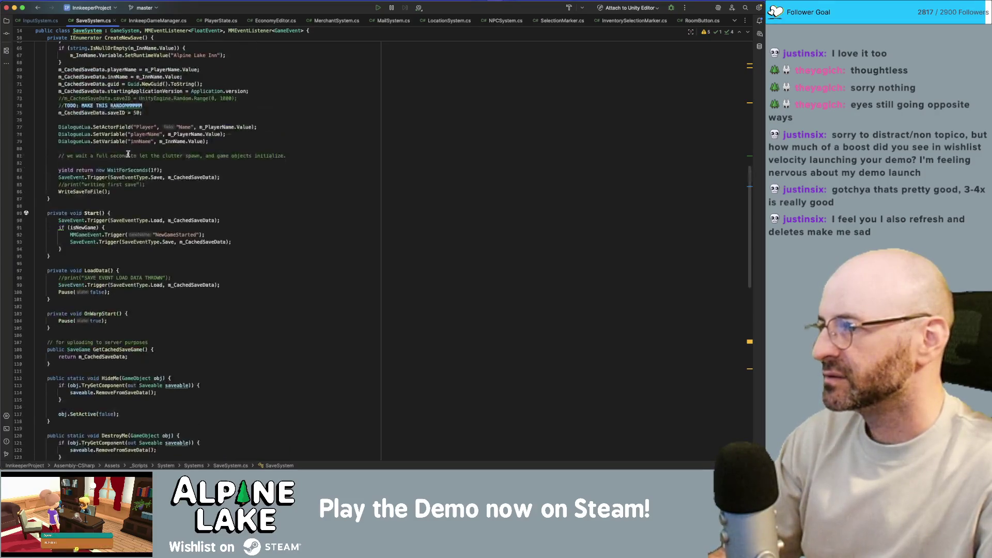
{"action": "scroll", "coordinate": [126, 87], "scroll_direction": "down", "scroll_amount": 8}
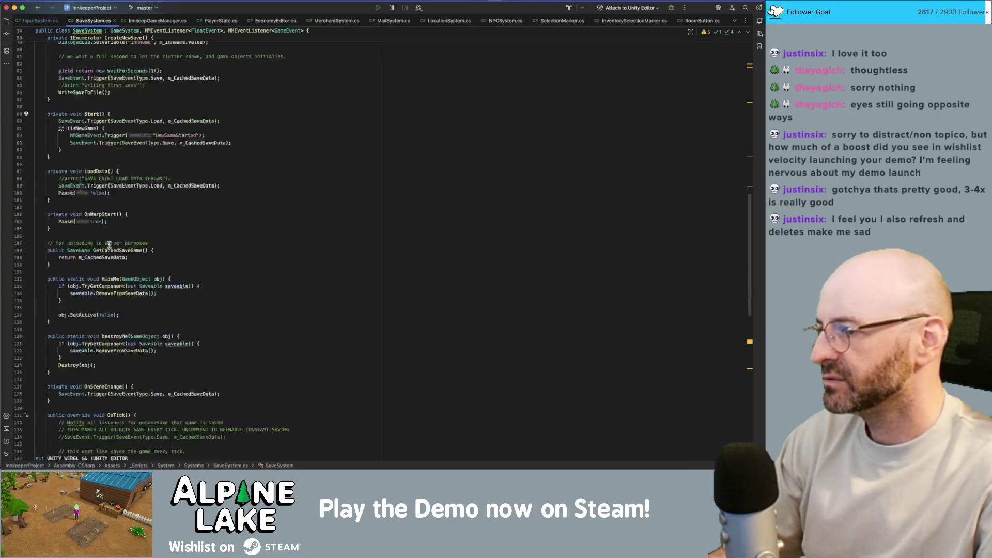
{"action": "scroll", "coordinate": [122, 251], "scroll_direction": "down", "scroll_amount": 3}
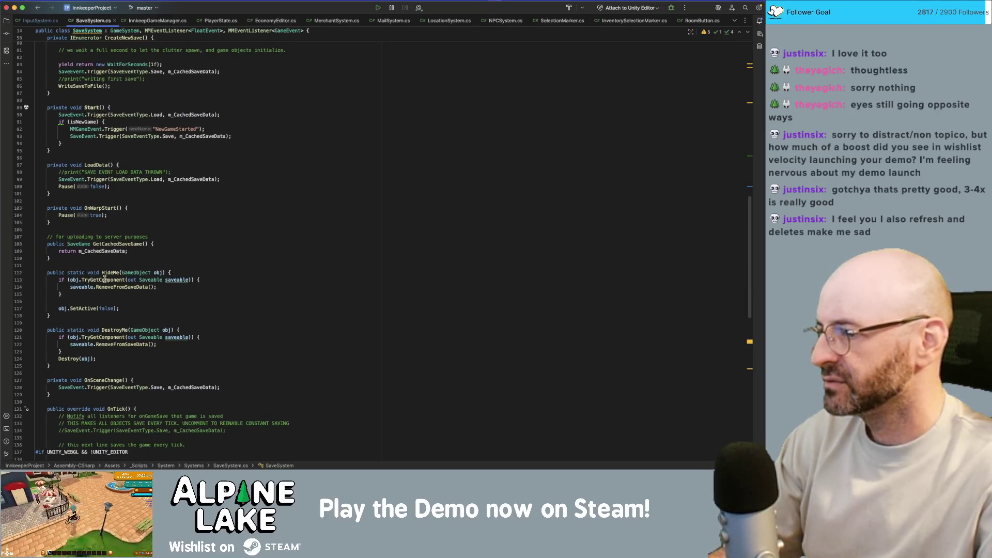
{"action": "scroll", "coordinate": [105, 279], "scroll_direction": "down", "scroll_amount": 10}
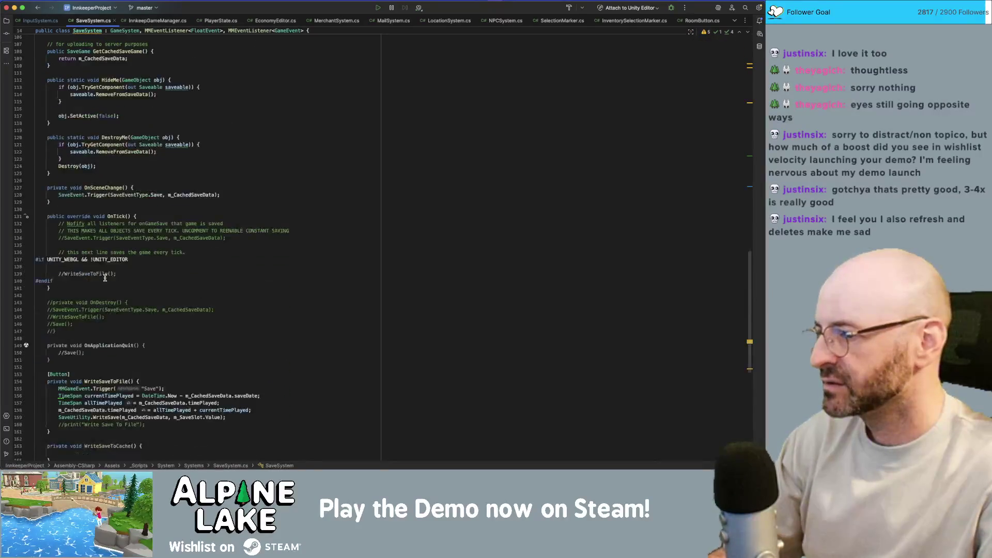
{"action": "scroll", "coordinate": [106, 277], "scroll_direction": "down", "scroll_amount": 2}
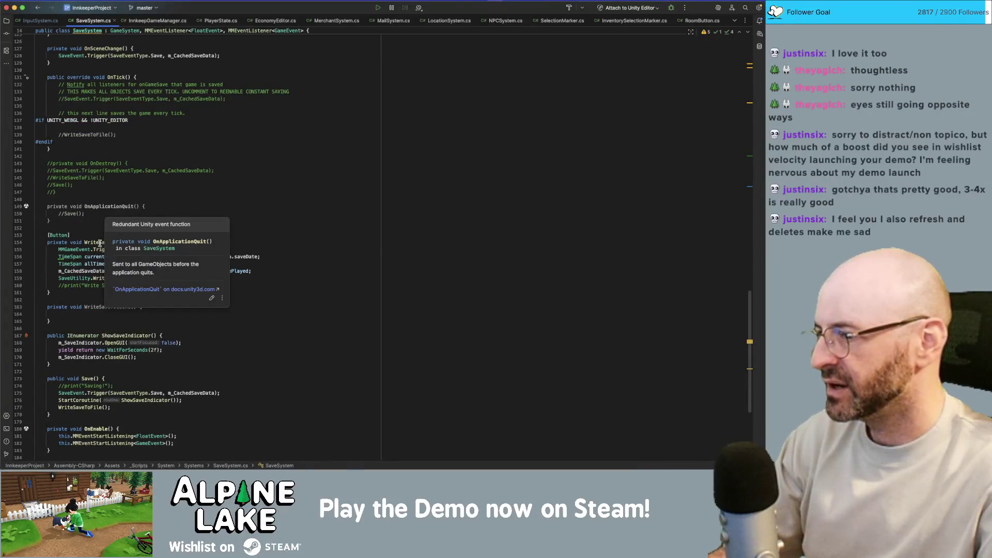
Highlight the usages of WriteSaveToFile and Save, then search the file for 'Save'.
{"action": "left_click", "coordinate": [101, 242]}
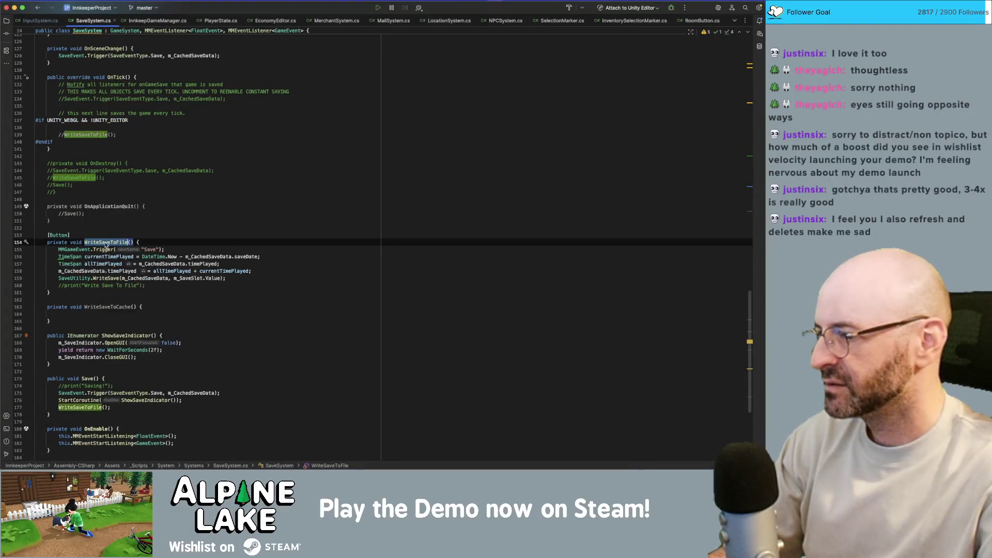
{"action": "left_click", "coordinate": [88, 379]}
{"action": "scroll", "coordinate": [140, 372], "scroll_direction": "down", "scroll_amount": 4}
{"action": "scroll", "coordinate": [140, 373], "scroll_direction": "down", "scroll_amount": 3}
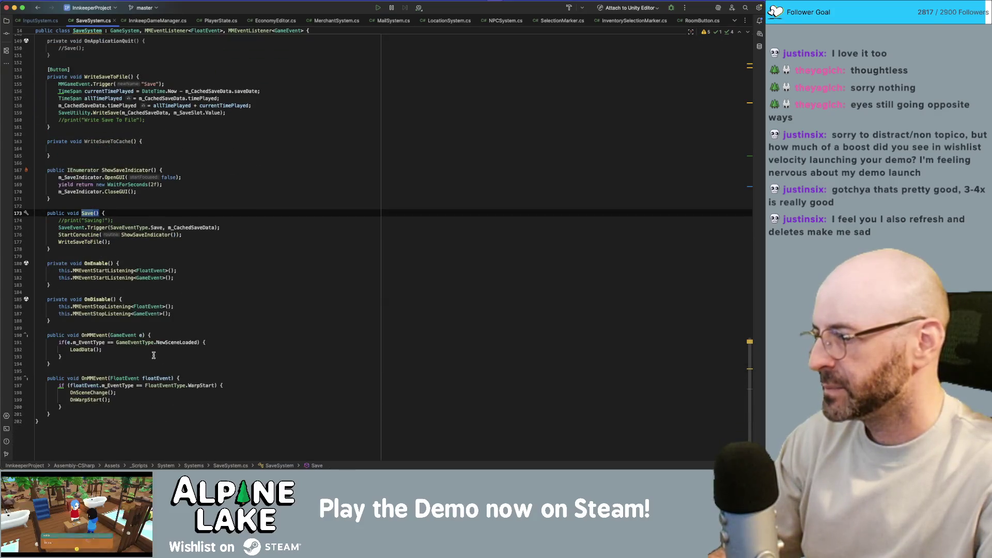
{"action": "key", "text": "super+f"}
Step through every Save() call, ending at the commented-out call in OnApplicationQuit.
{"action": "scroll", "coordinate": [154, 348], "scroll_direction": "down", "scroll_amount": 1}
{"action": "key", "text": "Return"}
{"action": "key", "text": "Return"}
{"action": "key", "text": "Return"}
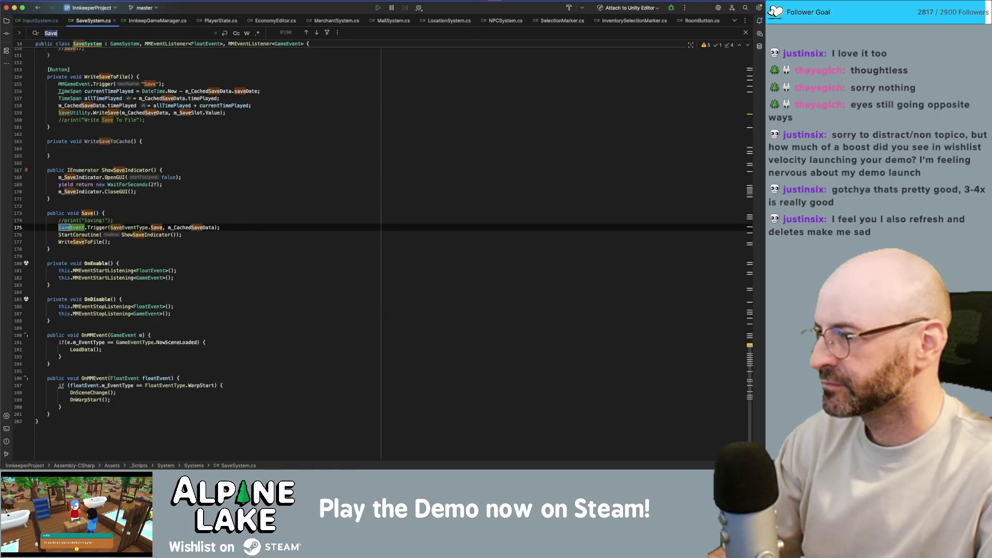
{"action": "key", "text": "shift+Return"}
{"action": "key", "text": "shift+Return"}
{"action": "key", "text": "shift+Return"}
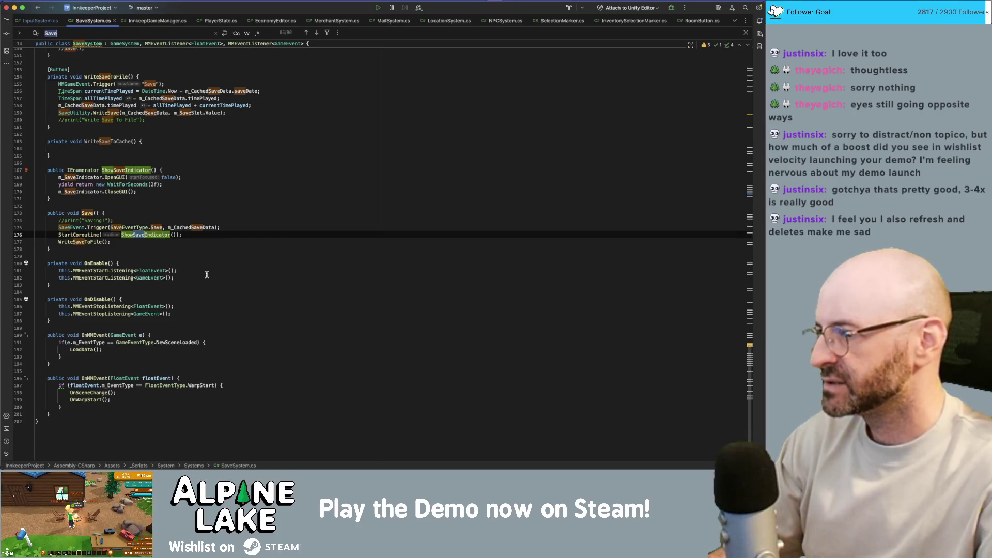
{"action": "key", "text": "alt+Up"}
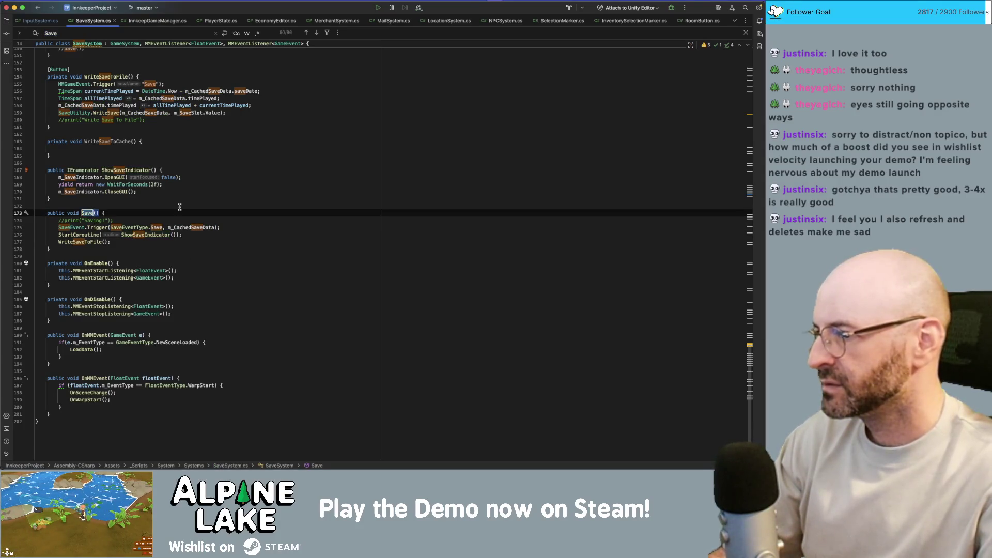
{"action": "key", "text": "super+f"}
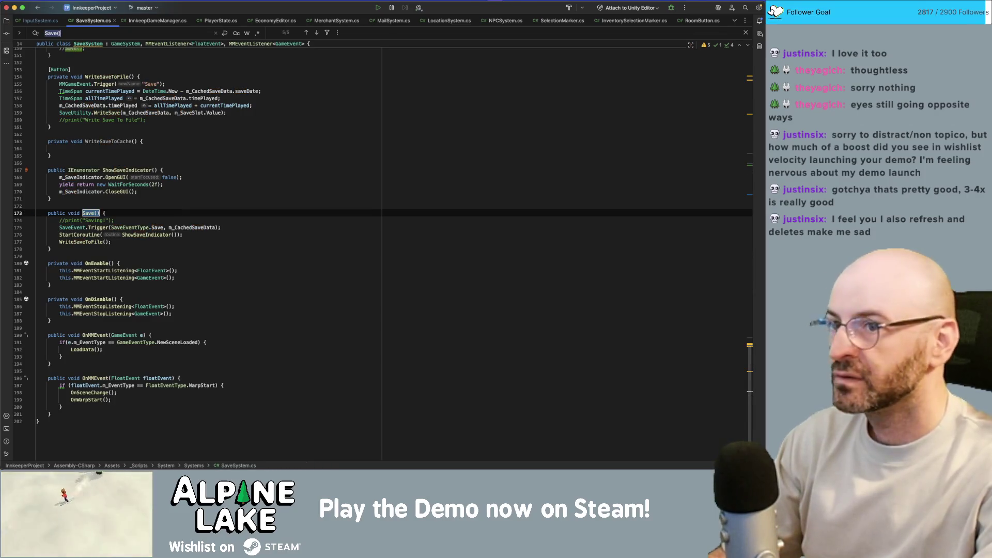
{"action": "key", "text": "Return"}
{"action": "key", "text": "Return"}
{"action": "key", "text": "Return"}
{"action": "key", "text": "Return"}
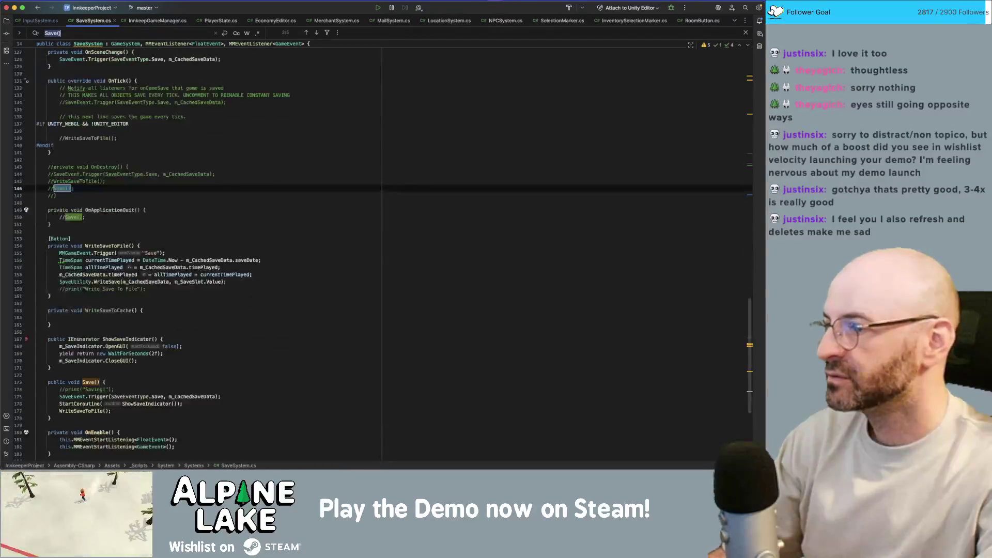
{"action": "key", "text": "Return"}
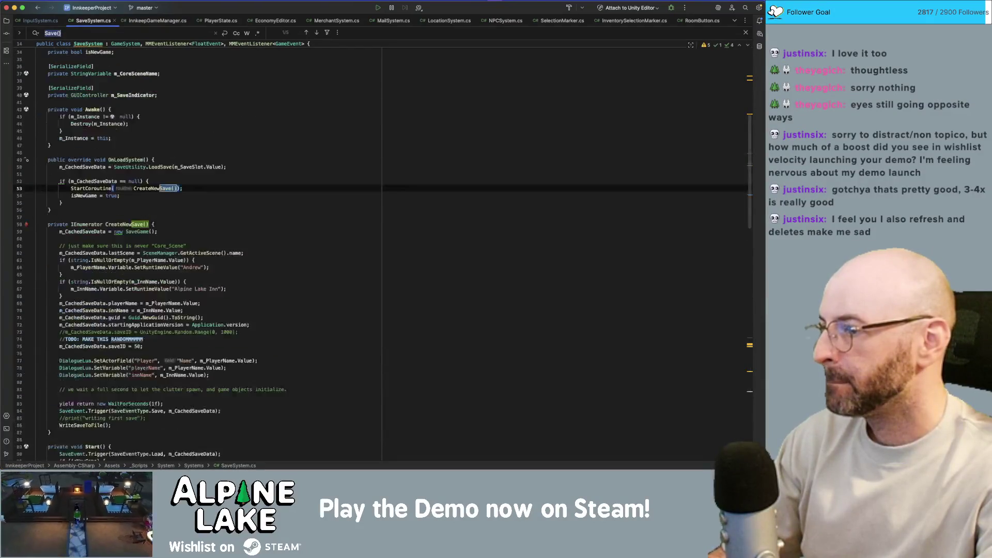
{"action": "key", "text": "Return"}
{"action": "key", "text": "Return"}
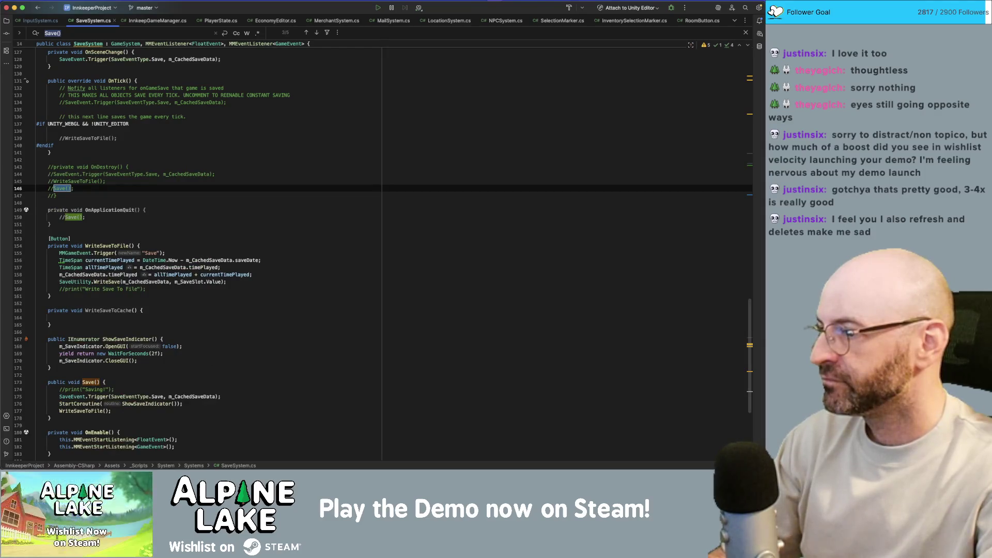
{"action": "key", "text": "Return"}
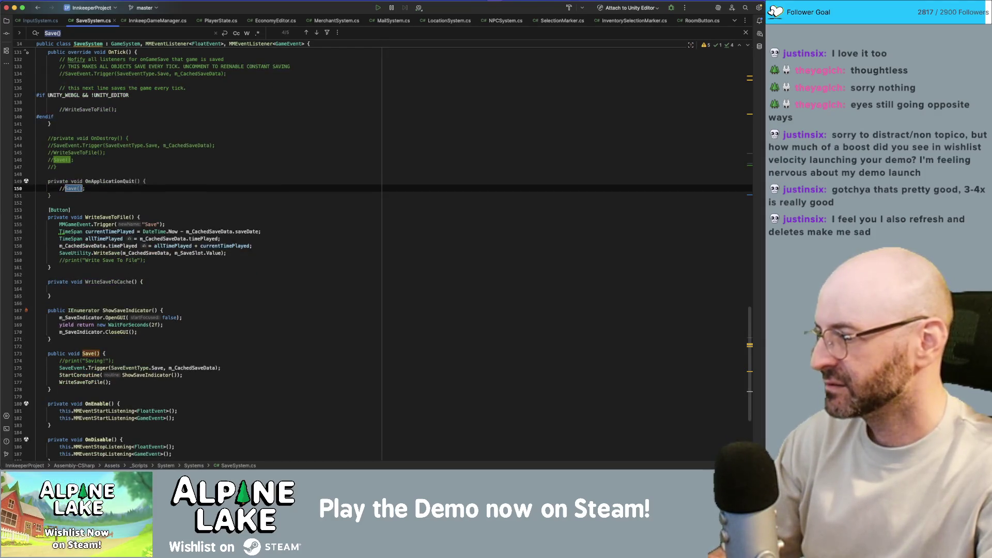
Uncomment print("Saving!") on line 174 inside the Save method.
{"action": "left_click", "coordinate": [130, 354]}
{"action": "key", "text": "Down"}
{"action": "key", "text": "super+slash"}
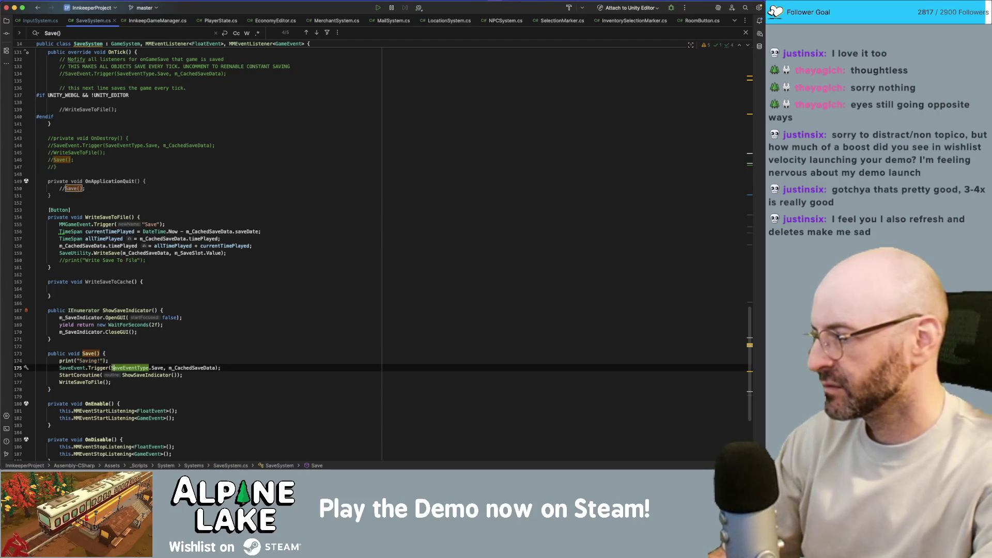
{"action": "key", "text": "super+Tab"}
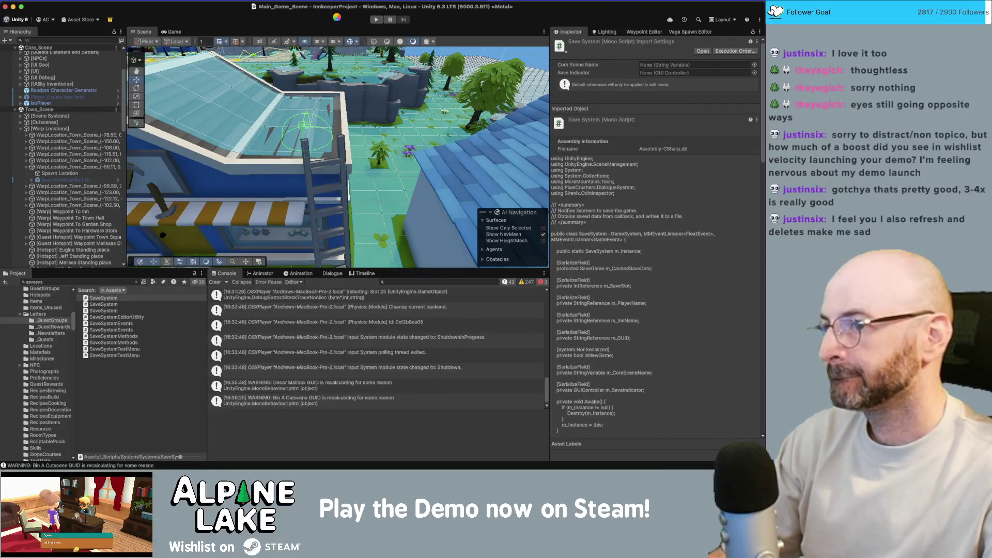
Enter play mode after scripts recompile, starting Alpine Lake at 6:05 am.
{"action": "left_click", "coordinate": [375, 21]}
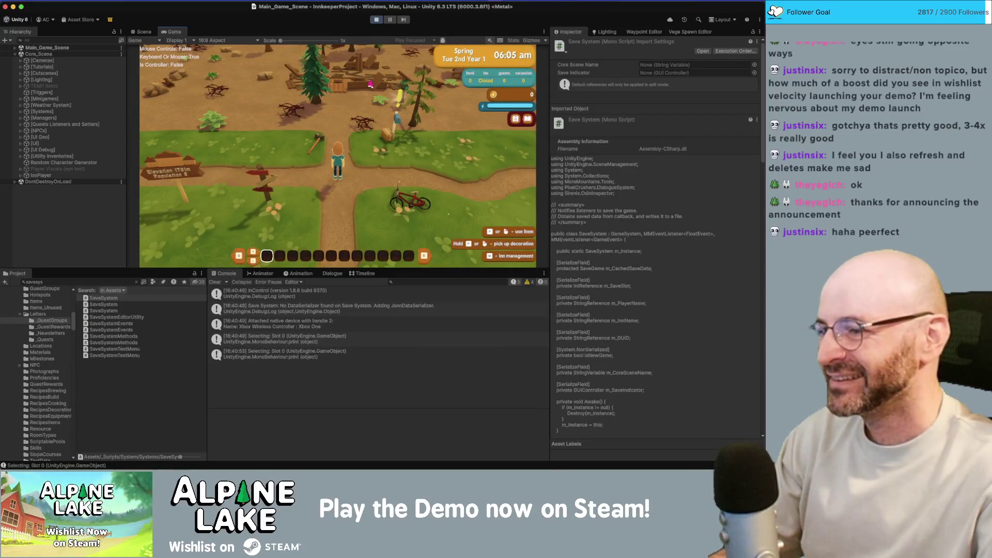
Walk the character into Town, skip the intro and dismiss the Town Square popup.
{"action": "key", "text": "d"}
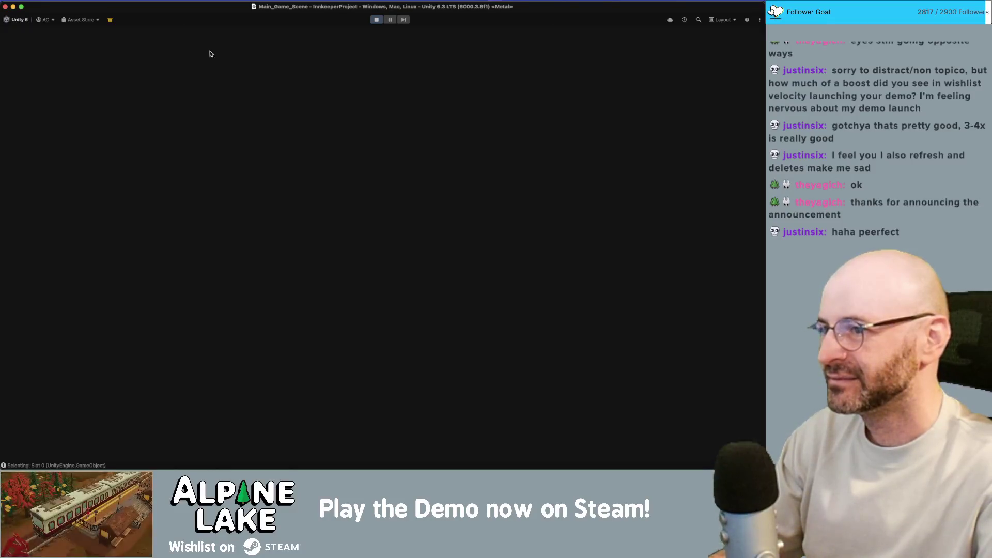
{"action": "key", "text": "a"}
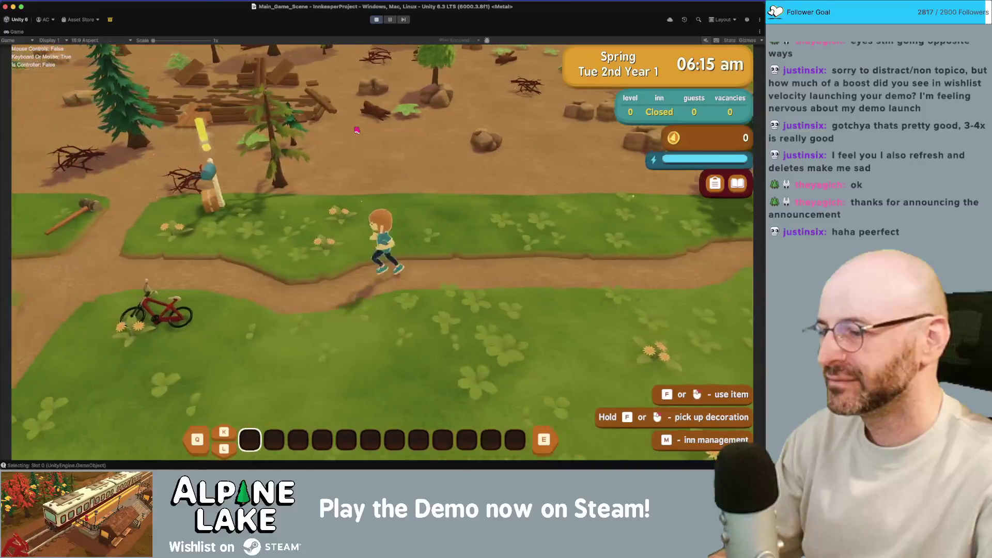
{"action": "key", "text": "a"}
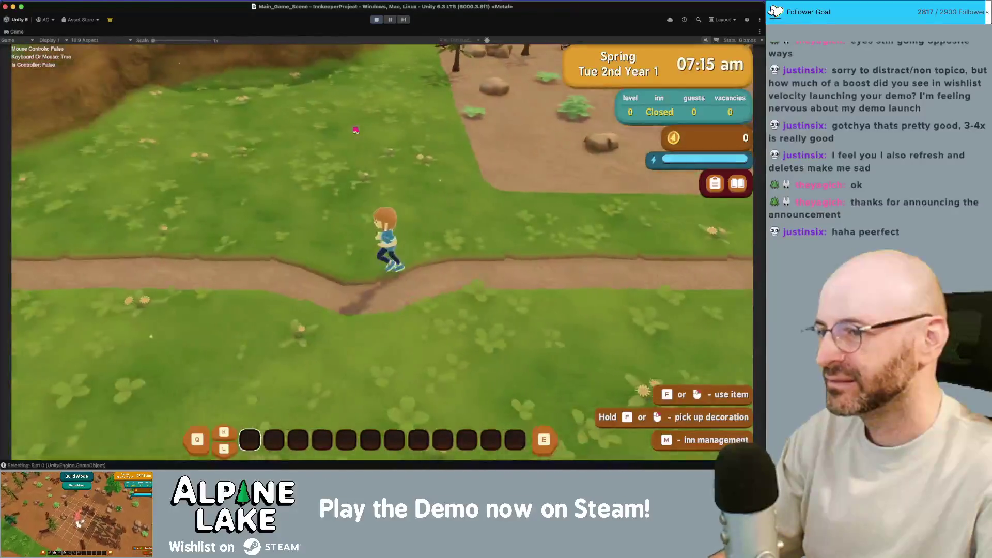
{"action": "key", "text": "a"}
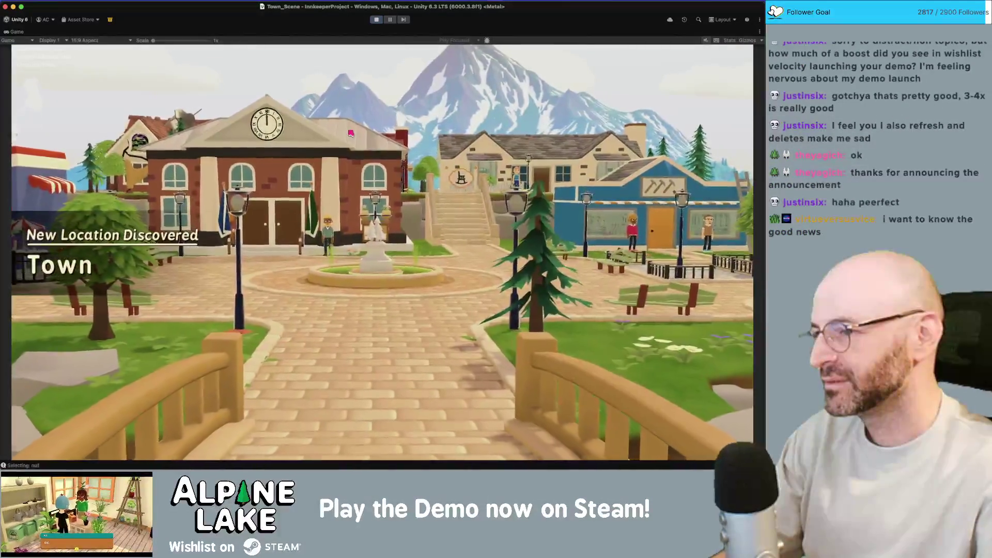
{"action": "key", "text": "a"}
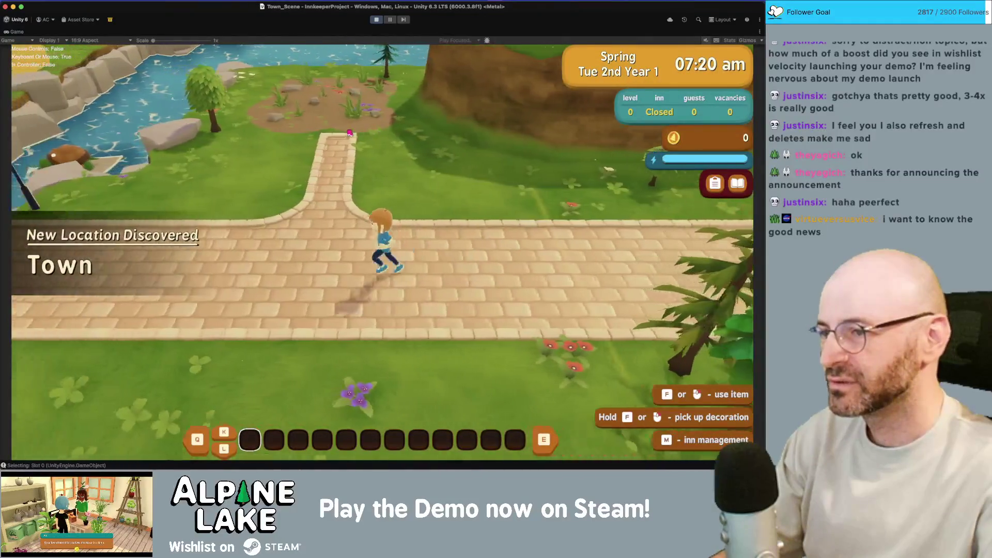
{"action": "key", "text": "a"}
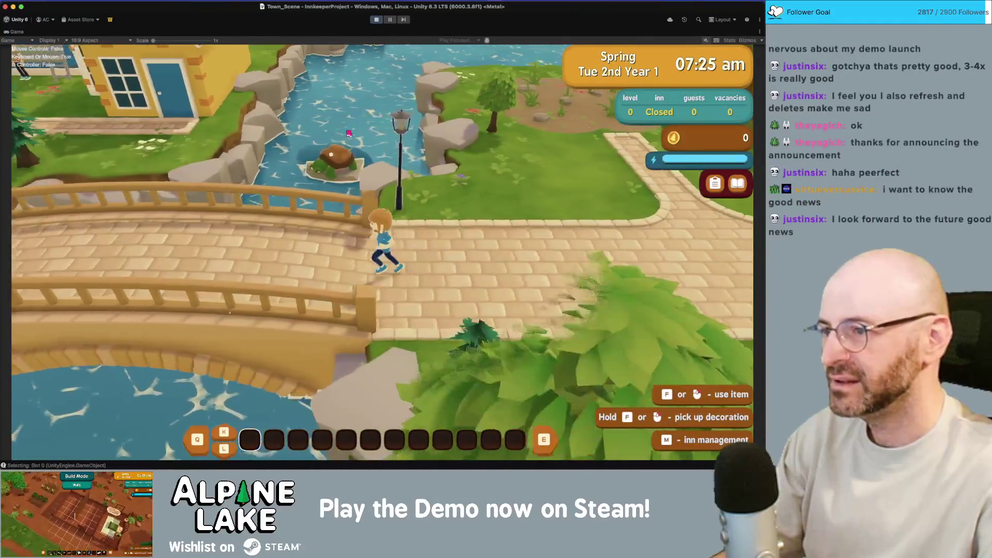
{"action": "key", "text": "w"}
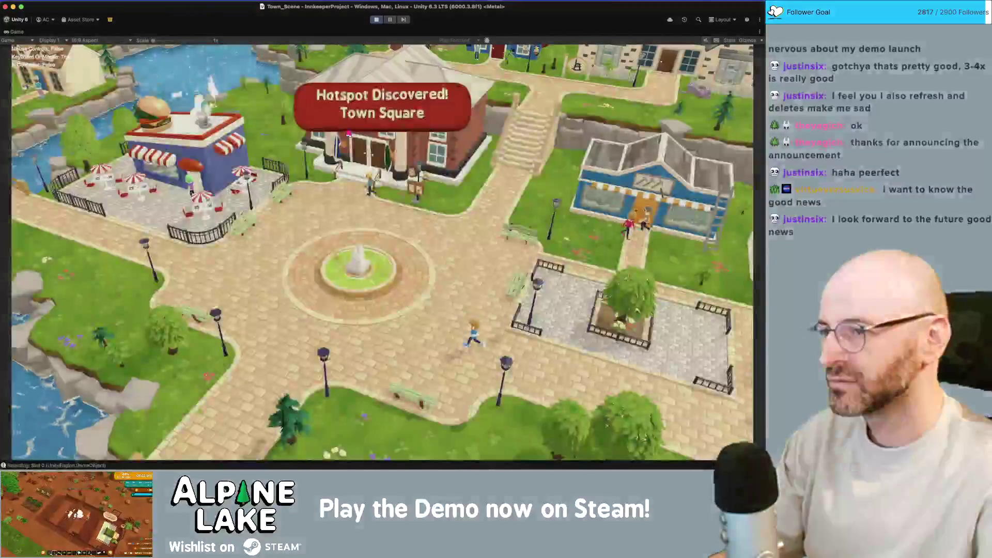
{"action": "key", "text": "Return"}
Run back and forth across the bridge, then stop play mode.
{"action": "key", "text": "w"}
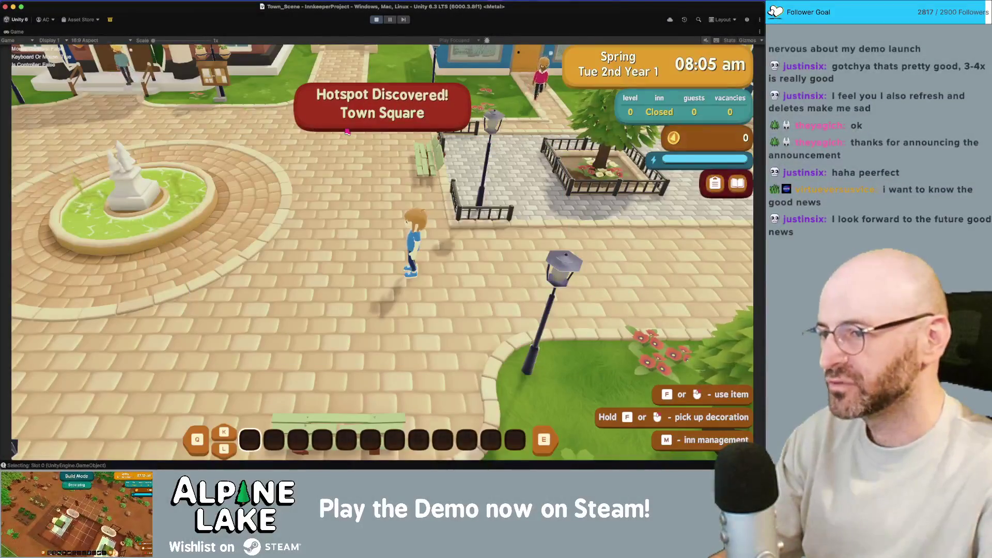
{"action": "key", "text": "d"}
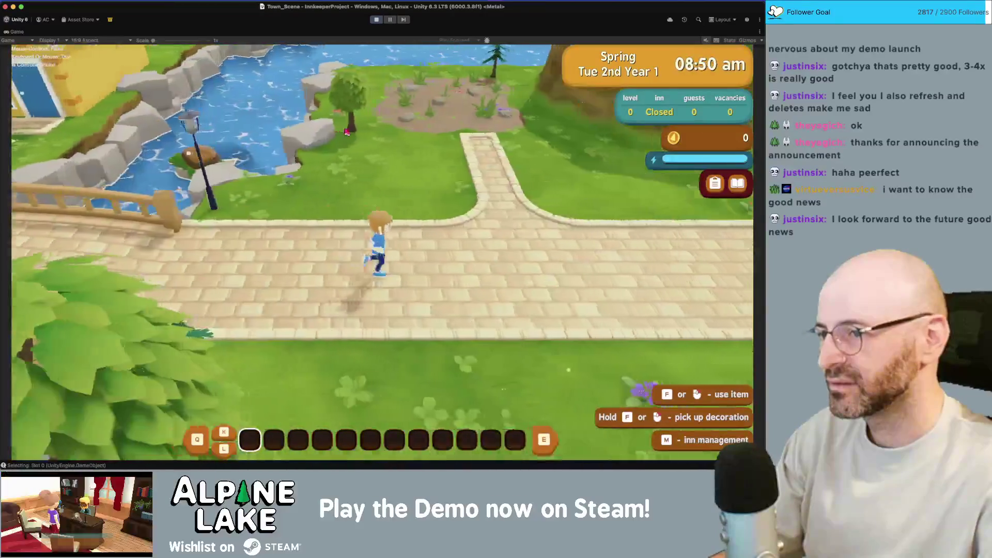
{"action": "key", "text": "a"}
{"action": "key", "text": "d"}
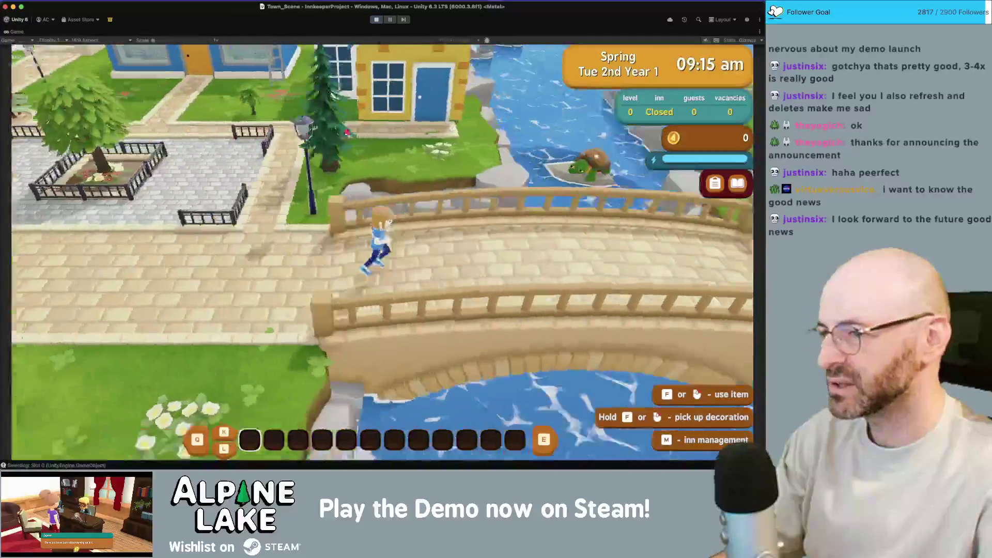
{"action": "key", "text": "d"}
{"action": "key", "text": "a"}
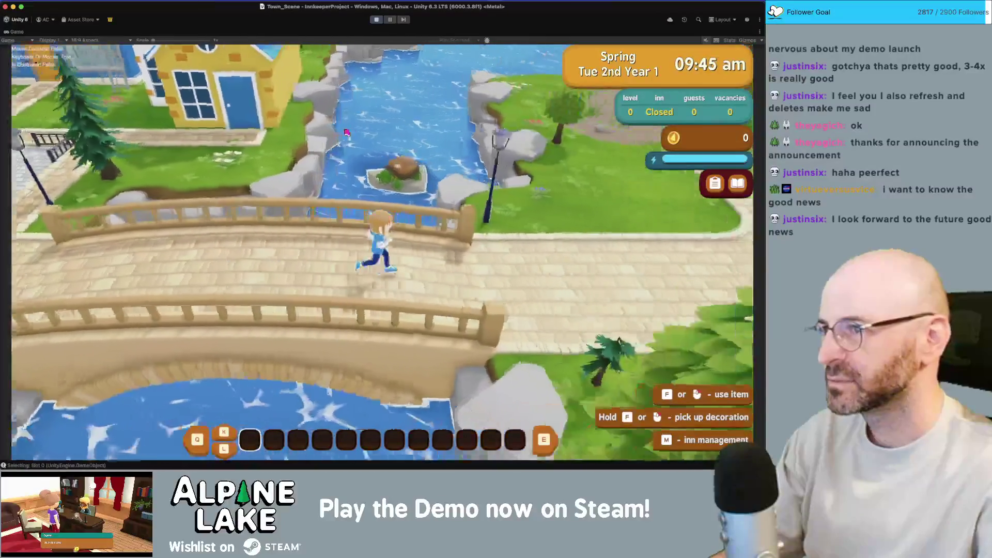
{"action": "key", "text": "d"}
{"action": "left_click", "coordinate": [372, 21]}
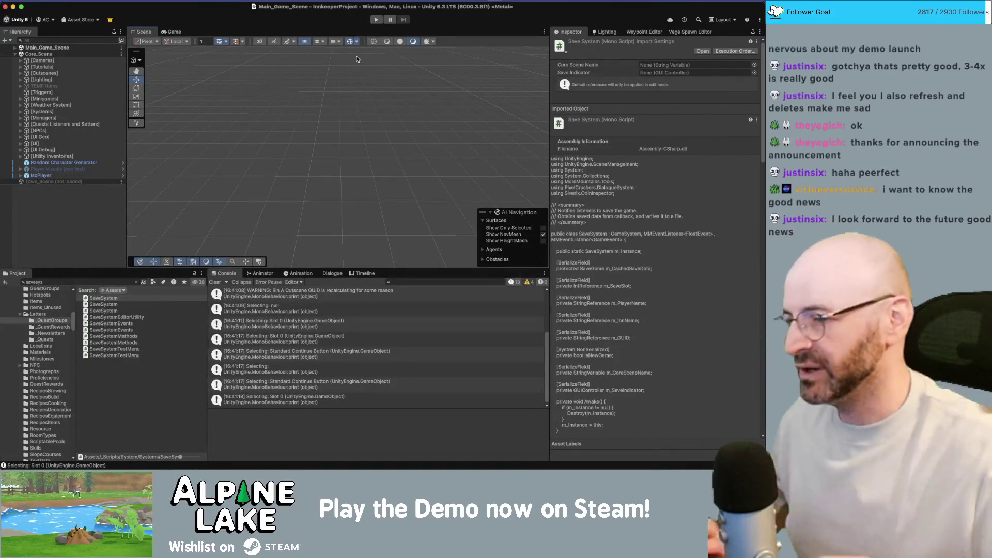
Restart play mode to see where the save resumes, then search the Project for 'tool camera'.
{"action": "left_click", "coordinate": [376, 20]}
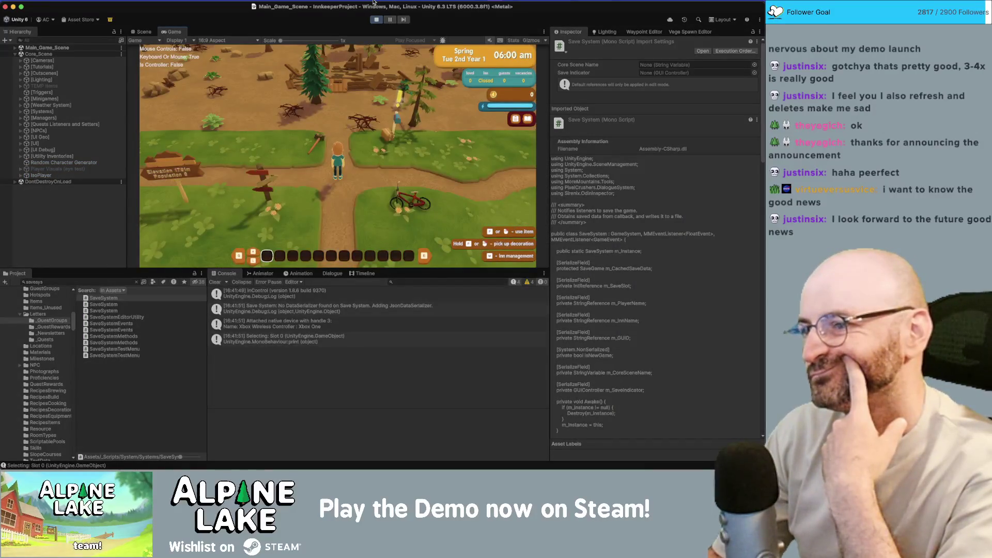
{"action": "key", "text": "d"}
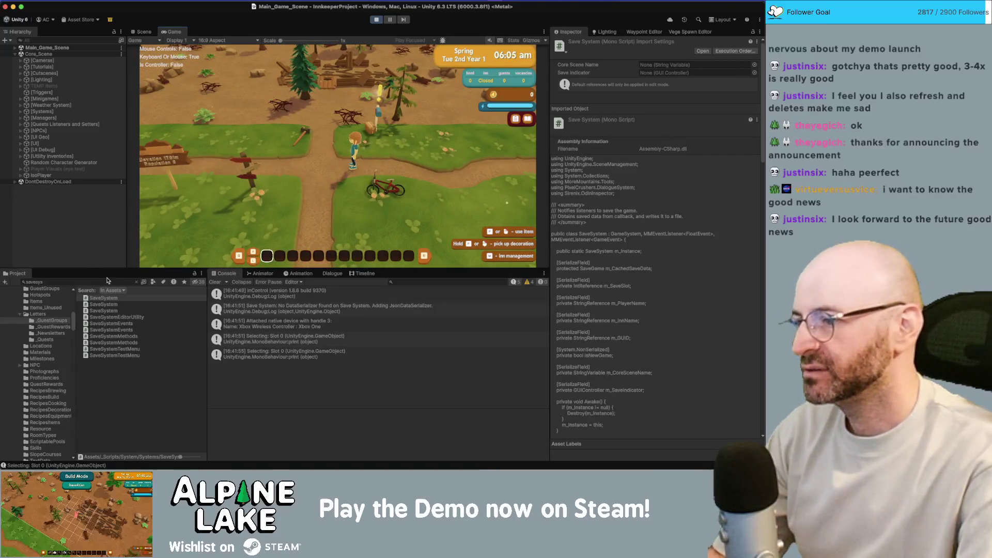
{"action": "left_click", "coordinate": [108, 280]}
{"action": "type", "text": "tool c"}
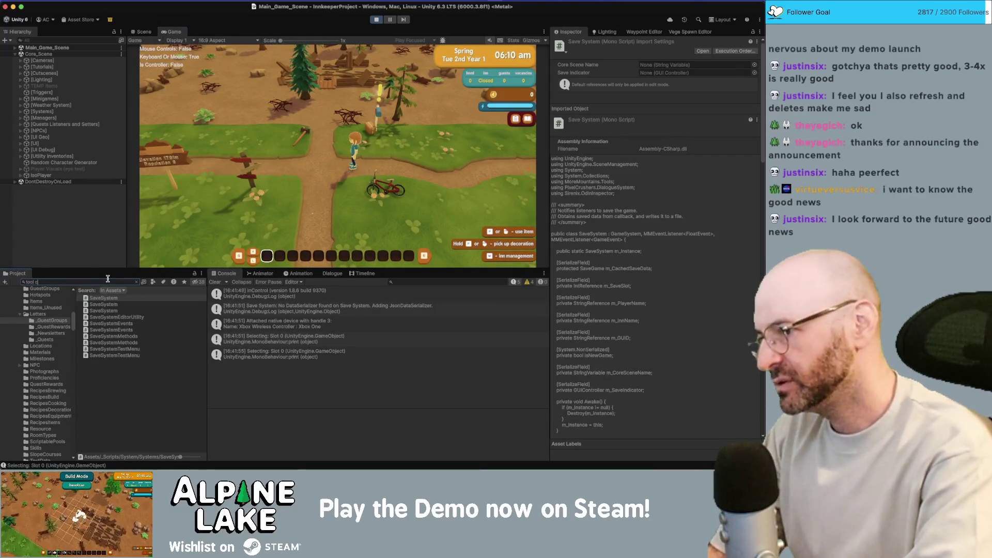
{"action": "type", "text": "amera"}
Give the player the Tool Camera item via Give Item Now and dismiss the Taking Photos tutorial.
{"action": "left_click", "coordinate": [106, 311]}
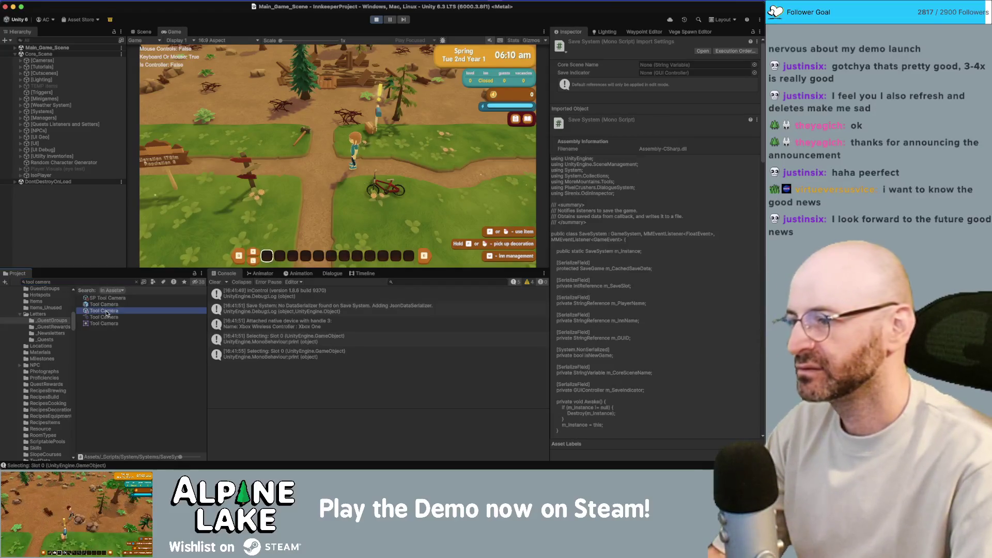
{"action": "scroll", "coordinate": [656, 310], "scroll_direction": "down", "scroll_amount": 5}
{"action": "left_click", "coordinate": [668, 412]}
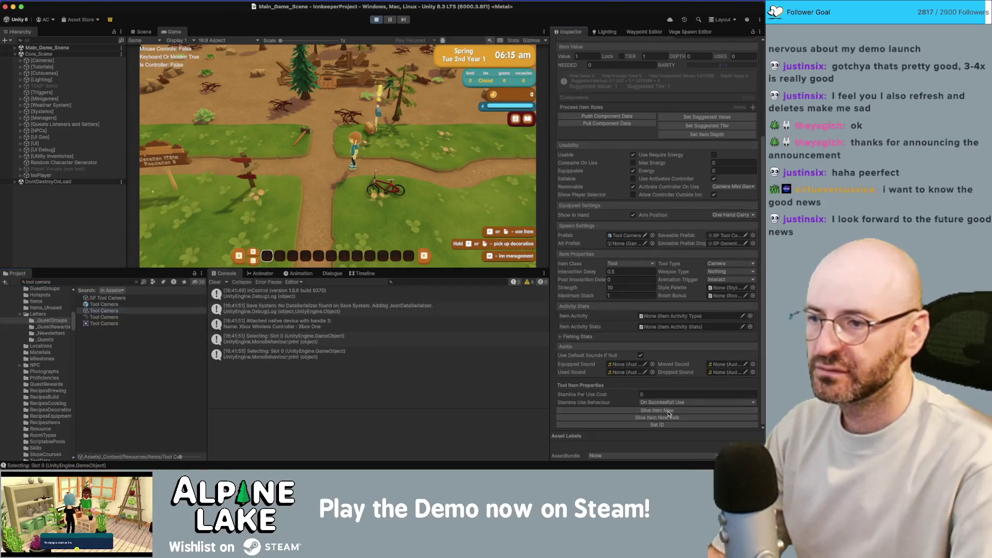
{"action": "key", "text": "w"}
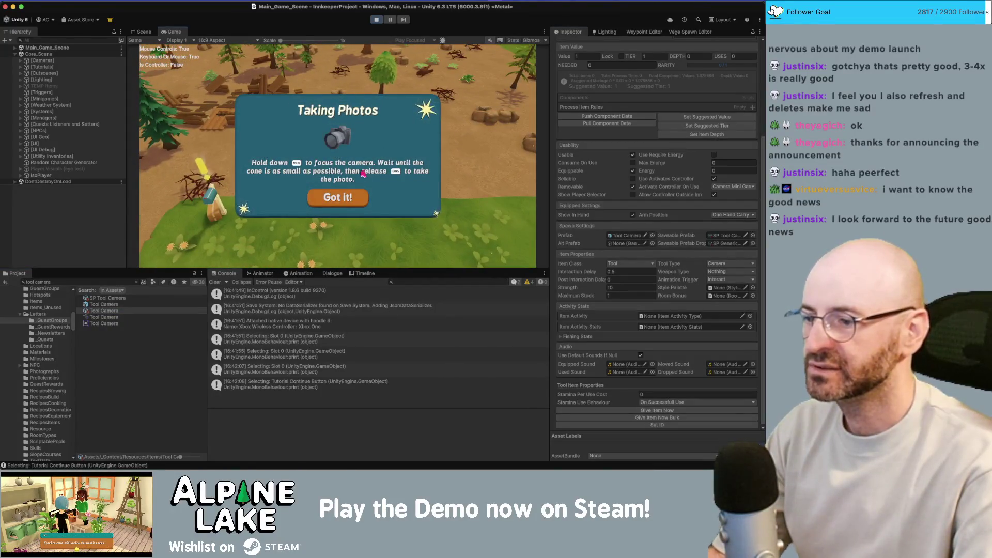
{"action": "left_click", "coordinate": [350, 197]}
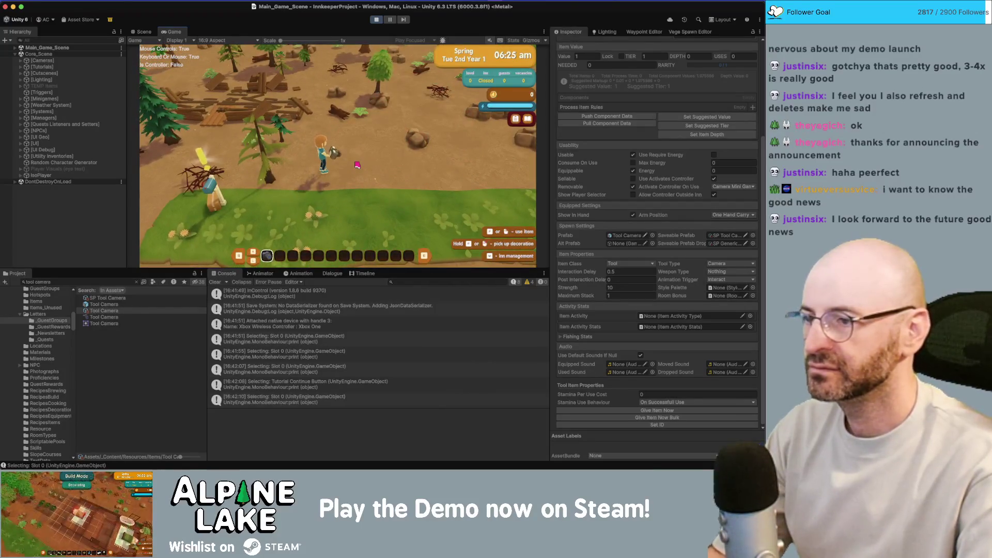
{"action": "key", "text": "w"}
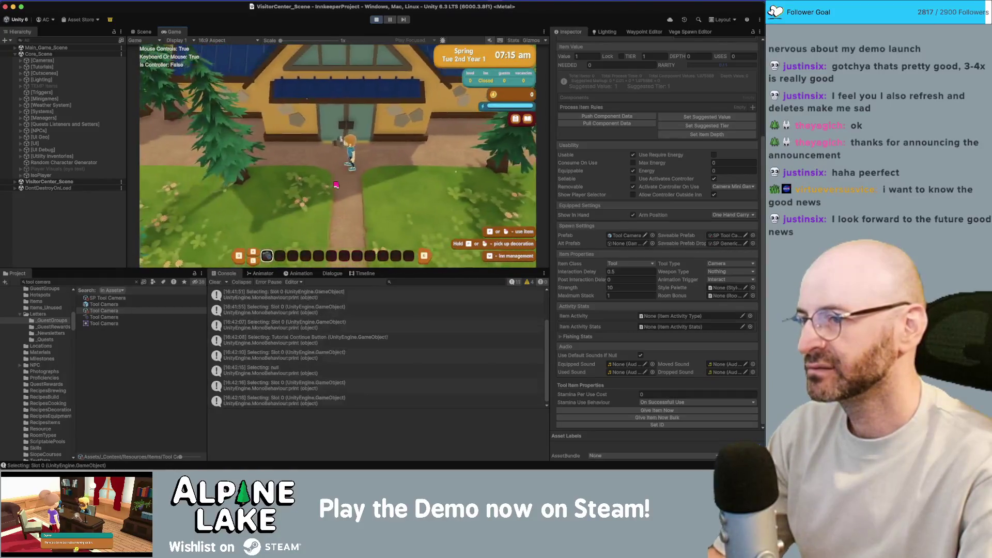
Stop play mode to return to the editable Main_Game_Scene.
{"action": "left_click", "coordinate": [376, 19]}
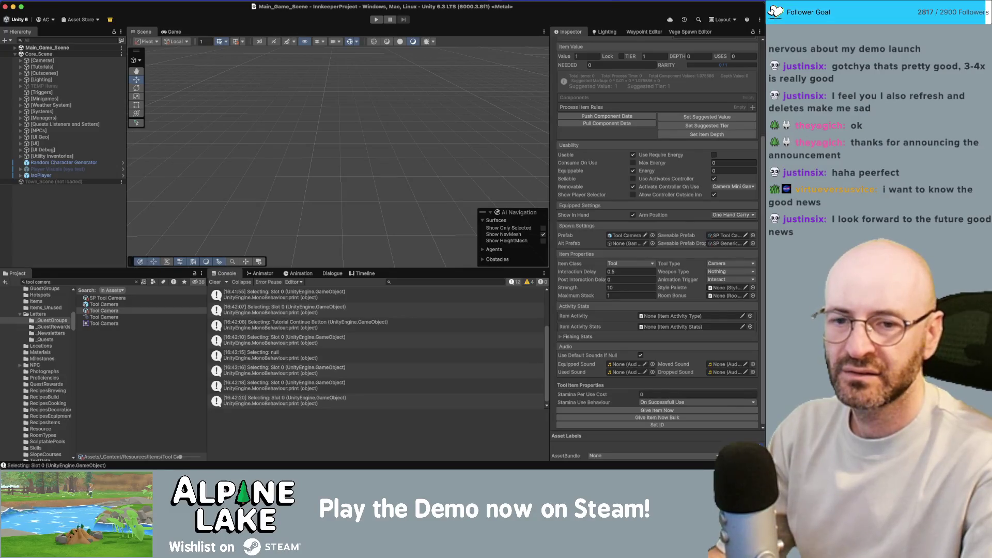
{"action": "key", "text": "super+Tab"}
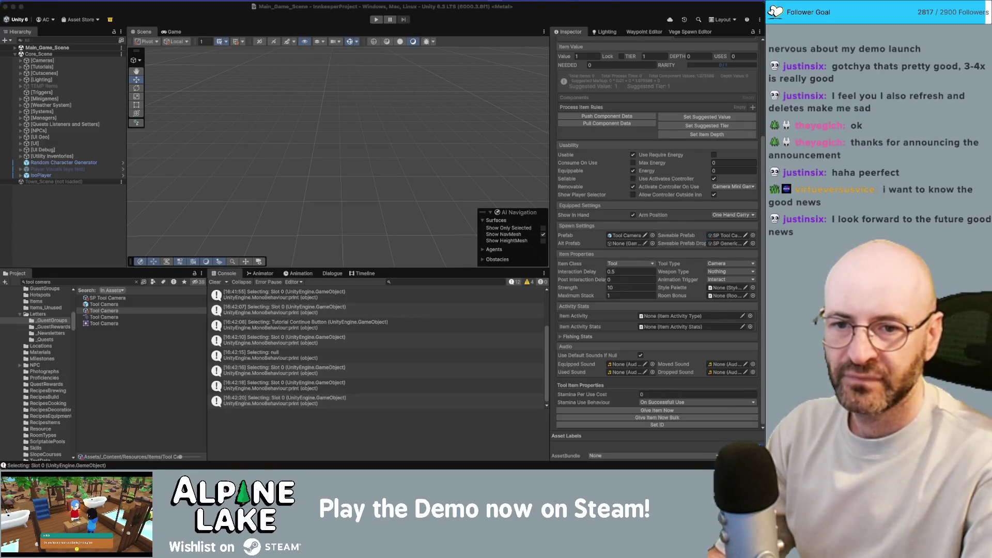
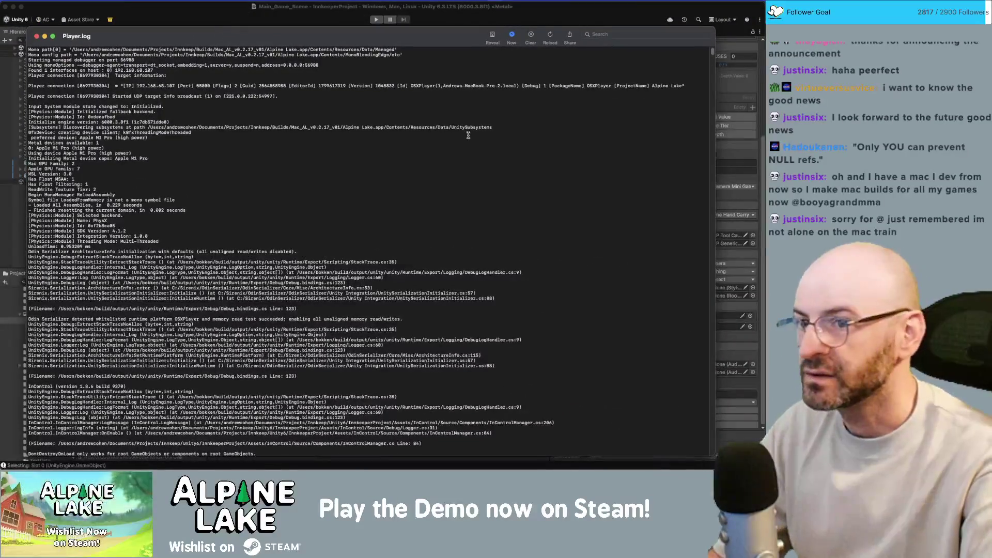
Search Player.log for 'null' and step through the null reference error matches.
{"action": "scroll", "coordinate": [716, 251], "scroll_direction": "down", "scroll_amount": 15}
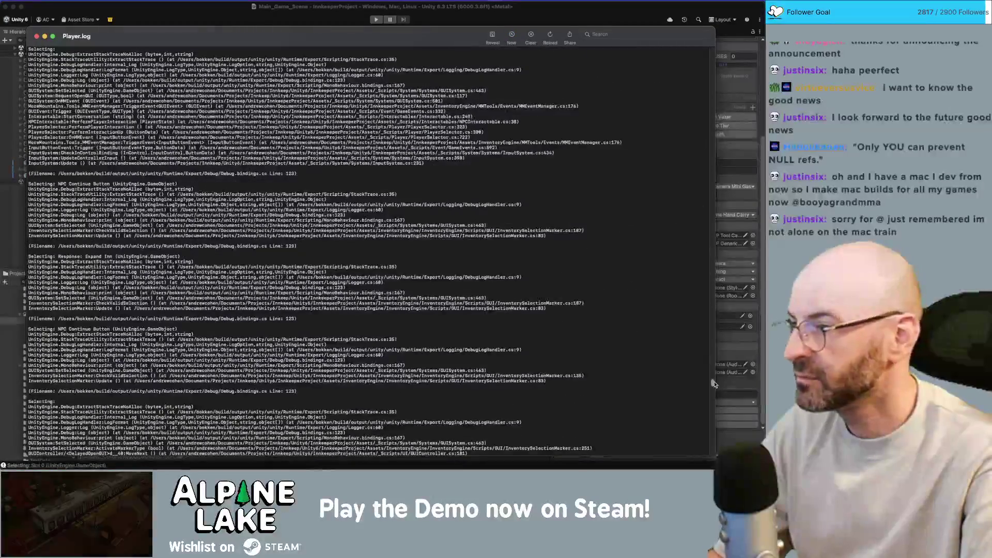
{"action": "left_click_drag", "start_coordinate": [713, 383], "coordinate": [694, 48]}
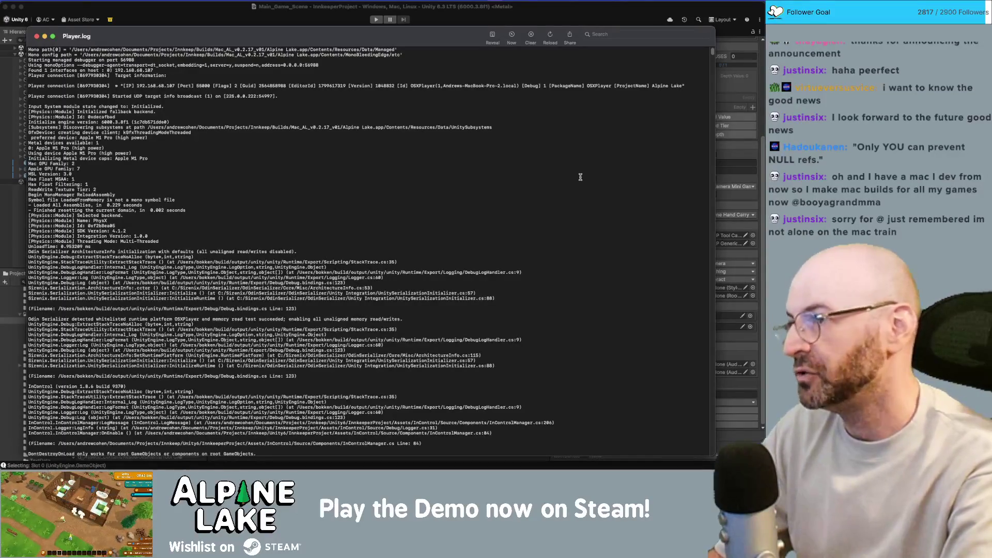
{"action": "key", "text": "super+f"}
{"action": "type", "text": "null"}
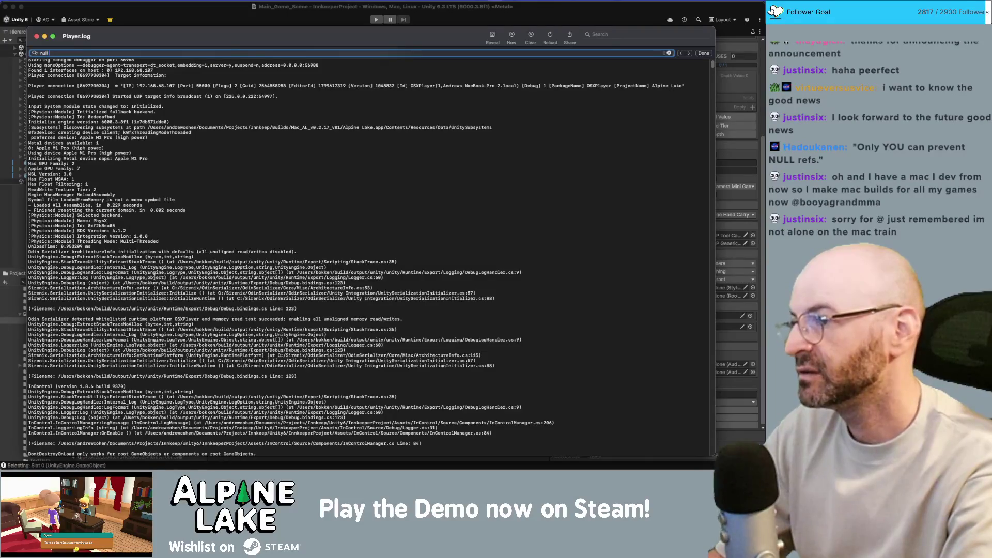
{"action": "key", "text": "BackSpace"}
{"action": "type", "text": "l"}
{"action": "key", "text": "Return"}
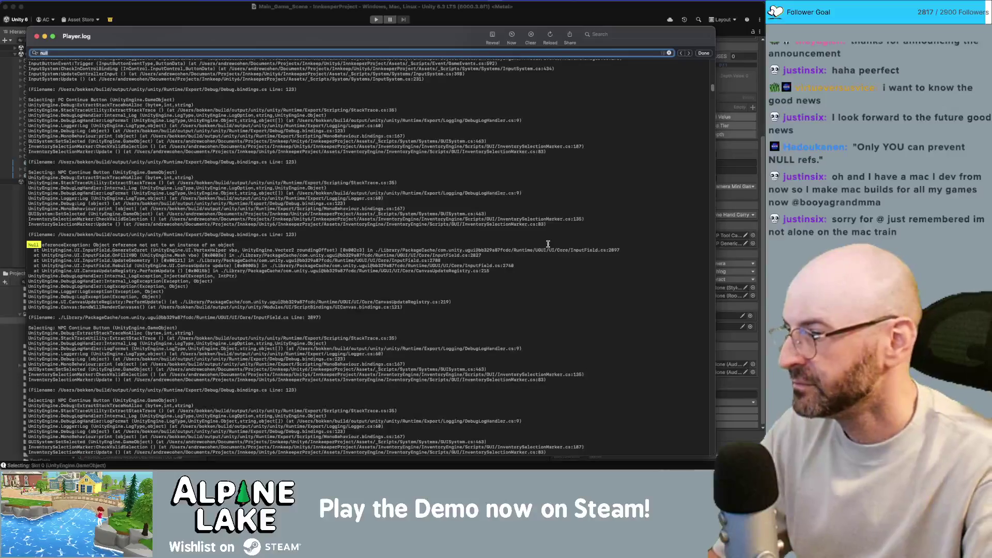
{"action": "key", "text": "Return"}
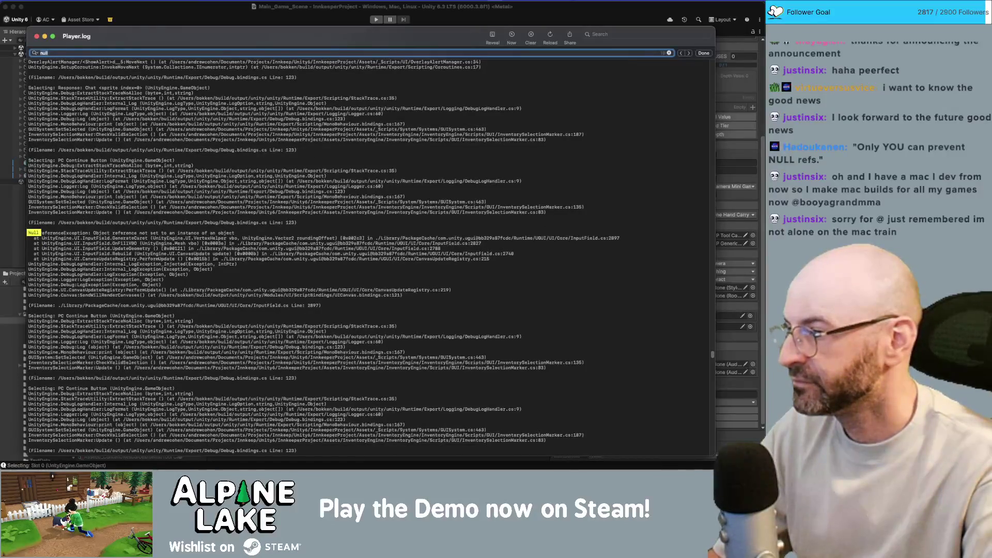
{"action": "key", "text": "Return"}
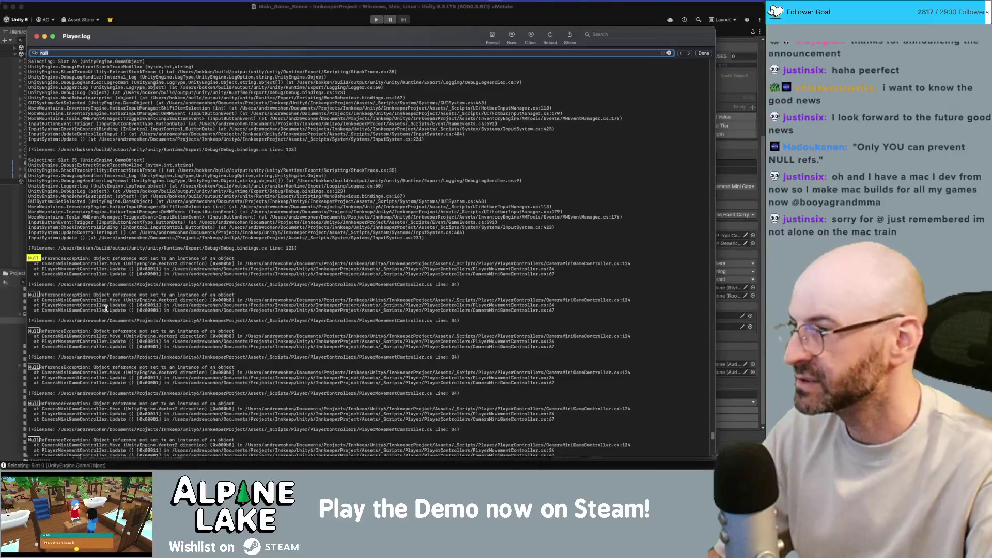
{"action": "scroll", "coordinate": [106, 308], "scroll_direction": "down", "scroll_amount": 5}
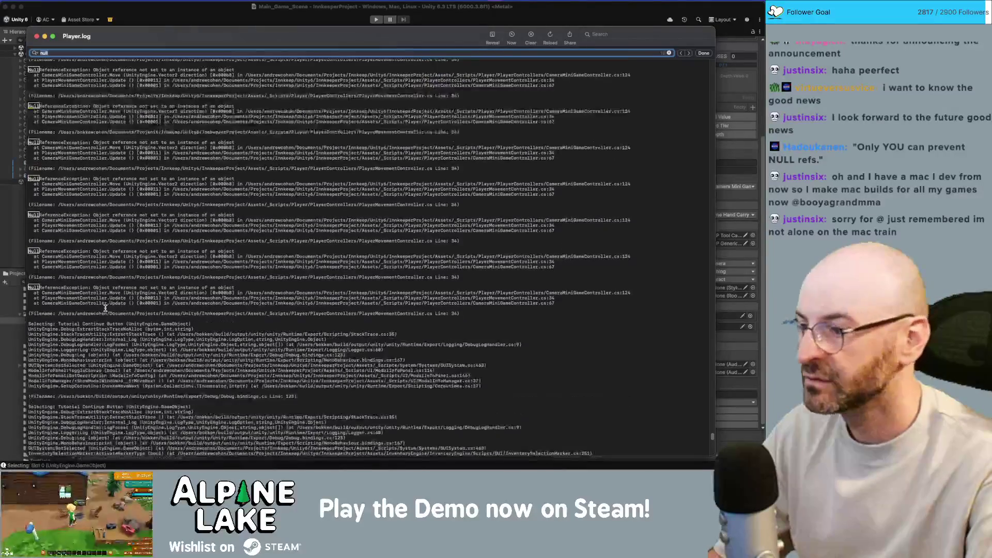
{"action": "scroll", "coordinate": [138, 137], "scroll_direction": "up", "scroll_amount": 3}
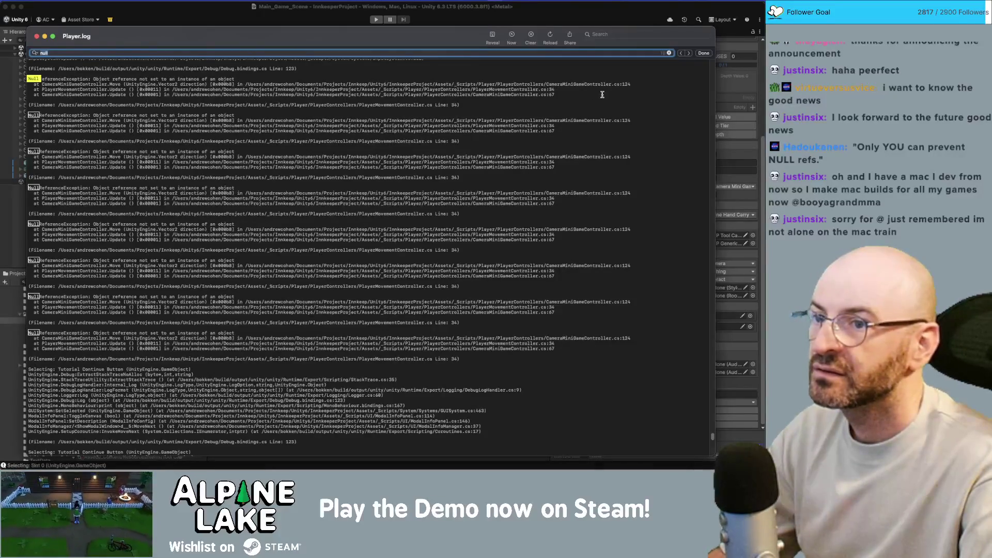
Search the Unity Project for the failing CameraMiniGameController script and open it in Rider.
{"action": "double_click", "coordinate": [576, 84]}
{"action": "left_click", "coordinate": [629, 84]}
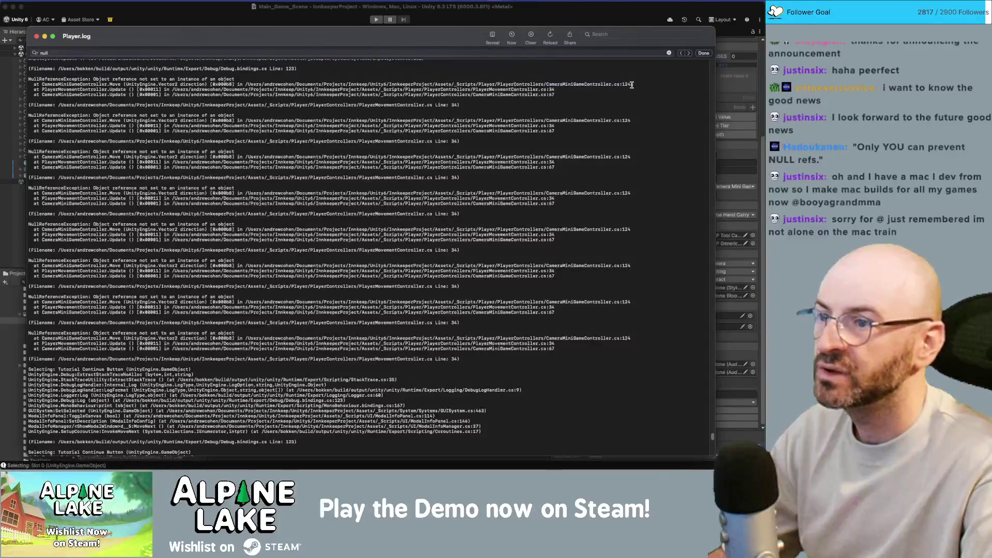
{"action": "left_click", "coordinate": [183, 22]}
{"action": "left_click", "coordinate": [125, 283]}
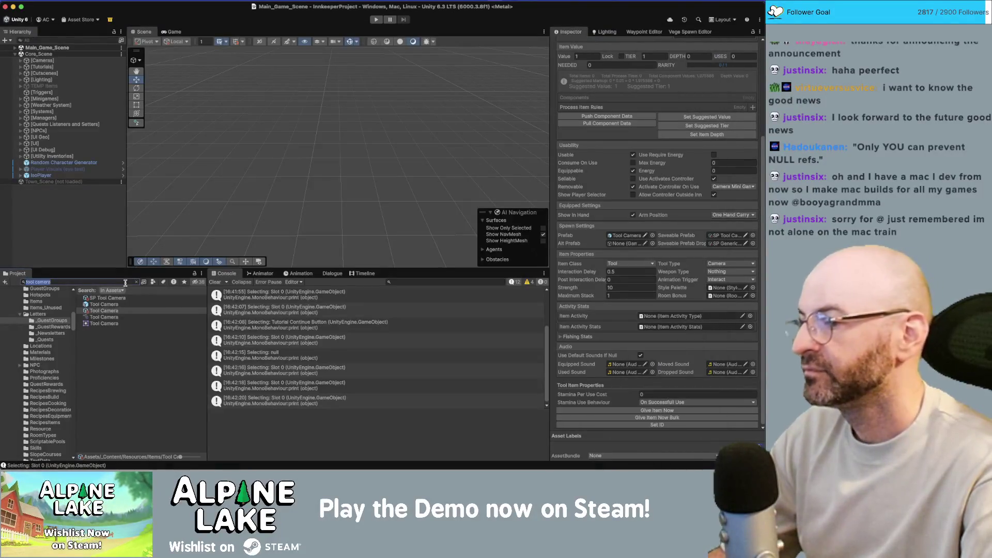
{"action": "type", "text": "camer"}
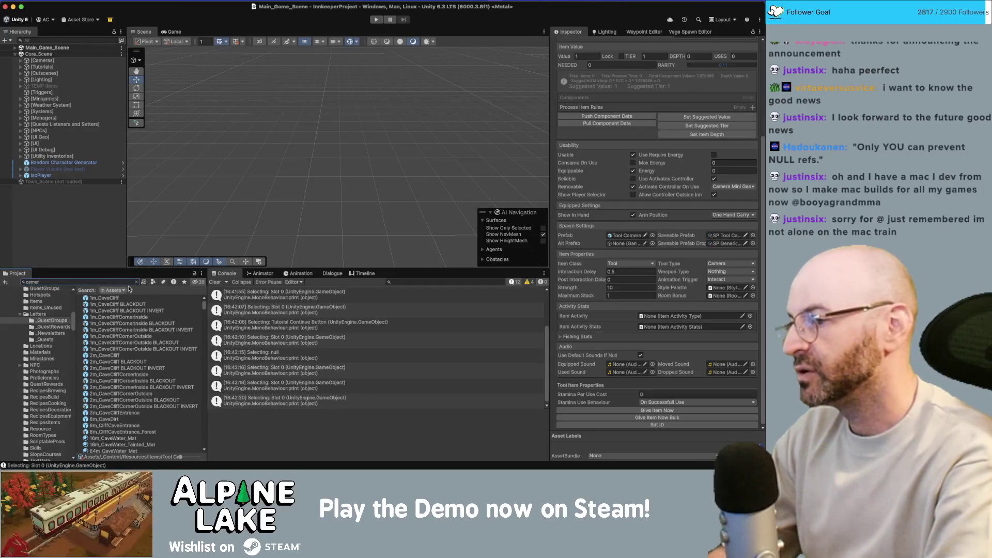
{"action": "type", "text": "a minini"}
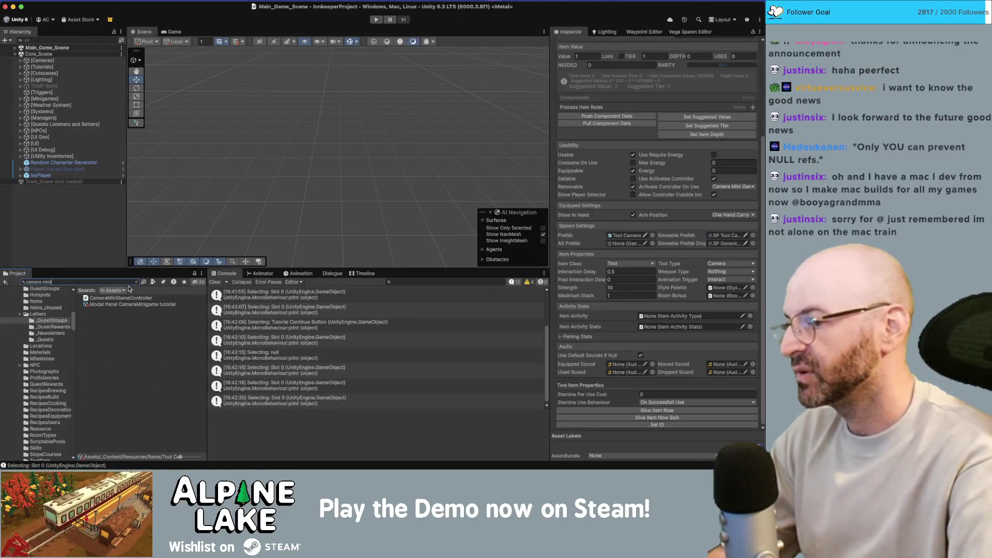
{"action": "double_click", "coordinate": [128, 298]}
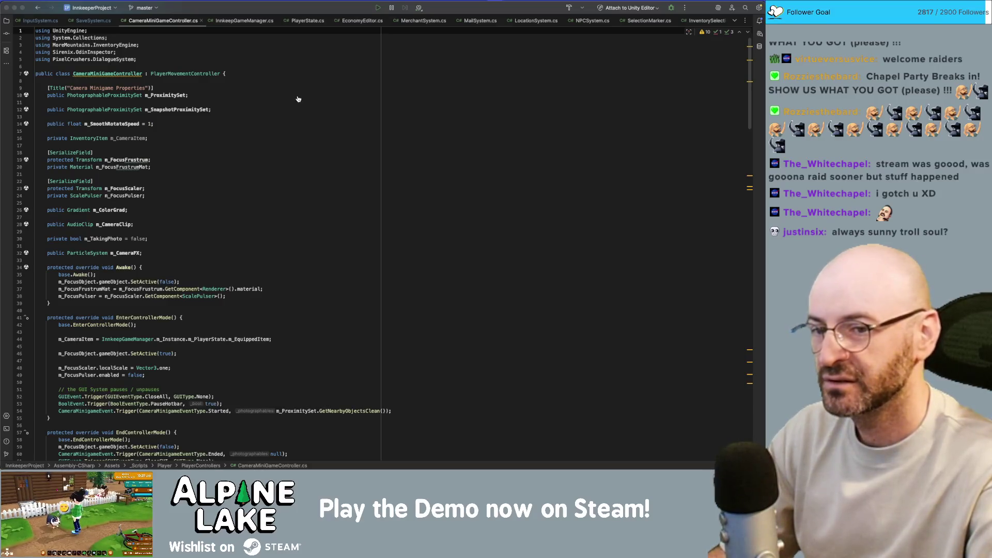
{"action": "left_click", "coordinate": [357, 132]}
Scroll CameraMiniGameController.cs down to the Move method near line 124.
{"action": "scroll", "coordinate": [347, 164], "scroll_direction": "down", "scroll_amount": 2}
{"action": "scroll", "coordinate": [344, 165], "scroll_direction": "down", "scroll_amount": 15}
{"action": "scroll", "coordinate": [339, 164], "scroll_direction": "down", "scroll_amount": 12}
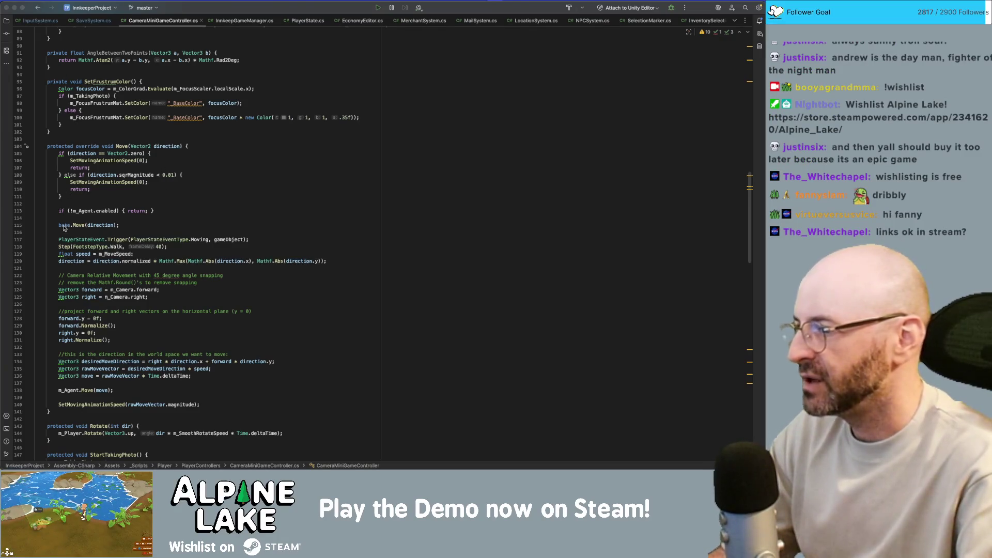
Highlight m_Camera and forward usages at line 124 and review their setup in EnterControllerMode.
{"action": "left_click", "coordinate": [79, 290]}
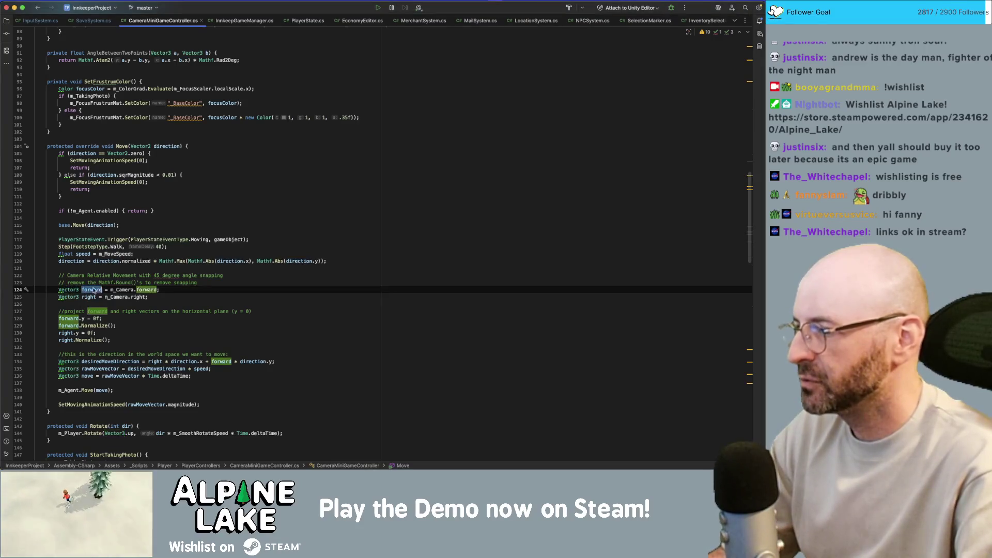
{"action": "left_click", "coordinate": [124, 290]}
{"action": "left_click", "coordinate": [141, 290]}
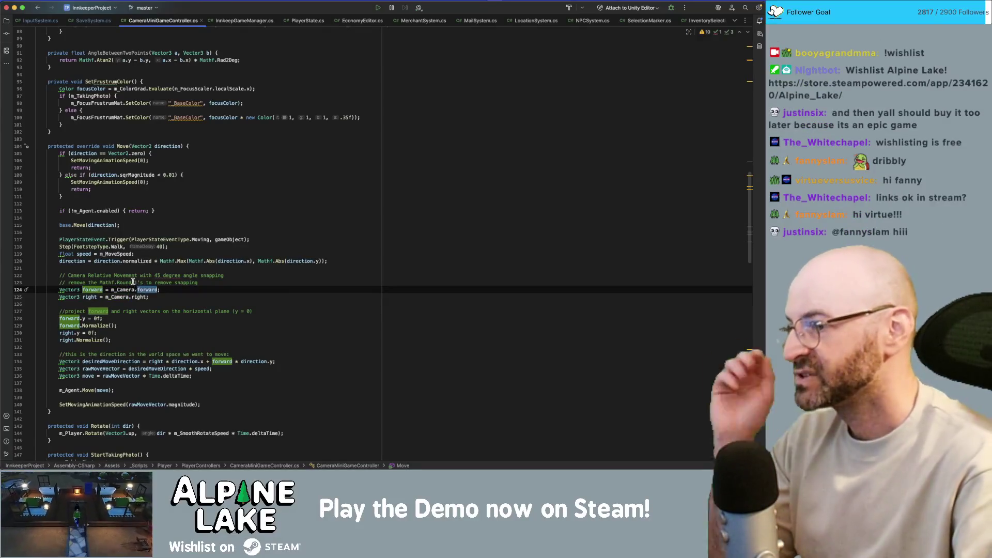
{"action": "left_click", "coordinate": [129, 290]}
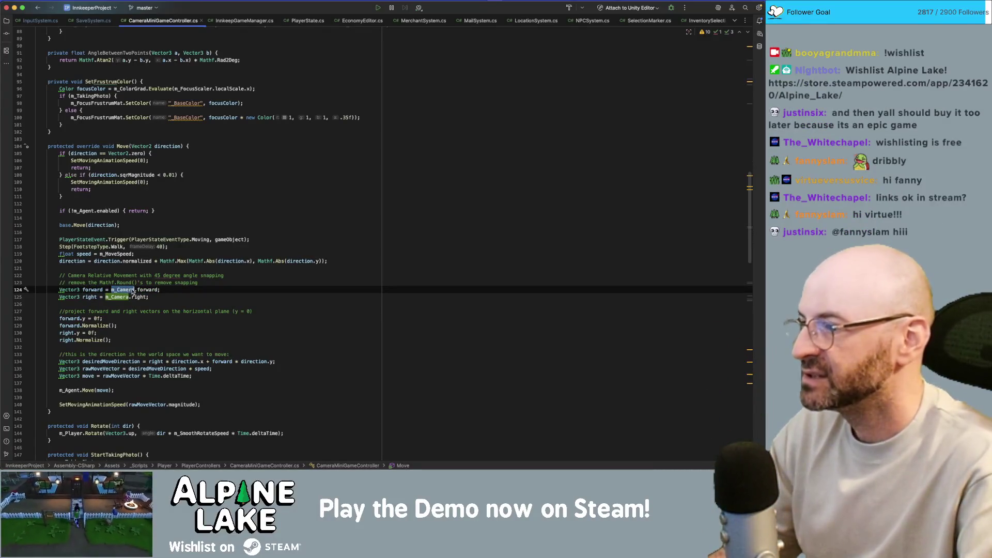
{"action": "scroll", "coordinate": [130, 291], "scroll_direction": "up", "scroll_amount": 10}
{"action": "scroll", "coordinate": [134, 288], "scroll_direction": "up", "scroll_amount": 5}
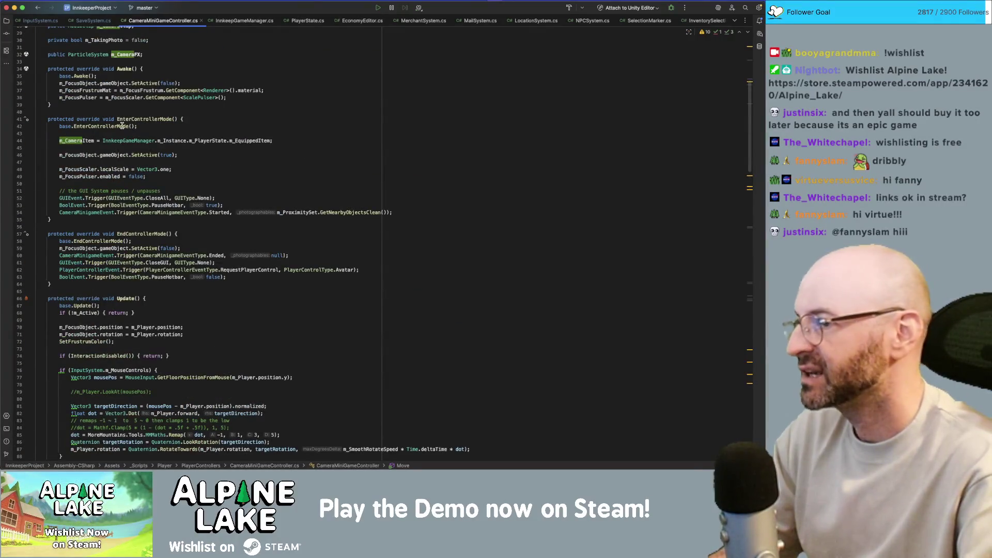
{"action": "scroll", "coordinate": [136, 140], "scroll_direction": "down", "scroll_amount": 5}
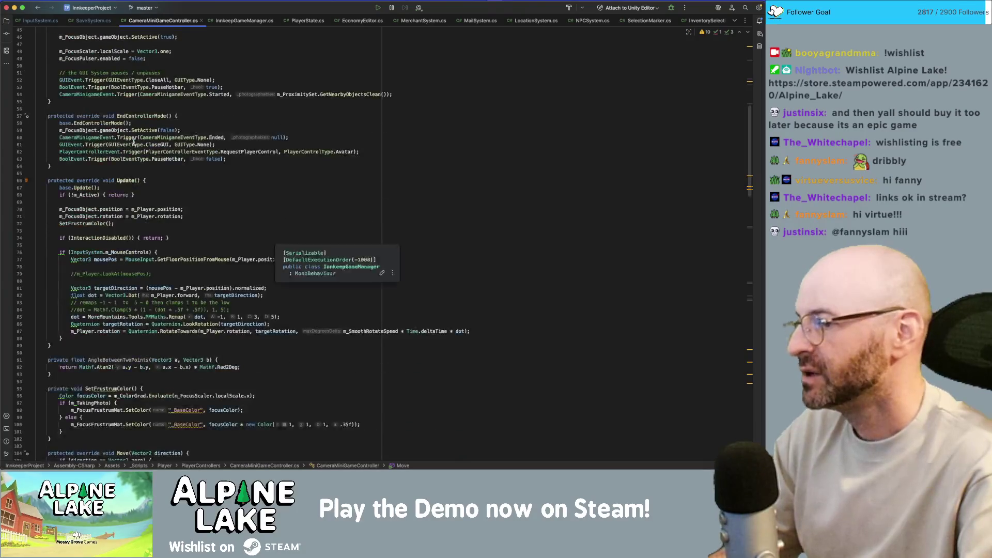
{"action": "scroll", "coordinate": [134, 142], "scroll_direction": "up", "scroll_amount": 5}
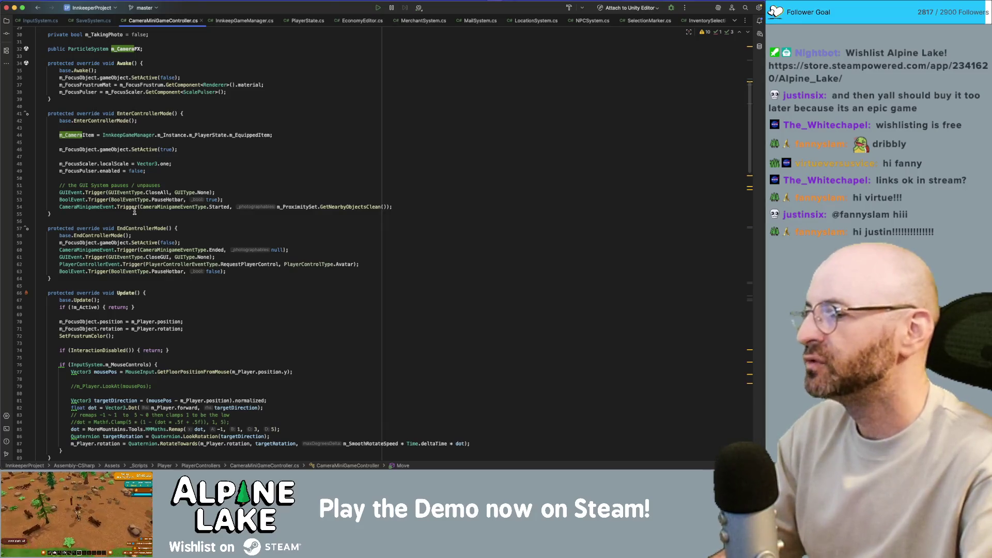
{"action": "key", "text": "super+Tab"}
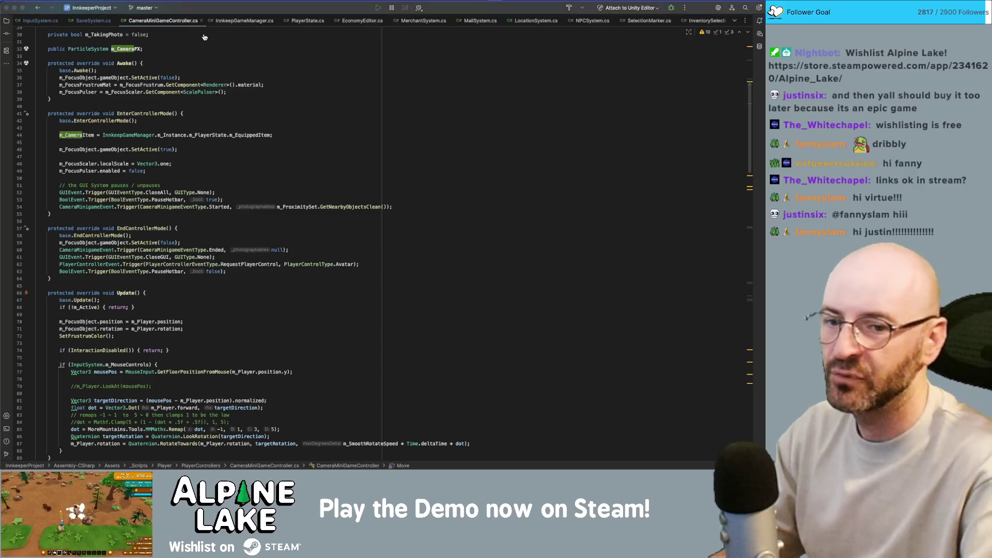
Enter play mode and make the Game view slightly taller.
{"action": "left_click", "coordinate": [376, 20]}
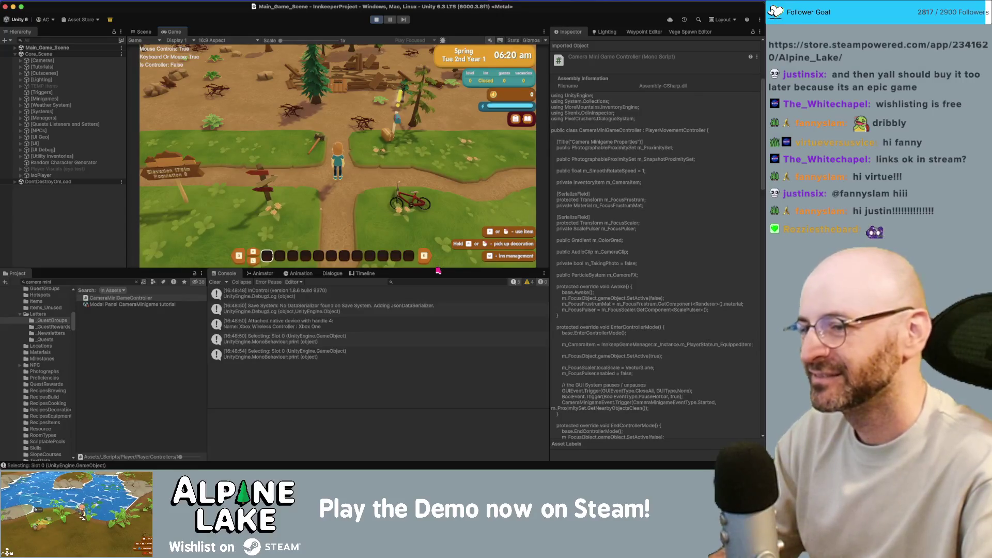
{"action": "left_click_drag", "start_coordinate": [437, 269], "coordinate": [435, 276]}
Walk the player character north with W.
{"action": "key", "text": "w"}
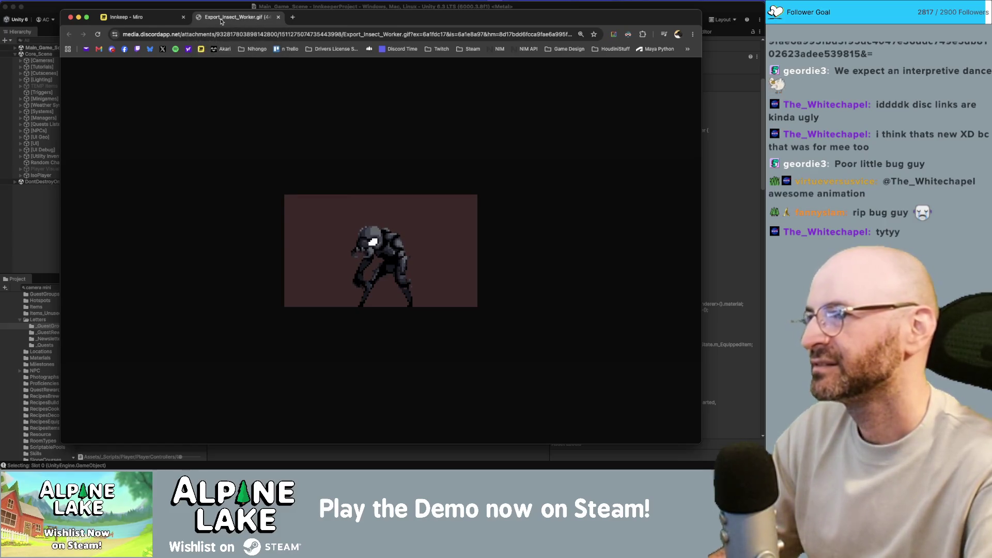
Close the Export_Insect_Worker.gif tab and bring Unity back to the front.
{"action": "middle_click", "coordinate": [221, 18]}
{"action": "left_click", "coordinate": [219, 7]}
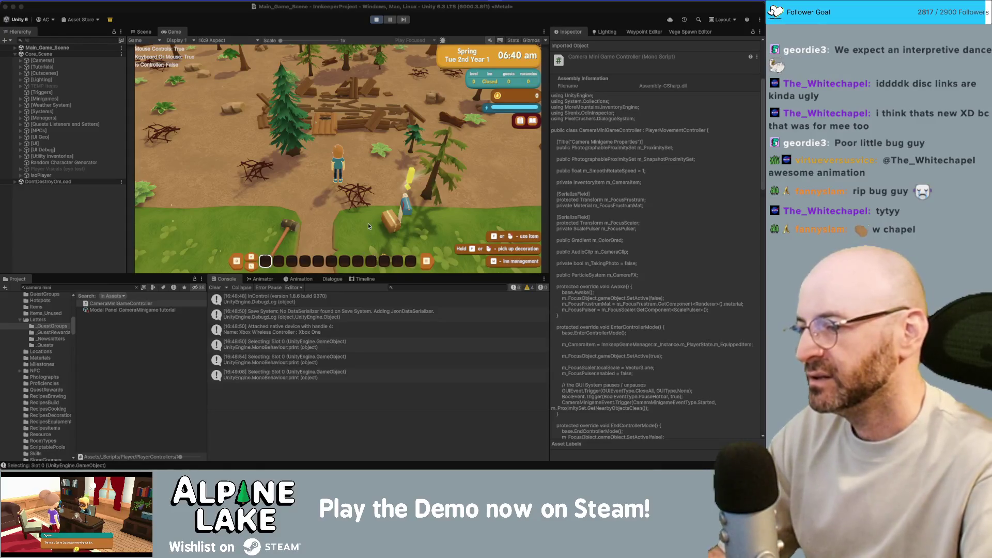
Search the Project for 'tool c' and select the Tool Camera item asset.
{"action": "key", "text": "s"}
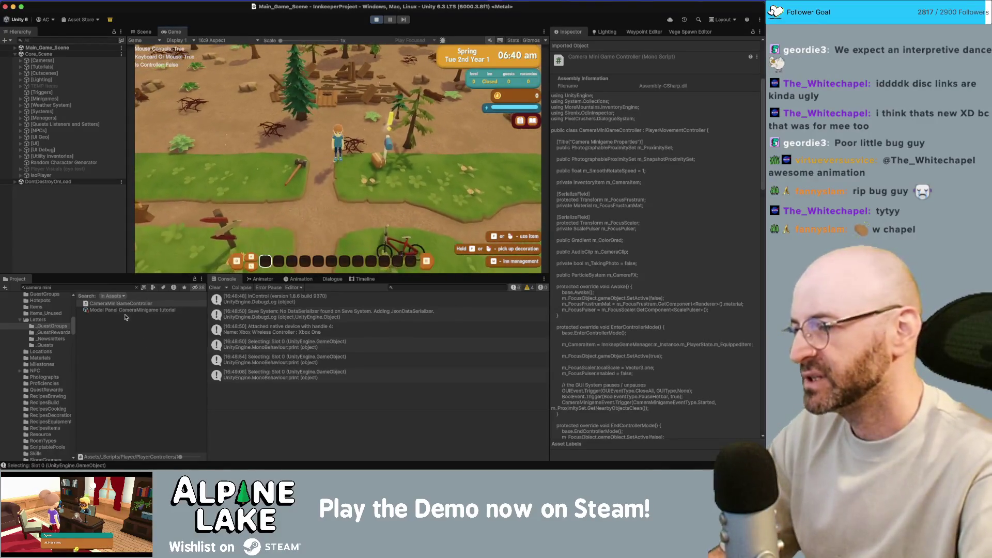
{"action": "left_click", "coordinate": [122, 289]}
{"action": "type", "text": "tool c"}
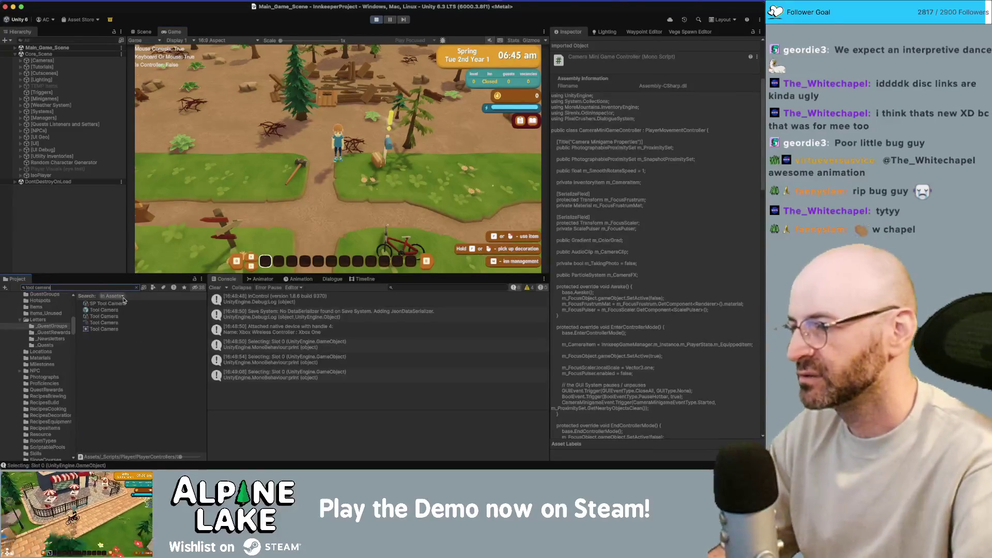
{"action": "left_click", "coordinate": [118, 317]}
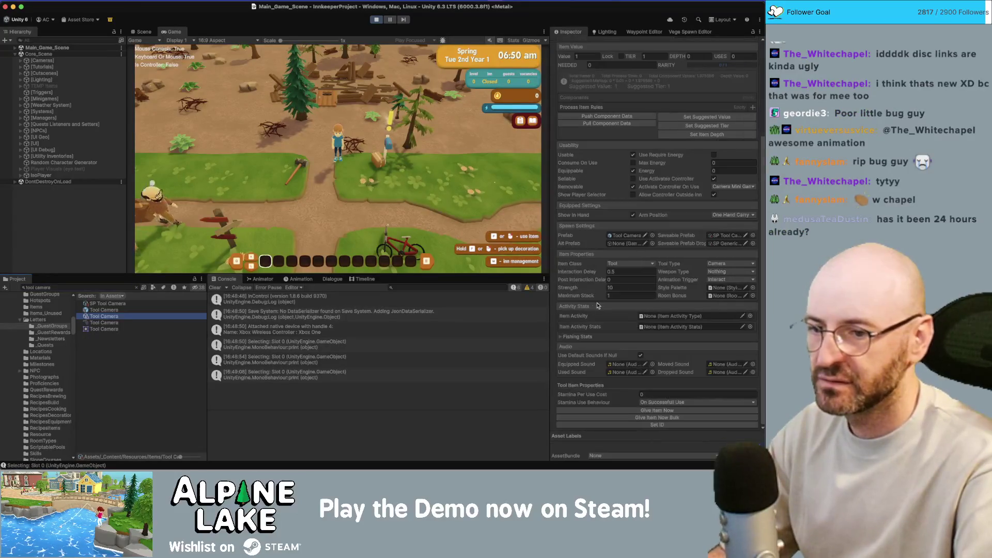
Walk the player, use the camera tool, dismiss the photo tutorial, and open the erroring code.
{"action": "left_click", "coordinate": [403, 159]}
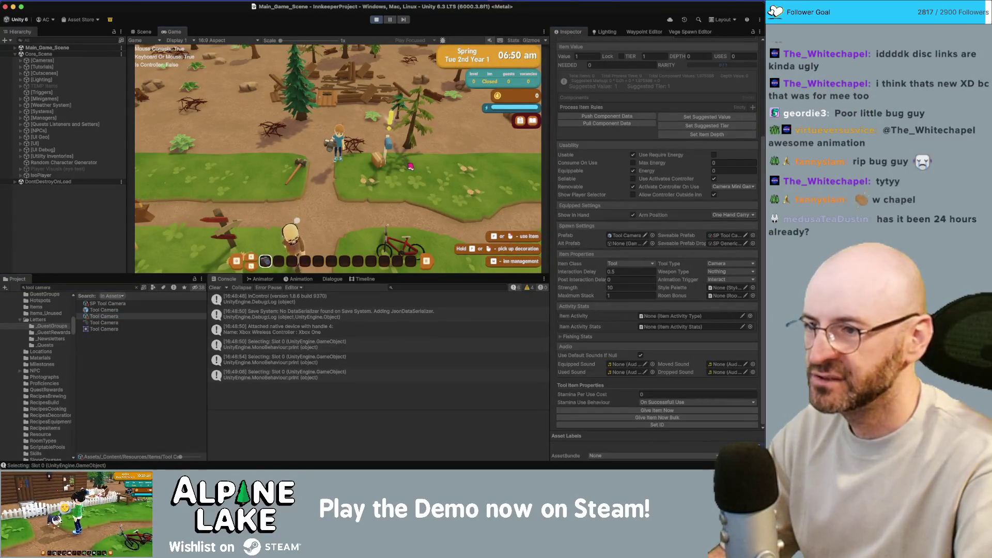
{"action": "key", "text": "s+d"}
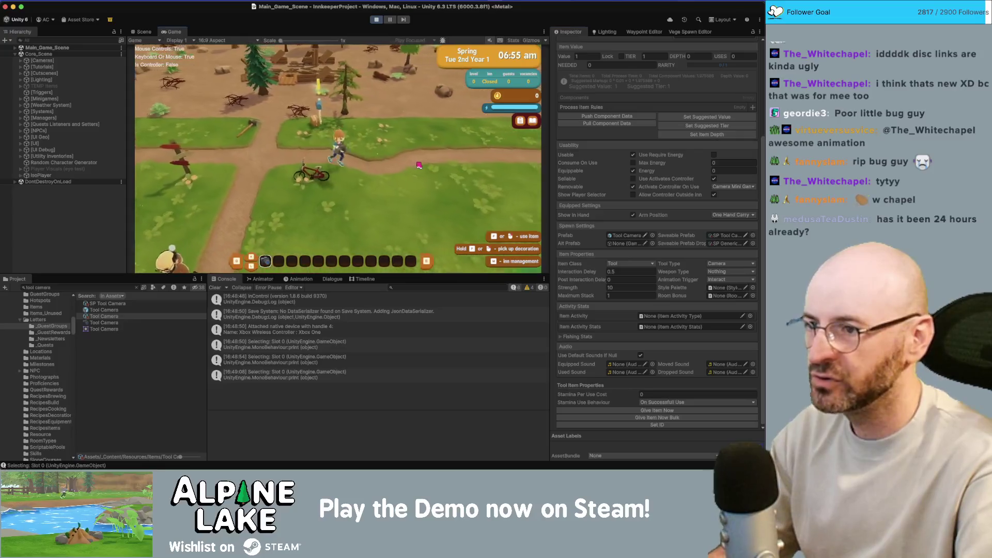
{"action": "key", "text": "d"}
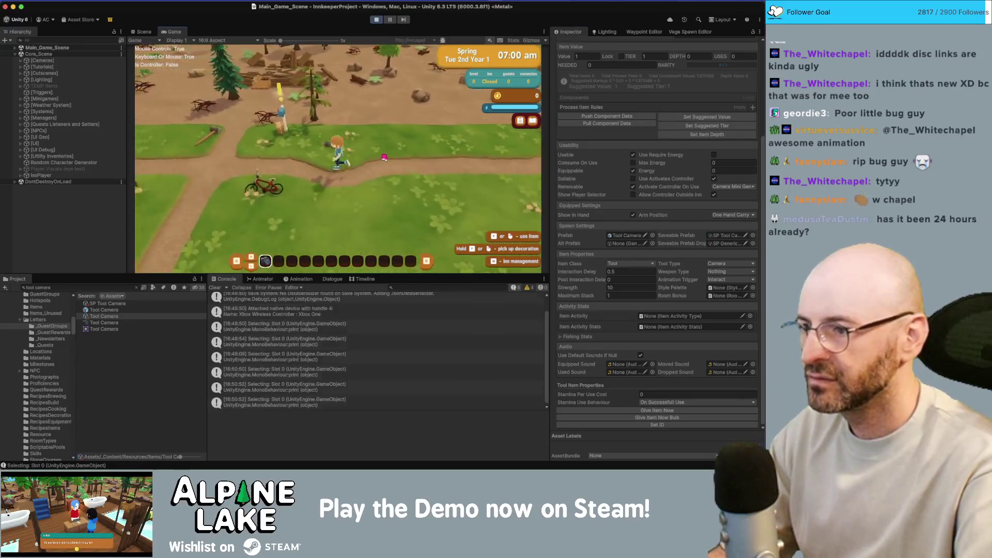
{"action": "left_click", "coordinate": [372, 159]}
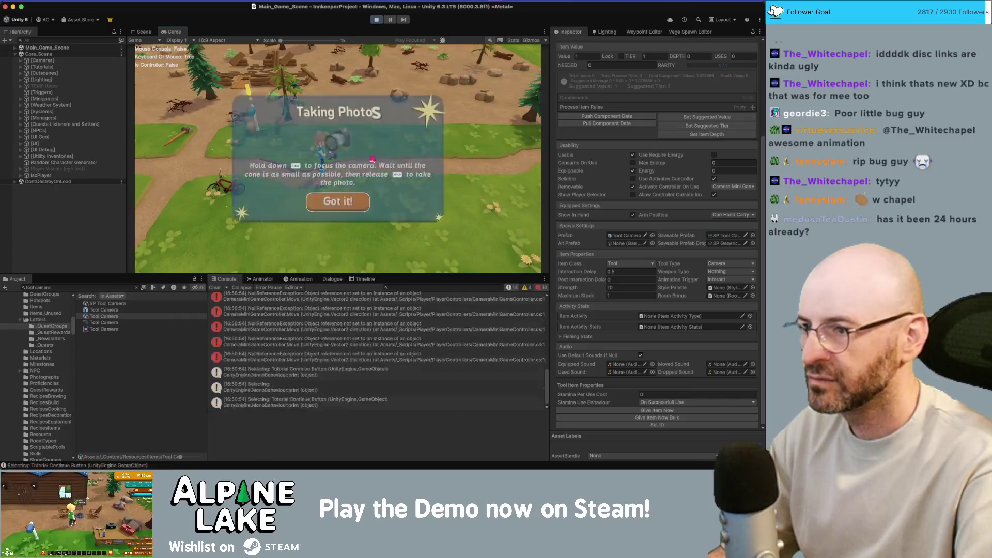
{"action": "left_click", "coordinate": [348, 205]}
{"action": "key", "text": "w"}
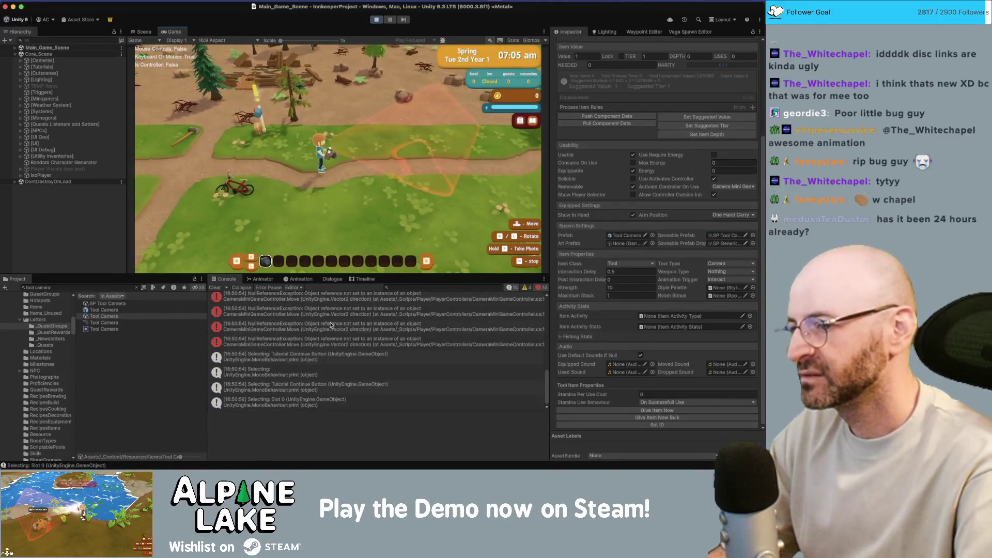
{"action": "double_click", "coordinate": [331, 324]}
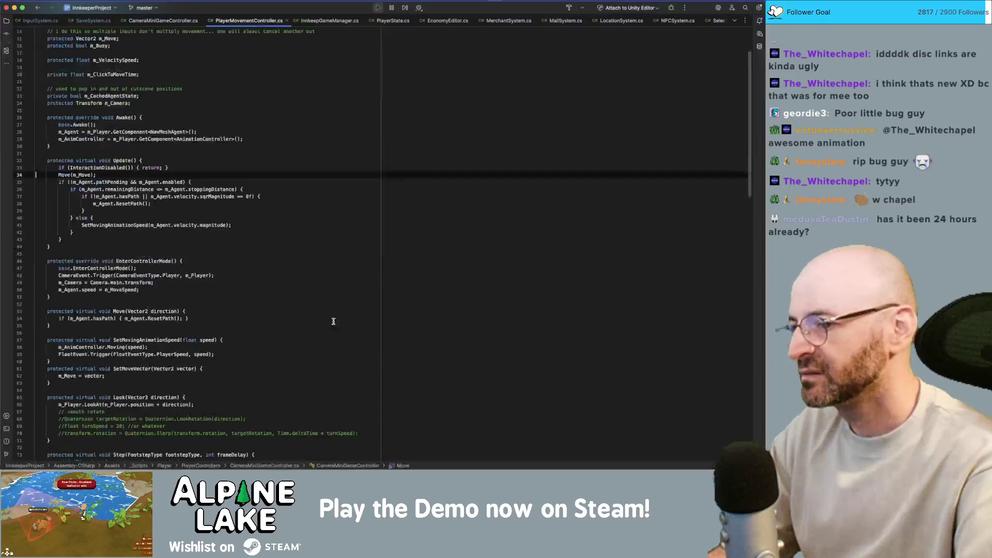
Try an if(m_Camera) check after Update's early return in PlayerMovementController, then remove it.
{"action": "double_click", "coordinate": [64, 175]}
{"action": "left_click", "coordinate": [176, 164]}
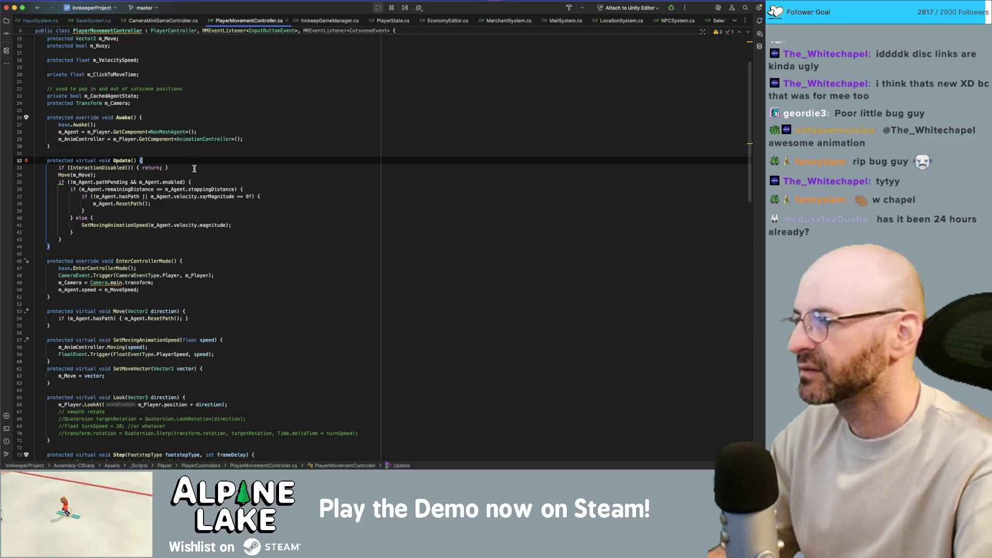
{"action": "left_click", "coordinate": [110, 168]}
{"action": "key", "text": "alt+Up"}
{"action": "key", "text": "alt+Up"}
{"action": "key", "text": "alt+Up"}
{"action": "left_click", "coordinate": [183, 167]}
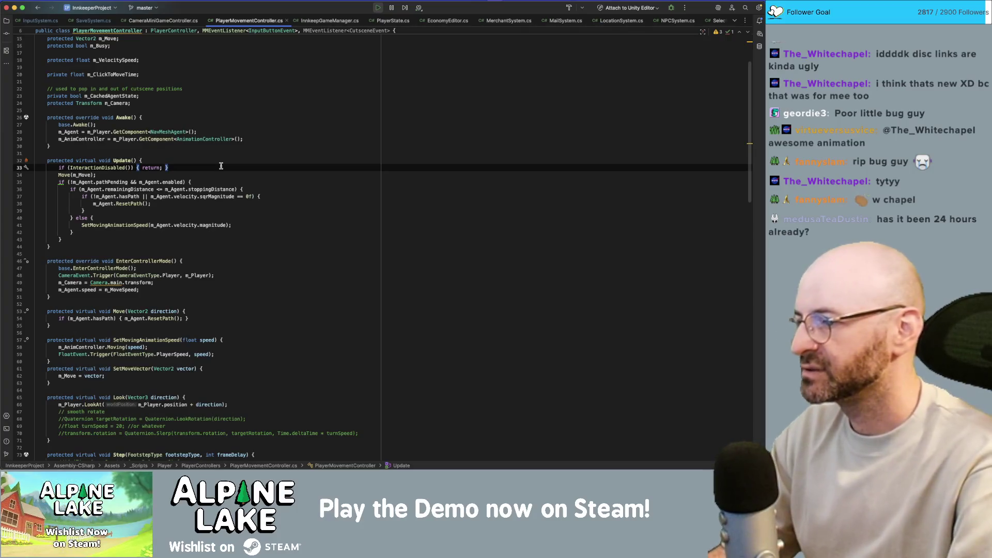
{"action": "key", "text": "Return"}
{"action": "type", "text": "if"}
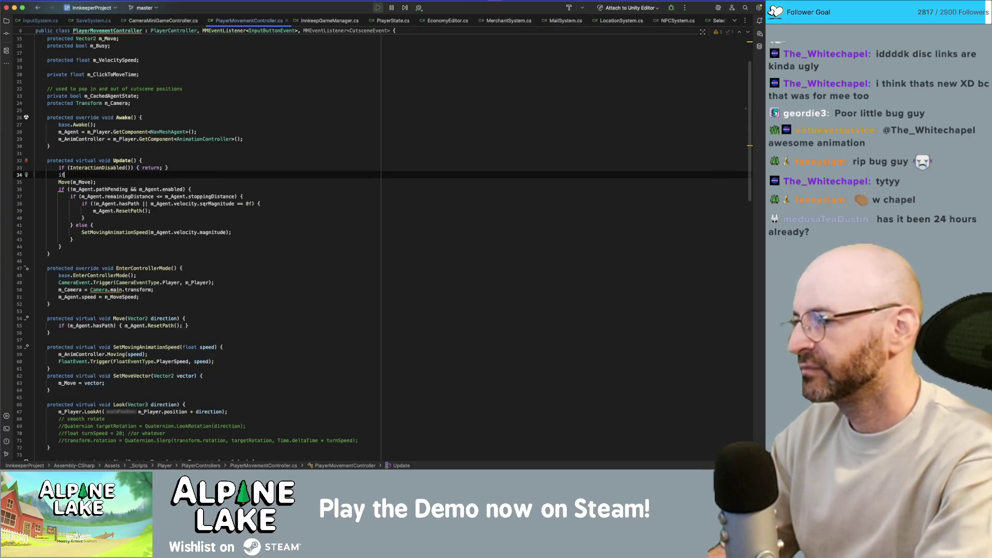
{"action": "type", "text": "(m_Camera"}
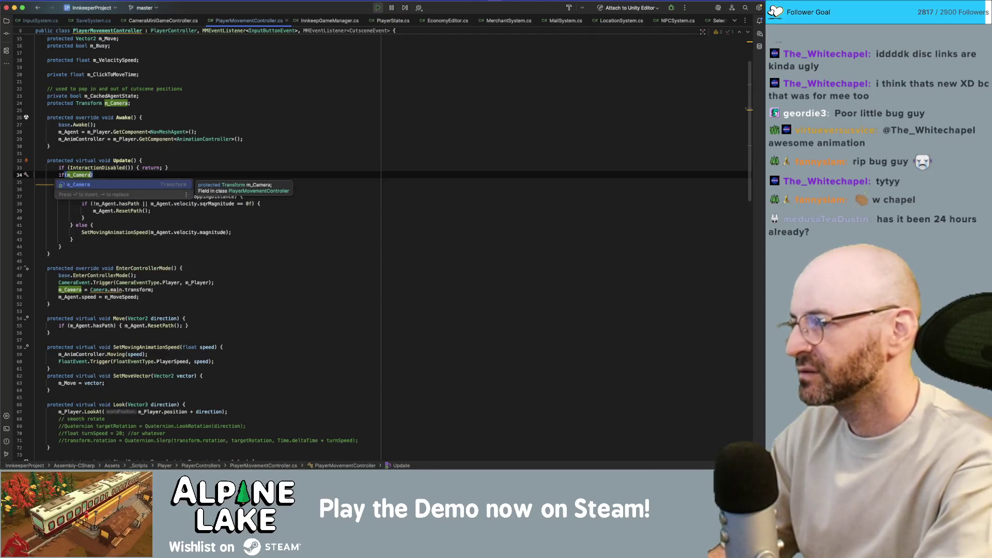
{"action": "key", "text": "Escape"}
{"action": "key", "text": "shift+Home"}
{"action": "key", "text": "BackSpace"}
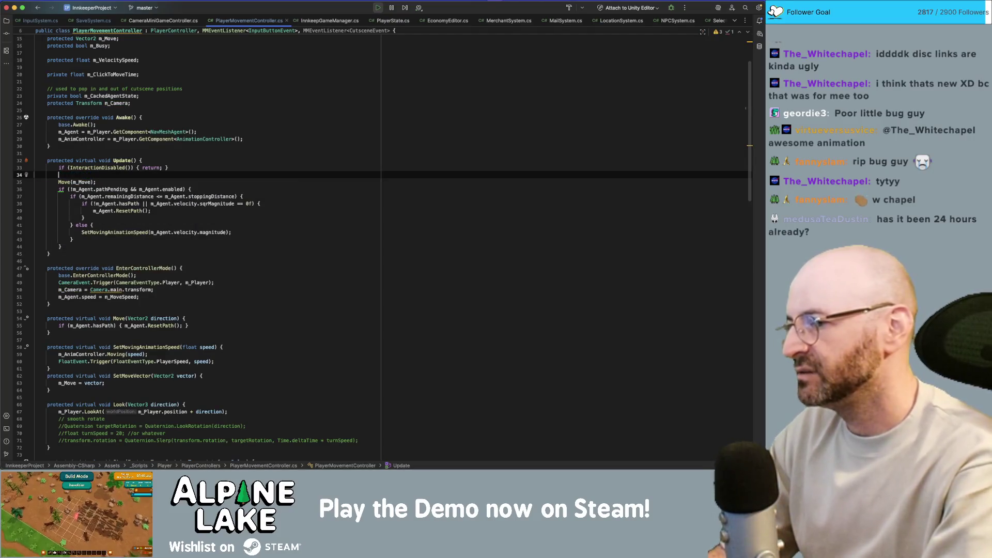
{"action": "key", "text": "BackSpace"}
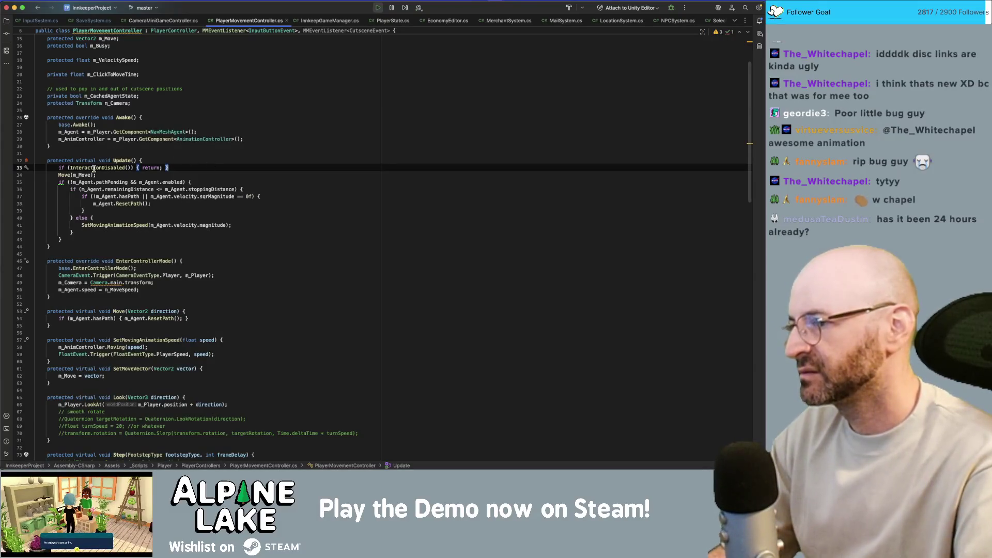
Inspect the InteractionDisabled definition and the m_Busy field.
{"action": "left_click", "coordinate": [94, 168], "text": "super"}
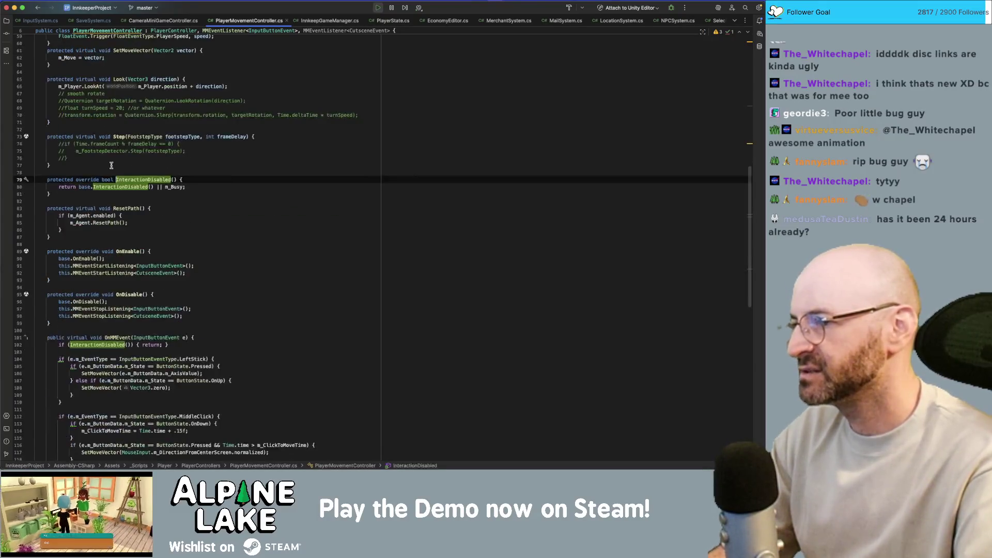
{"action": "left_click", "coordinate": [188, 186]}
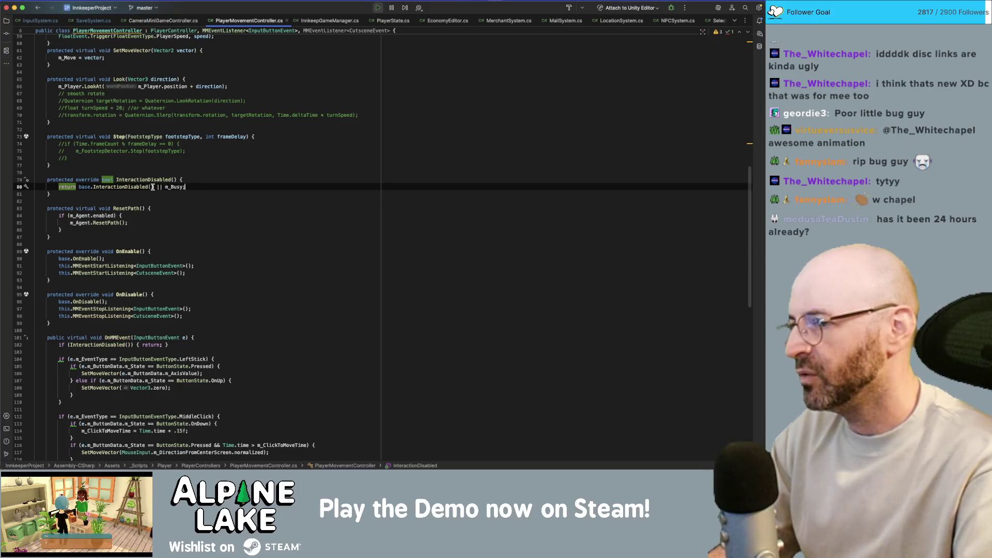
{"action": "left_click", "coordinate": [184, 187]}
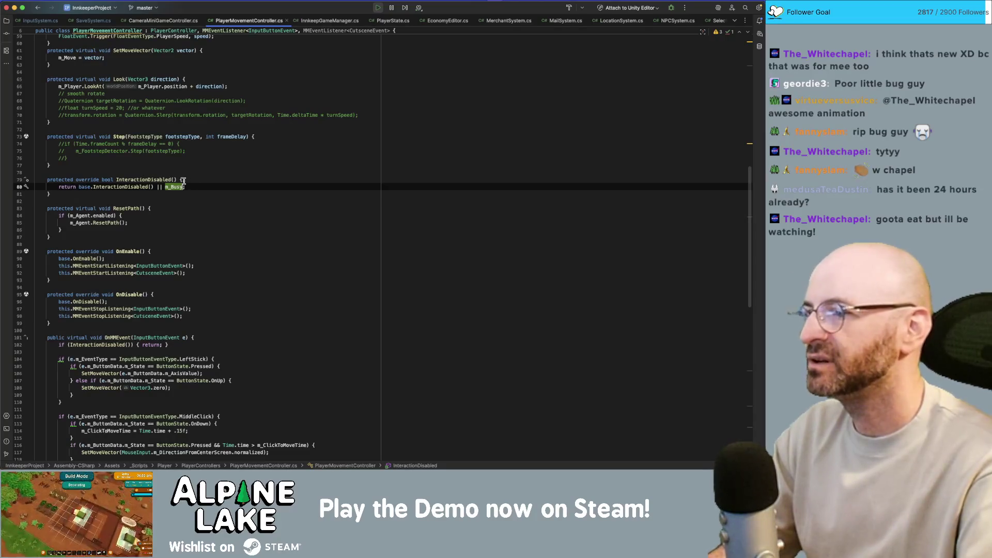
{"action": "scroll", "coordinate": [178, 241], "scroll_direction": "up", "scroll_amount": 10}
{"action": "scroll", "coordinate": [178, 240], "scroll_direction": "up", "scroll_amount": 1}
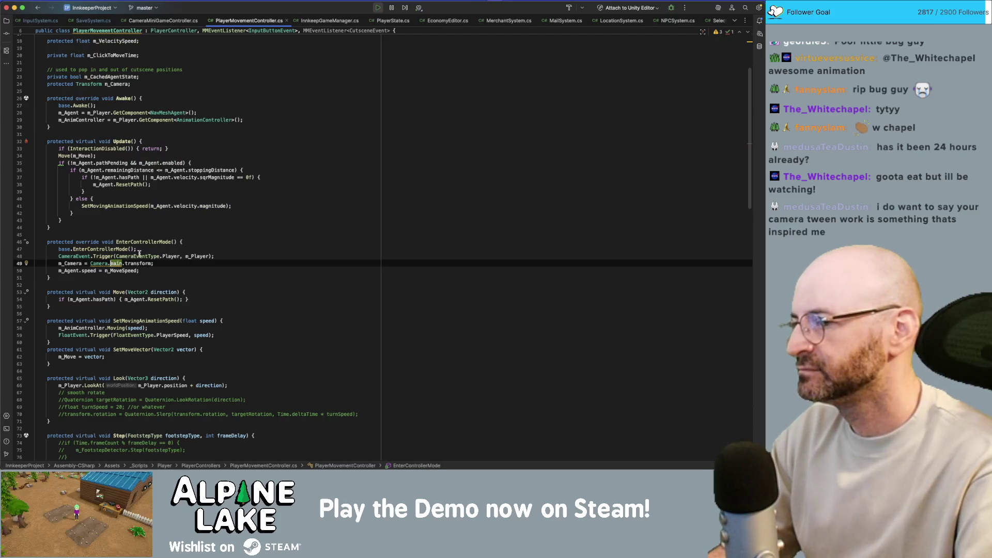
Move the m_Camera = Camera.main.transform assignment from EnterControllerMode into Awake, then stop the game.
{"action": "left_click", "coordinate": [110, 261]}
{"action": "key", "text": "alt+Up"}
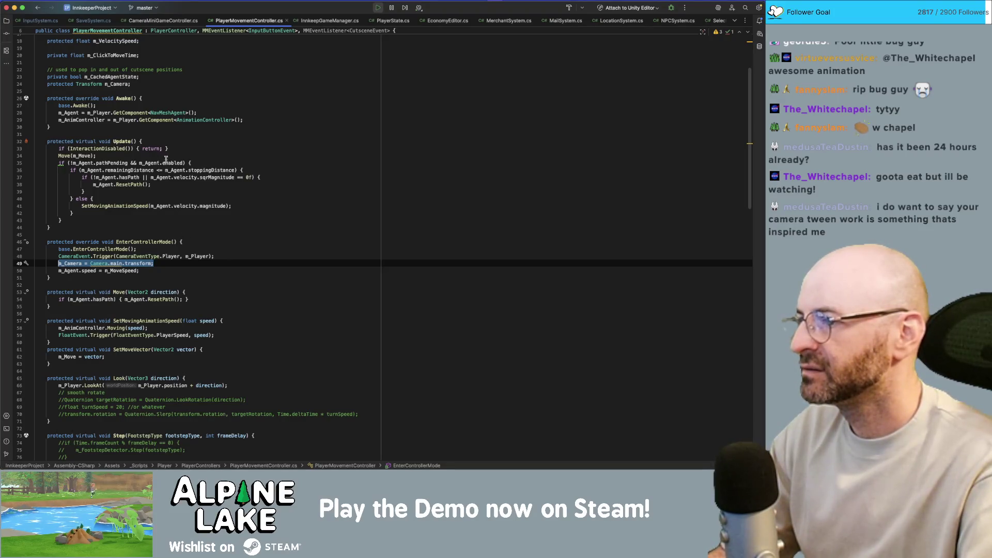
{"action": "left_click", "coordinate": [251, 119]}
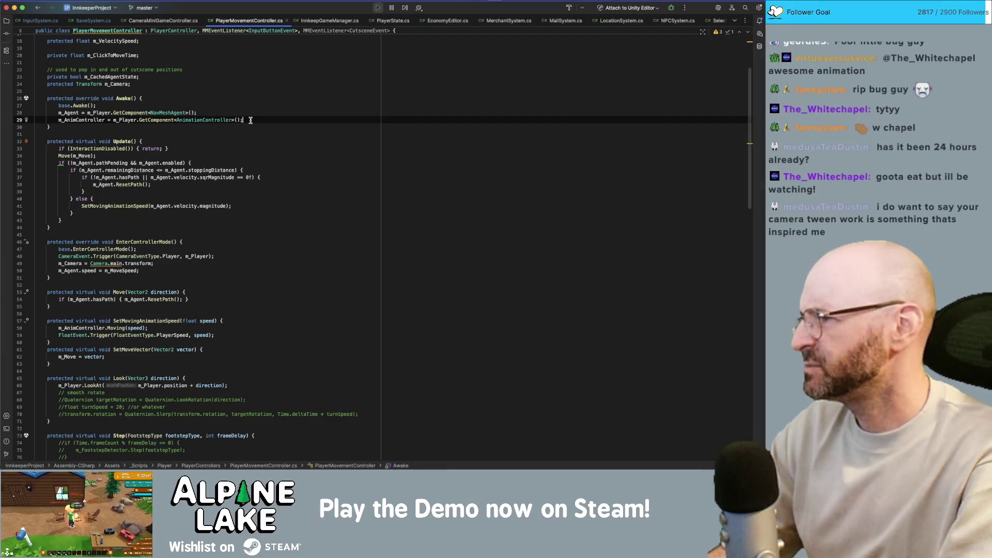
{"action": "key", "text": "Return"}
{"action": "type", "text": "m_Camera = Camera.main.transform;"}
{"action": "key", "text": "Down"}
{"action": "key", "text": "Down"}
{"action": "key", "text": "Down"}
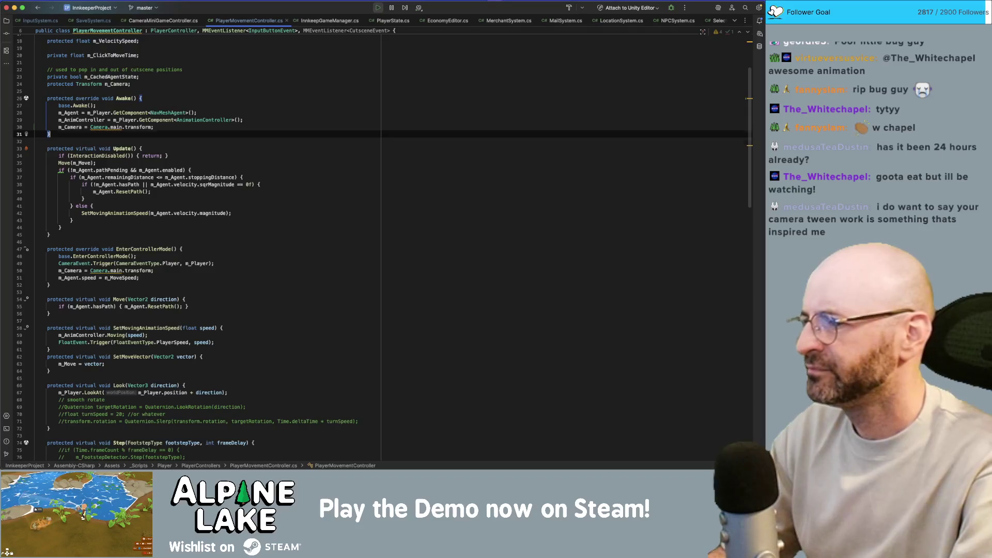
{"action": "key", "text": "Down"}
{"action": "key", "text": "Down"}
{"action": "key", "text": "Down"}
{"action": "key", "text": "shift+Home"}
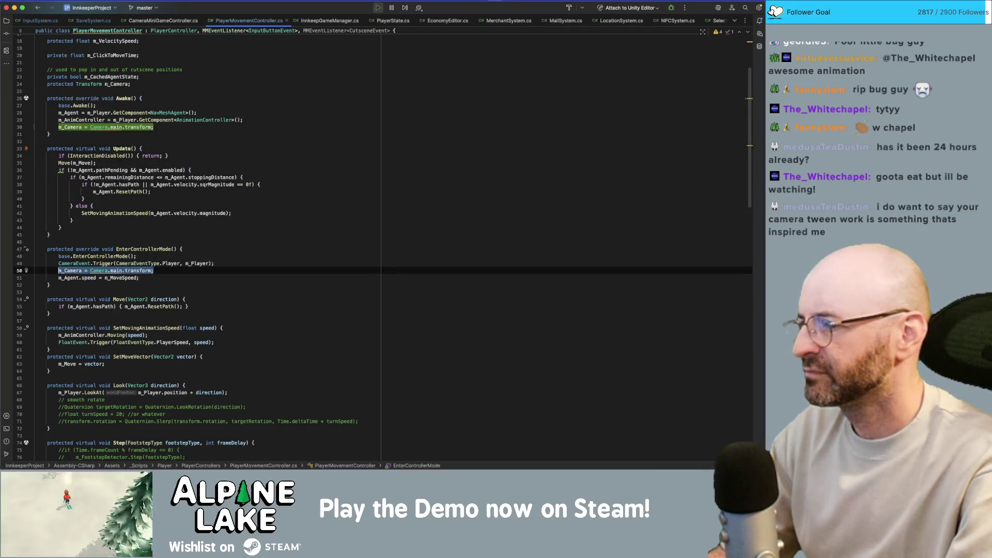
{"action": "key", "text": "BackSpace"}
{"action": "key", "text": "BackSpace"}
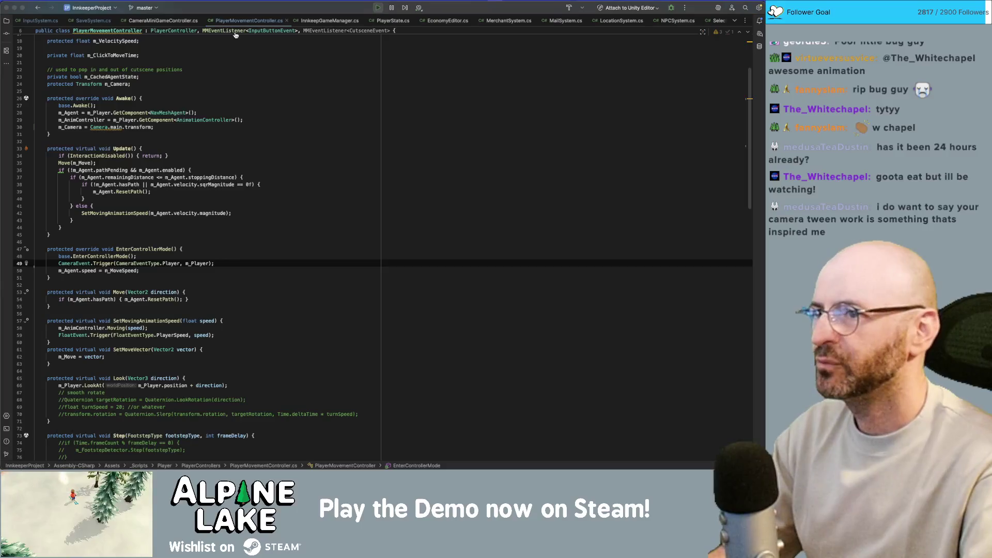
{"action": "key", "text": "super+Tab"}
{"action": "left_click", "coordinate": [376, 20]}
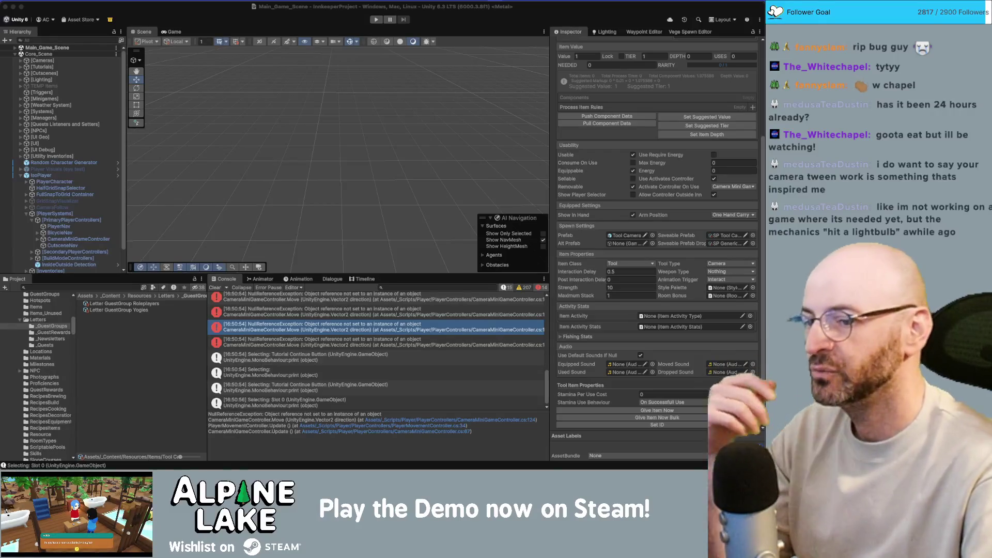
Bring Unity to the front and start play mode again.
{"action": "left_click", "coordinate": [340, 12]}
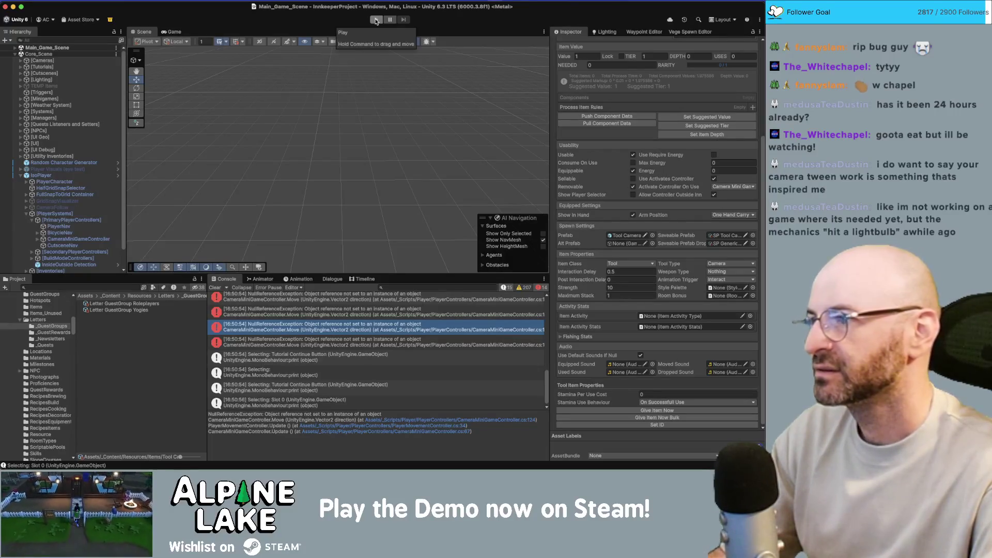
{"action": "left_click", "coordinate": [374, 21]}
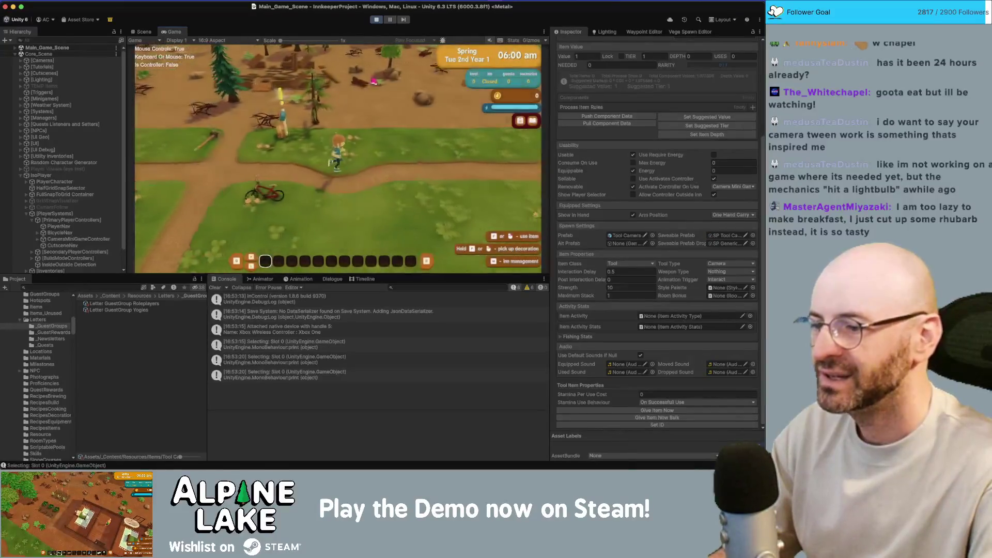
Comment out the slot-selection print in GUISystem.cs, reached from its console log.
{"action": "key", "text": "d"}
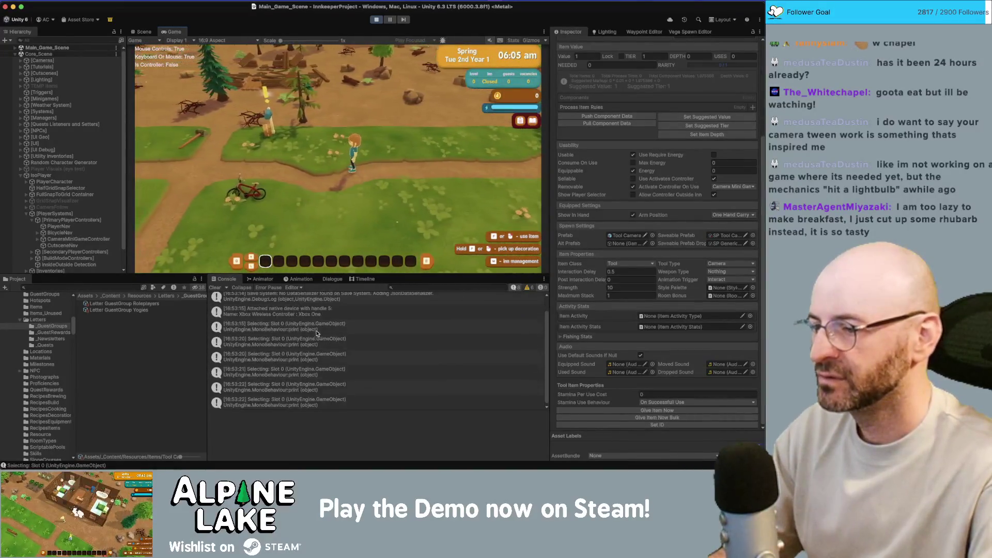
{"action": "double_click", "coordinate": [317, 339]}
{"action": "scroll", "coordinate": [340, 338], "scroll_direction": "down", "scroll_amount": 1}
{"action": "key", "text": "super+slash"}
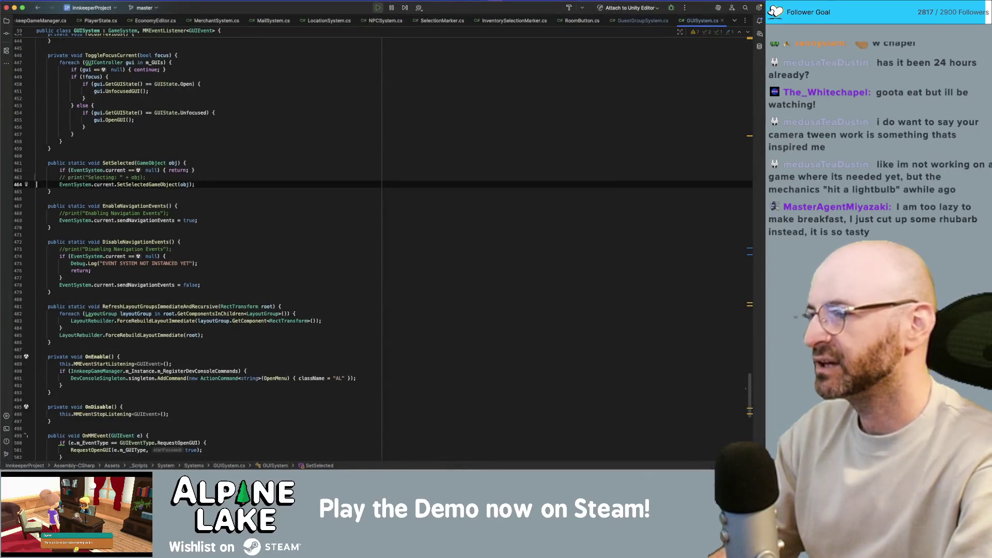
{"action": "key", "text": "super+Tab"}
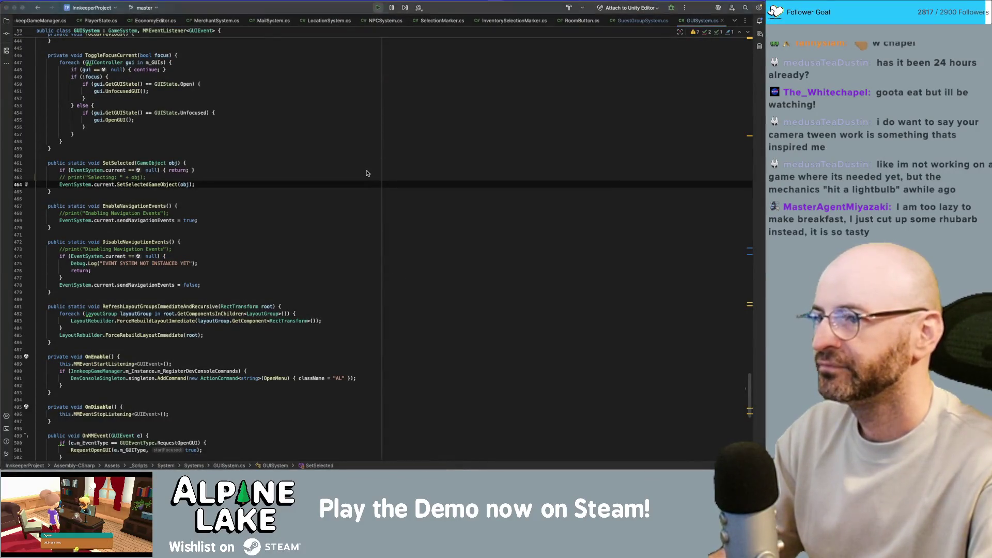
Walk the player left and right past the bicycle to the signpost.
{"action": "key", "text": "a"}
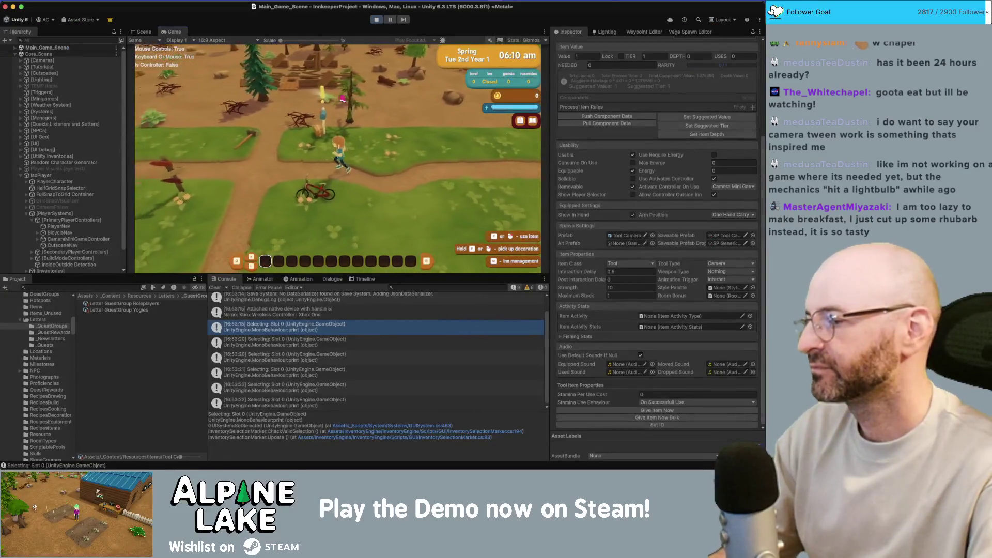
{"action": "key", "text": "d"}
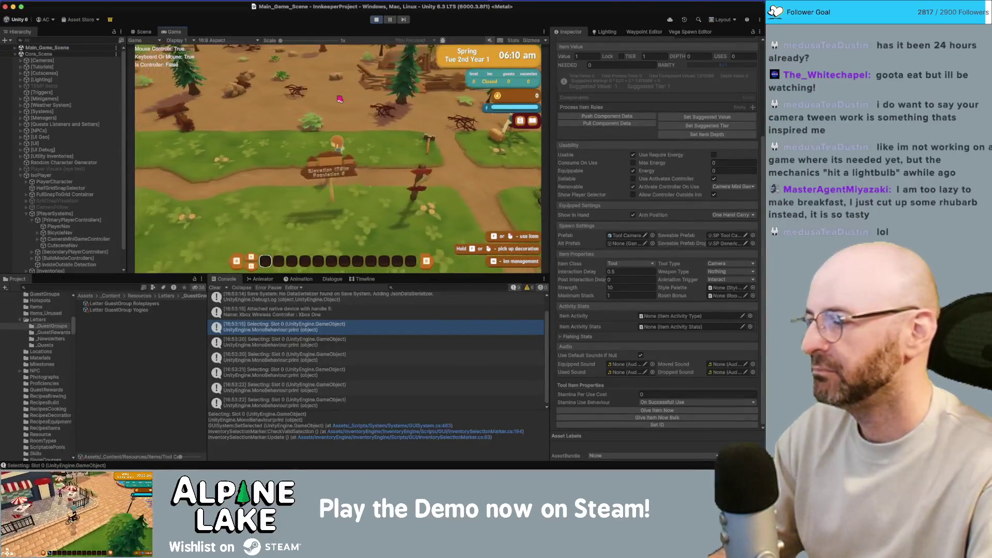
{"action": "key", "text": "d"}
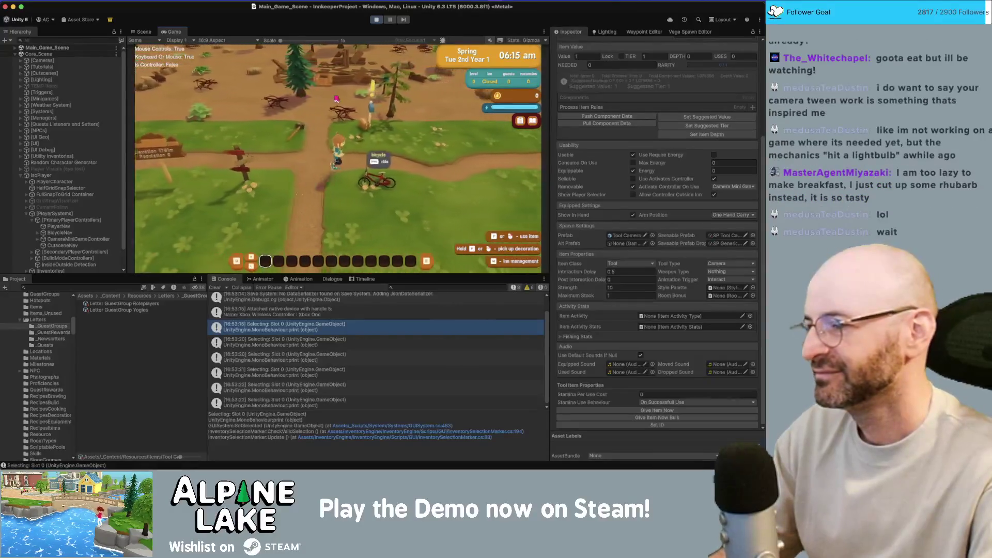
{"action": "key", "text": "a"}
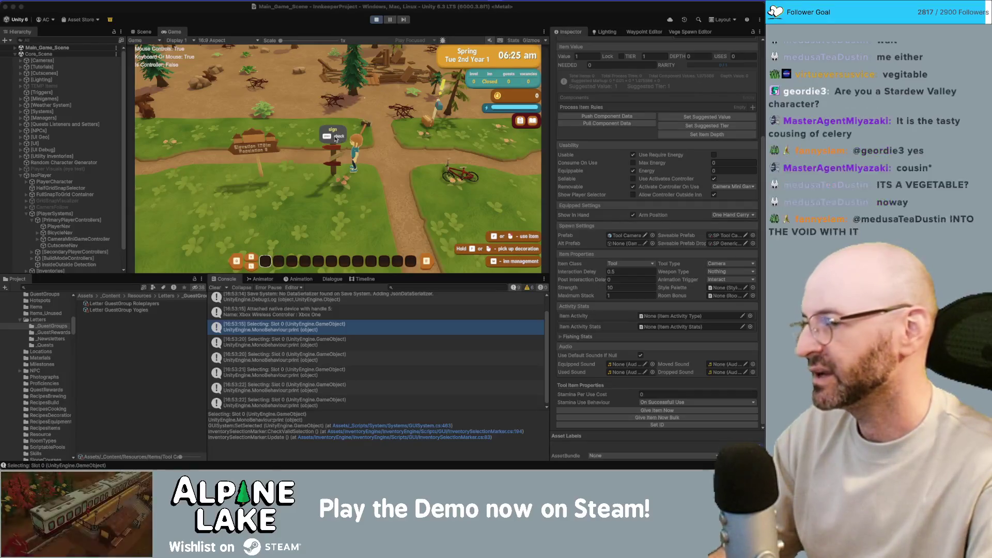
{"action": "key", "text": "d"}
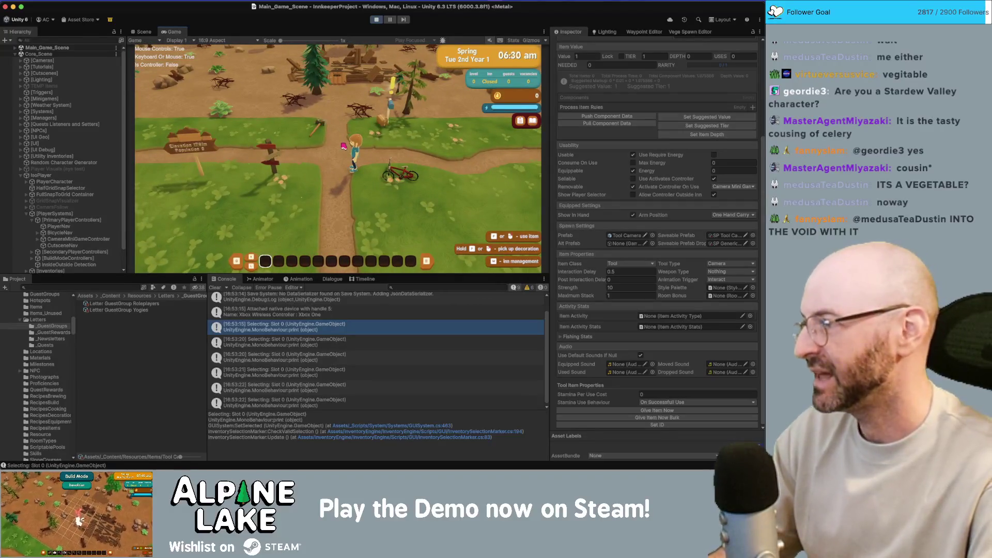
Walk the player right and up to the mailbox and open it.
{"action": "key", "text": "d"}
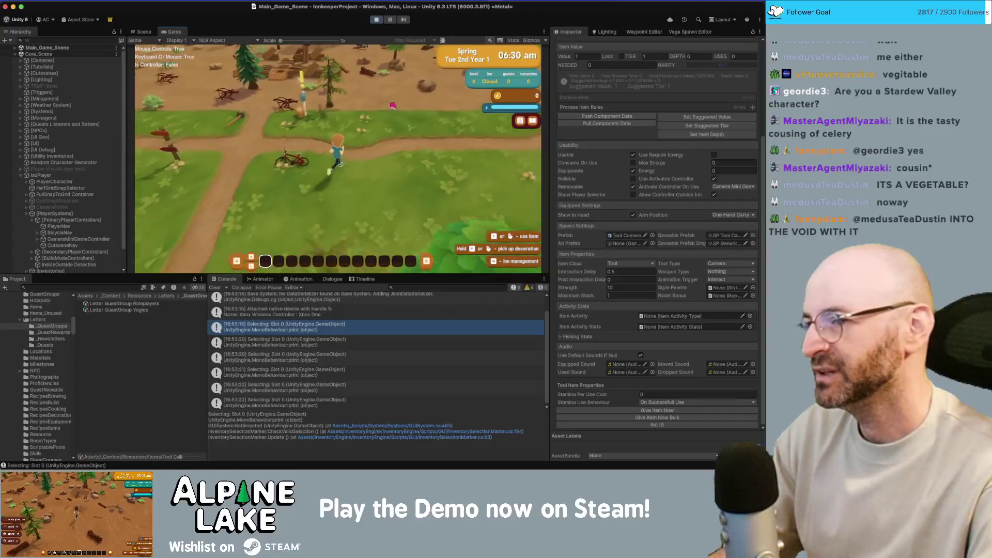
{"action": "key", "text": "w"}
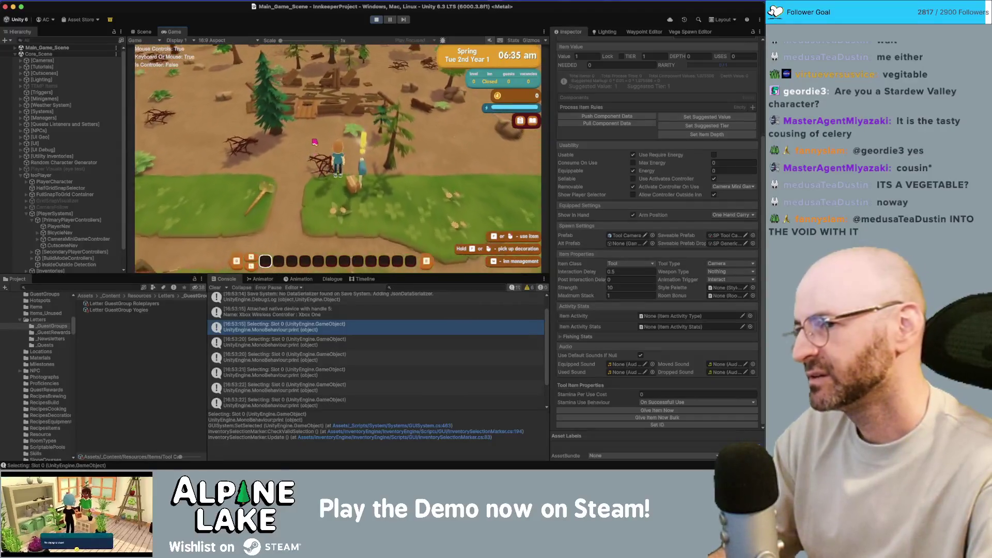
{"action": "key", "text": "e"}
{"action": "key", "text": "e"}
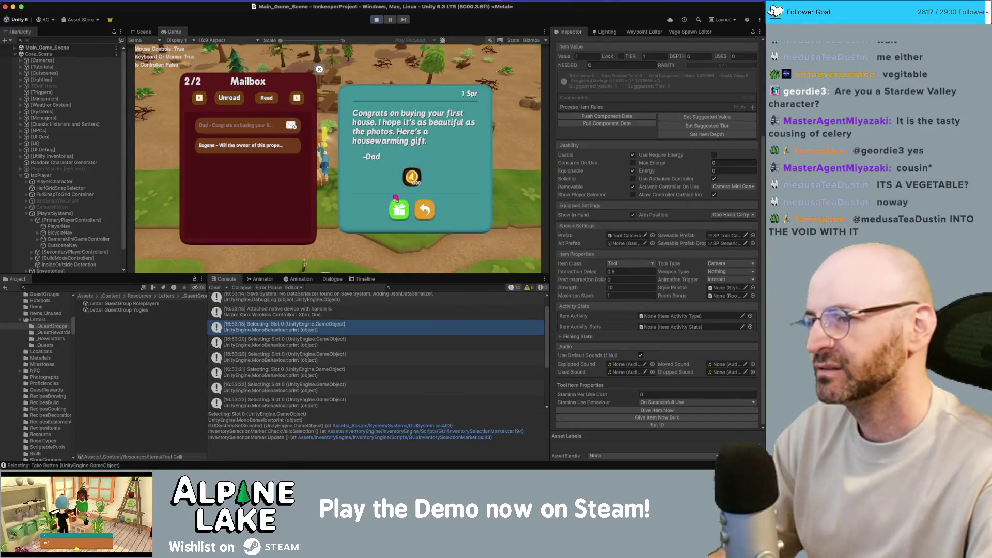
Claim the sledge hammer gift, close the Town Council letter, and dismiss the Tasks and Use Items popups.
{"action": "left_click", "coordinate": [395, 199]}
{"action": "left_click", "coordinate": [228, 130]}
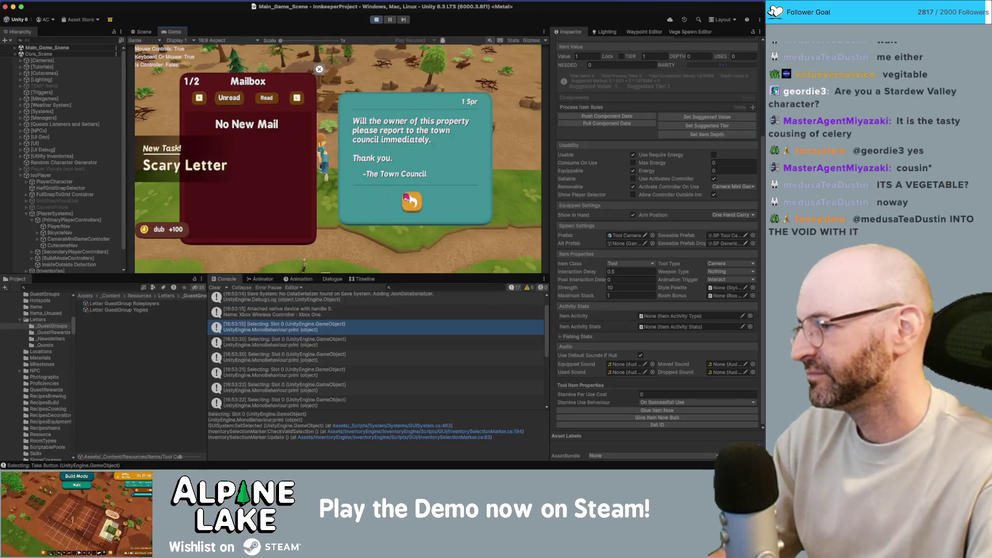
{"action": "left_click", "coordinate": [411, 202]}
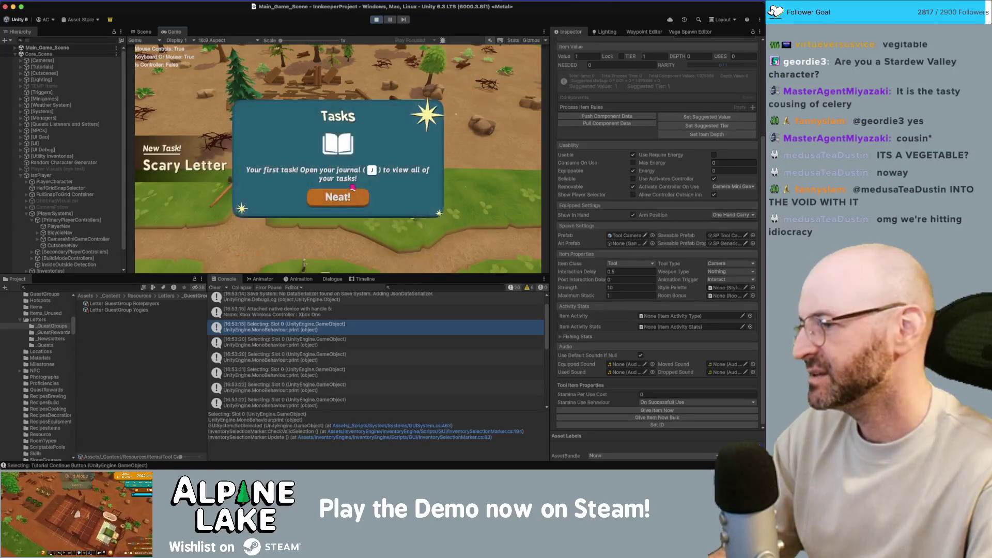
{"action": "left_click", "coordinate": [347, 191]}
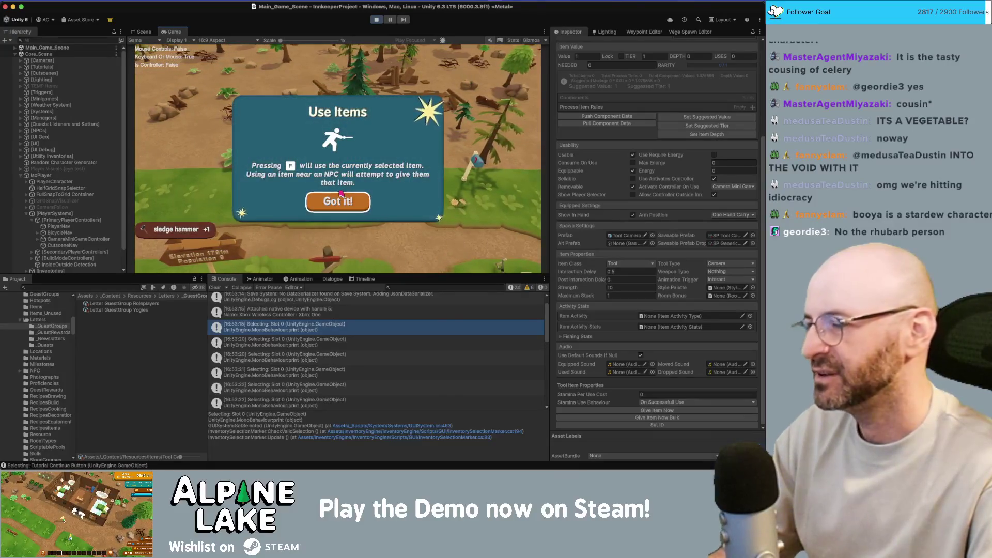
{"action": "left_click", "coordinate": [339, 197]}
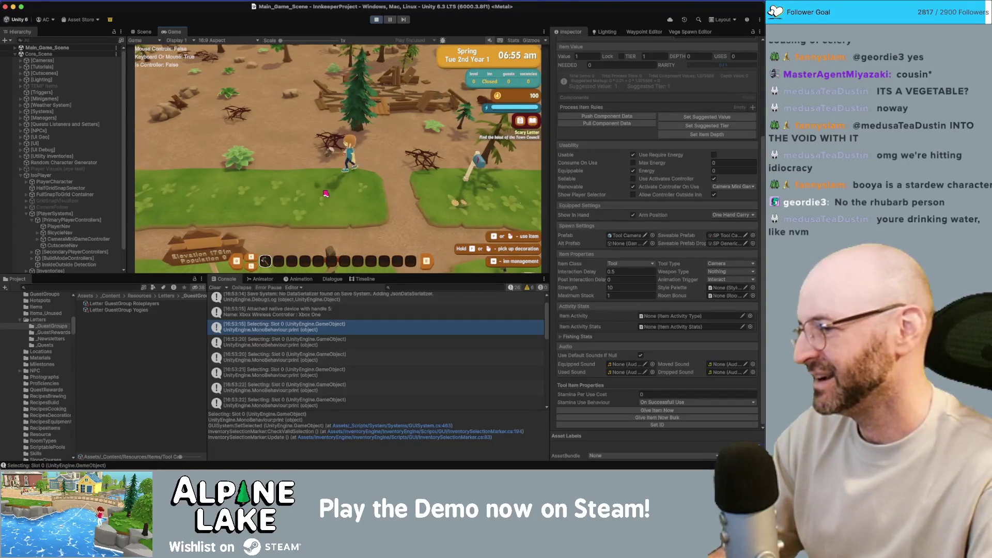
Walk the player left and right through town, then onto the wooden platform and north.
{"action": "key", "text": "d"}
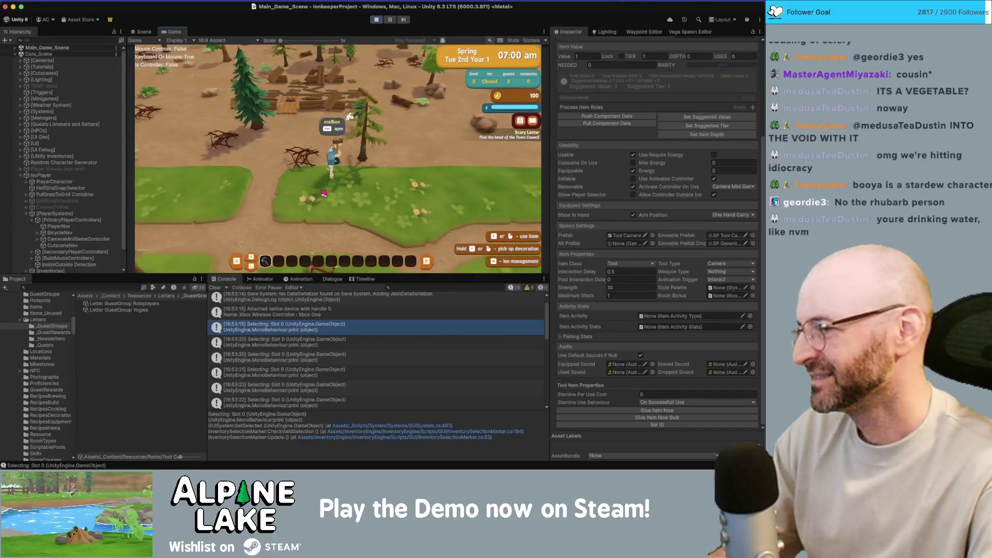
{"action": "key", "text": "a"}
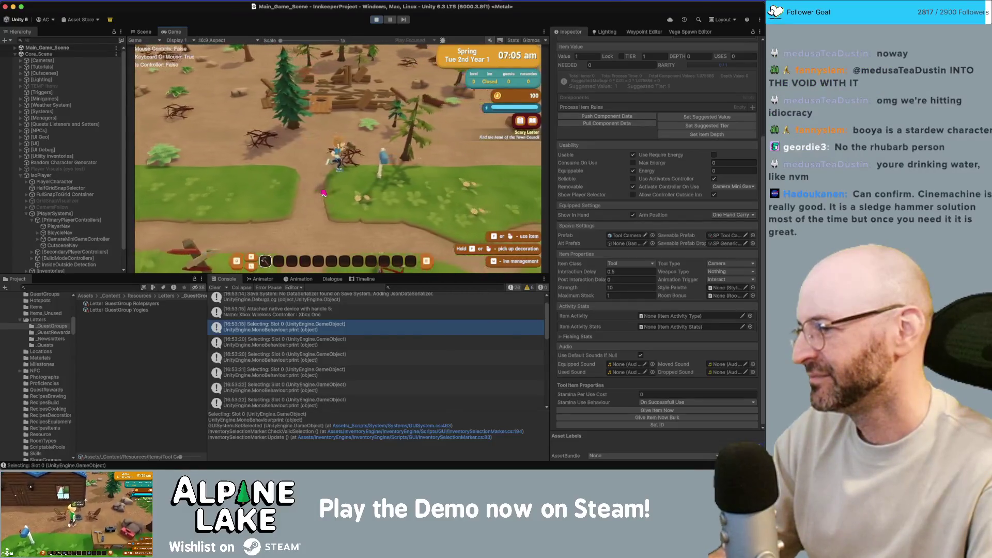
{"action": "key", "text": "d"}
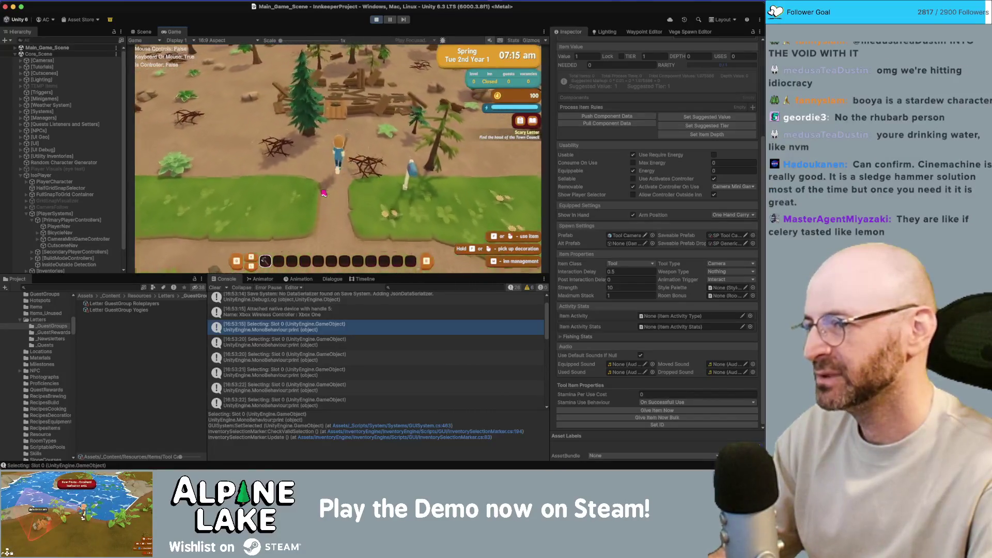
{"action": "key", "text": "a"}
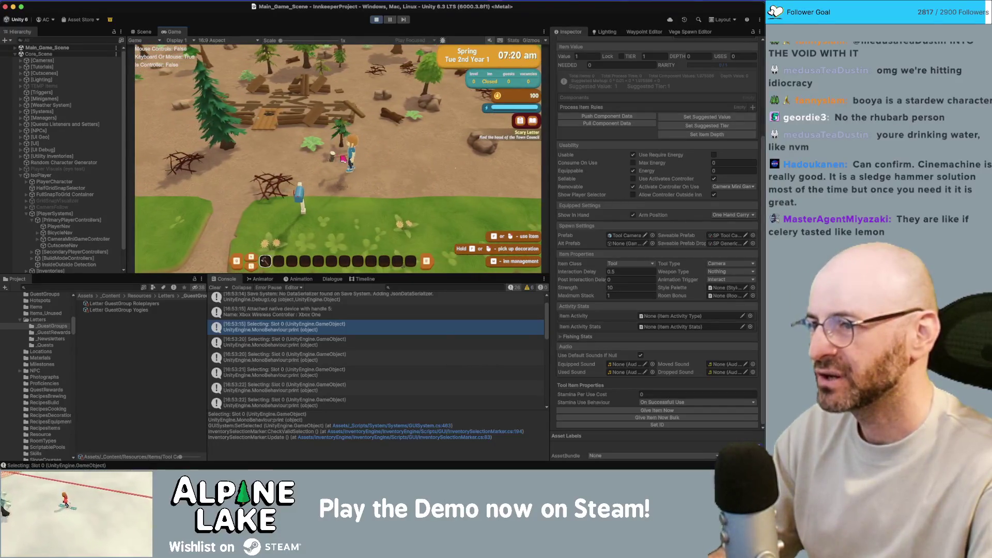
{"action": "key", "text": "d"}
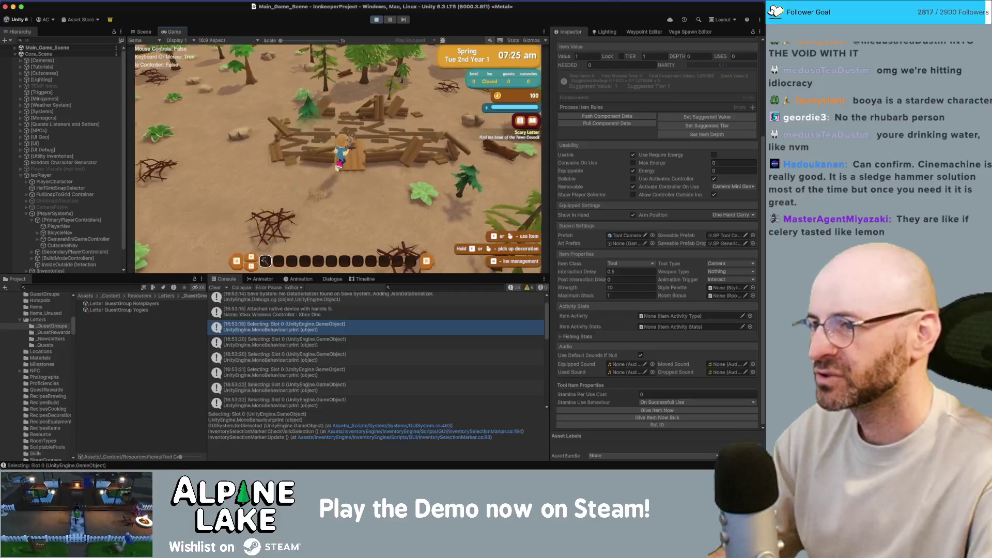
{"action": "key", "text": "w"}
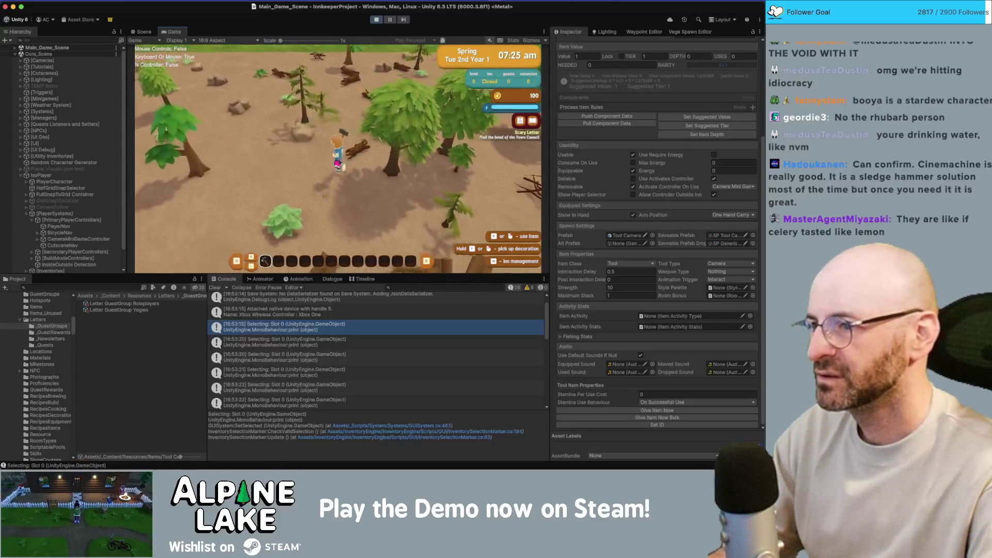
Try the sledgehammer's demolish mode, exit it, and walk down the path to the signpost.
{"action": "left_click", "coordinate": [338, 167]}
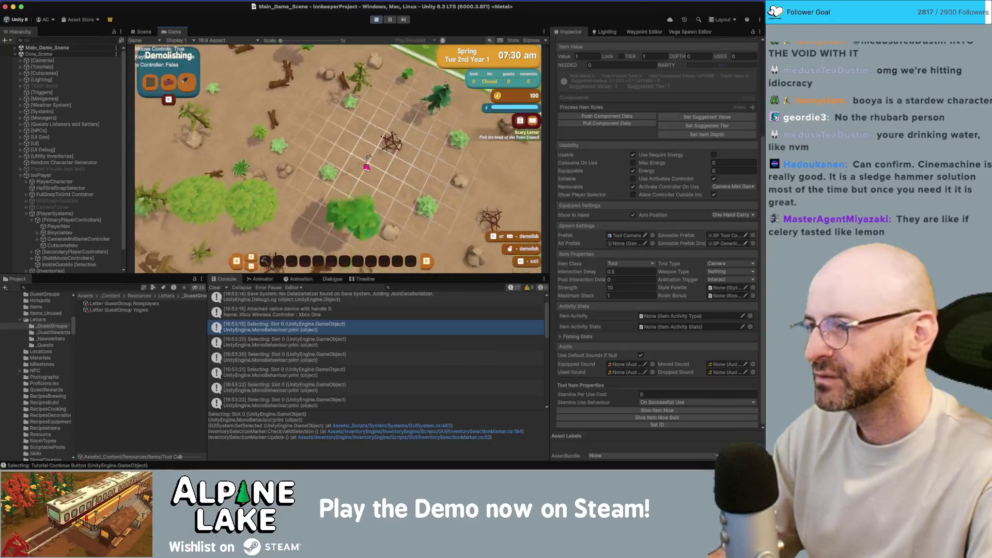
{"action": "key", "text": "Escape"}
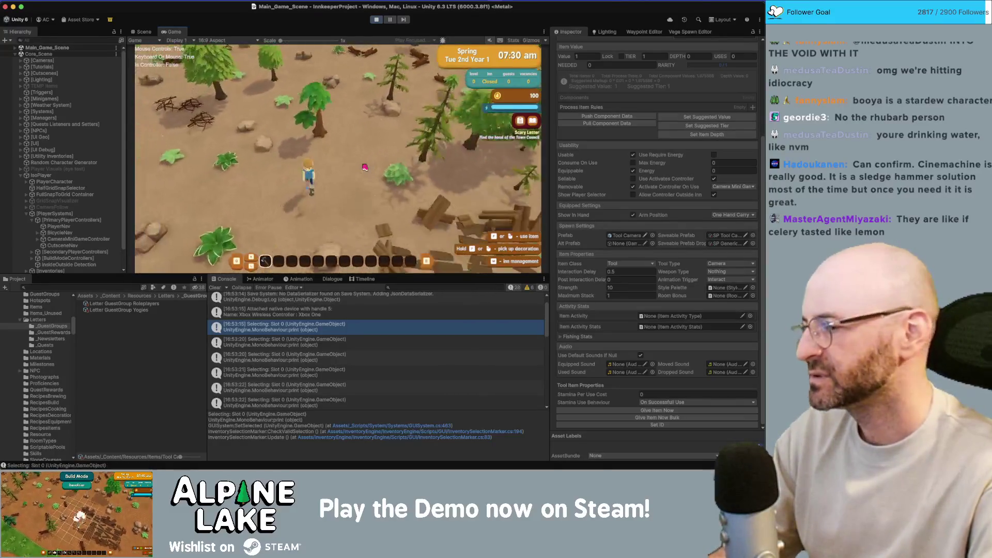
{"action": "key", "text": "s"}
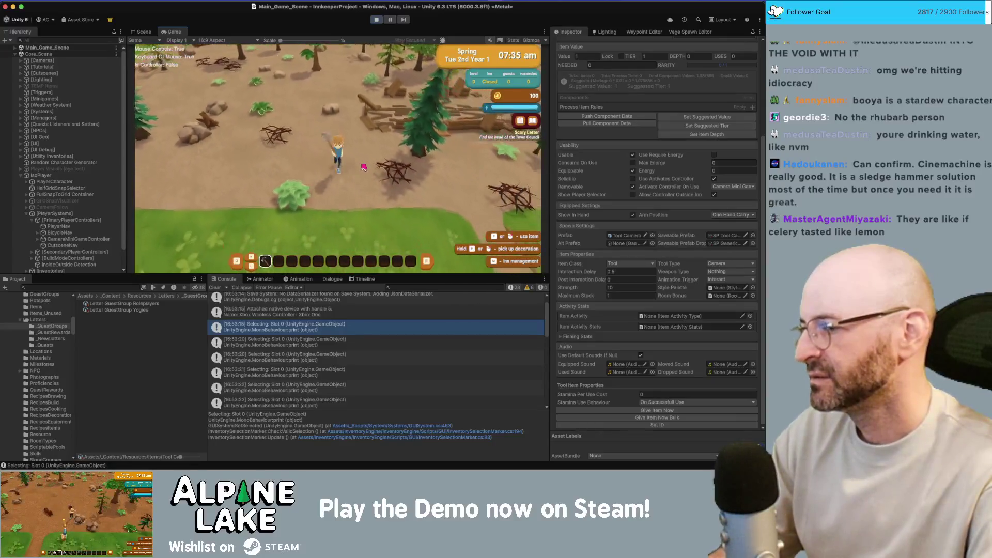
{"action": "key", "text": "s"}
{"action": "key", "text": "d"}
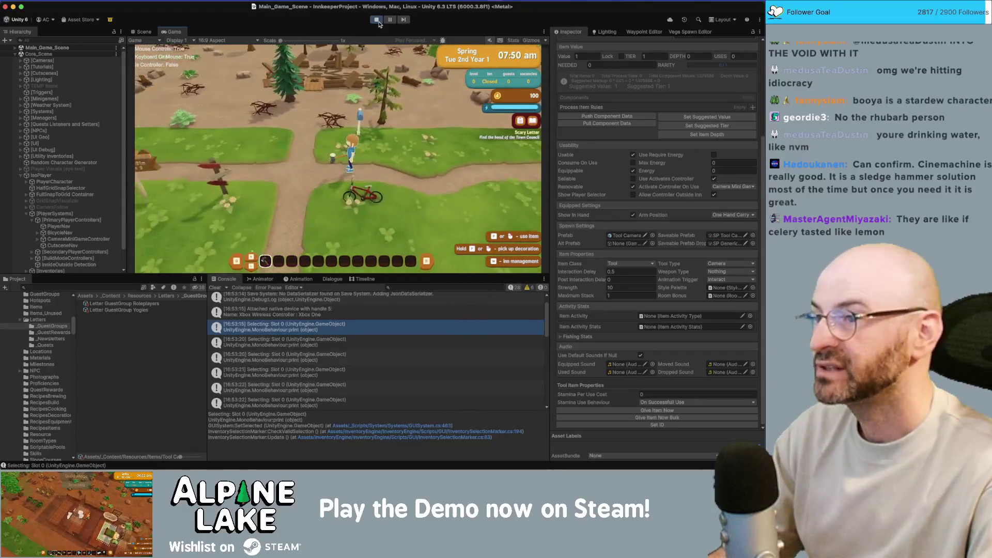
{"action": "key", "text": "super+Tab"}
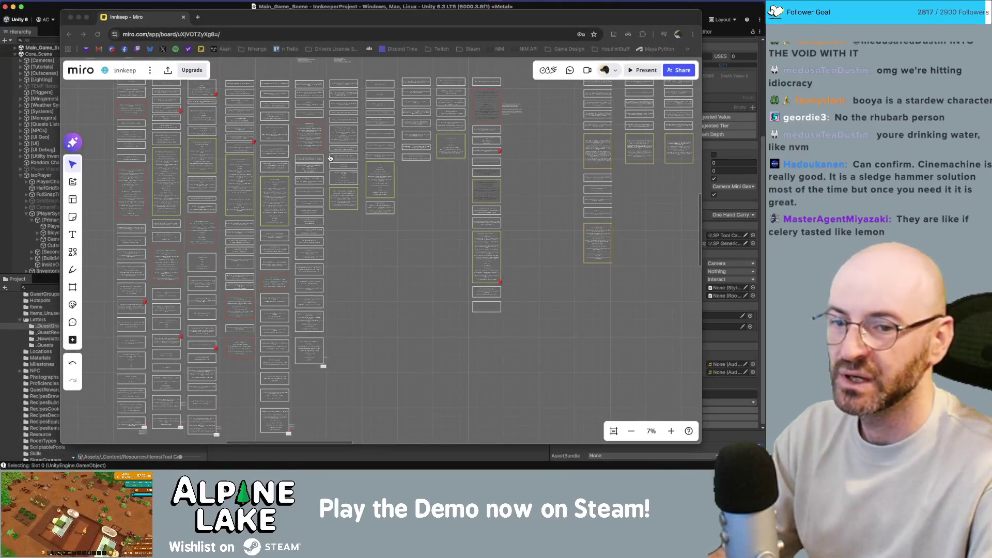
Select the gachapon token bug line in Obsidian's Current Bugs note, then go back to Unity.
{"action": "key", "text": "super+Tab"}
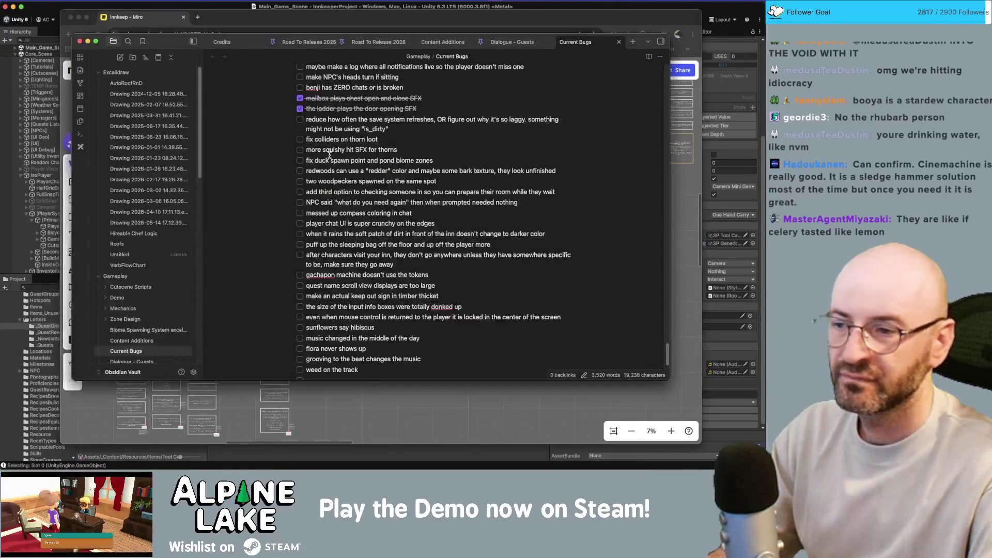
{"action": "left_click", "coordinate": [362, 274]}
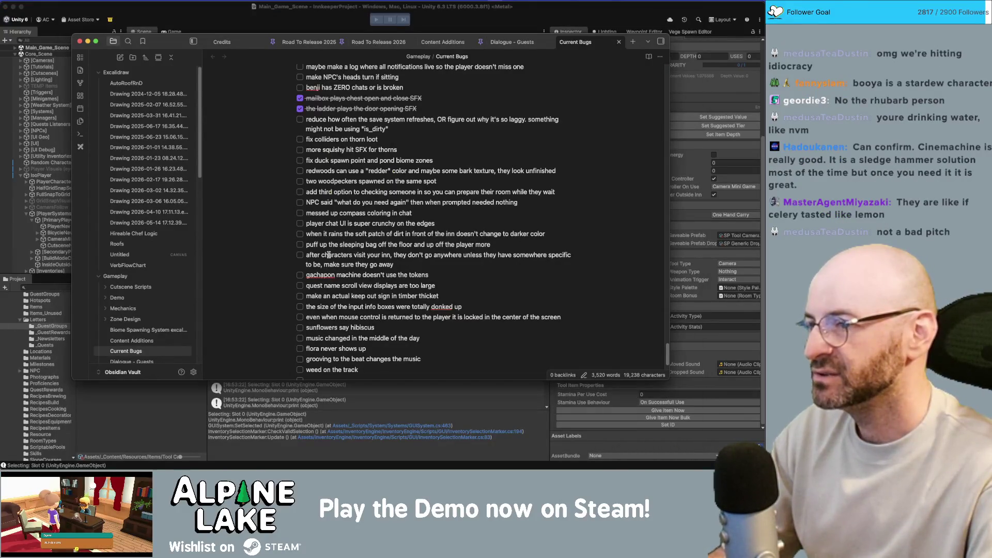
{"action": "left_click", "coordinate": [144, 392]}
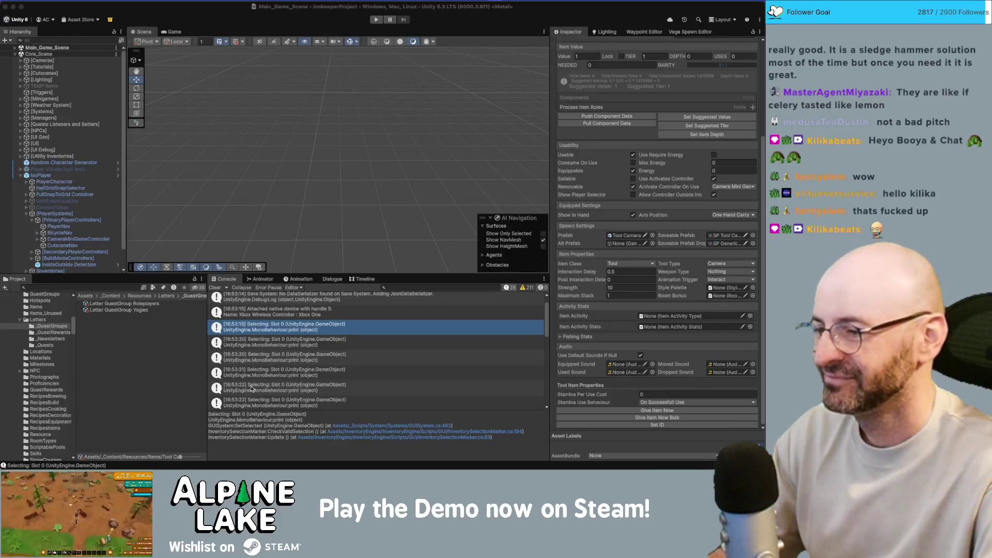
{"action": "left_click", "coordinate": [265, 377]}
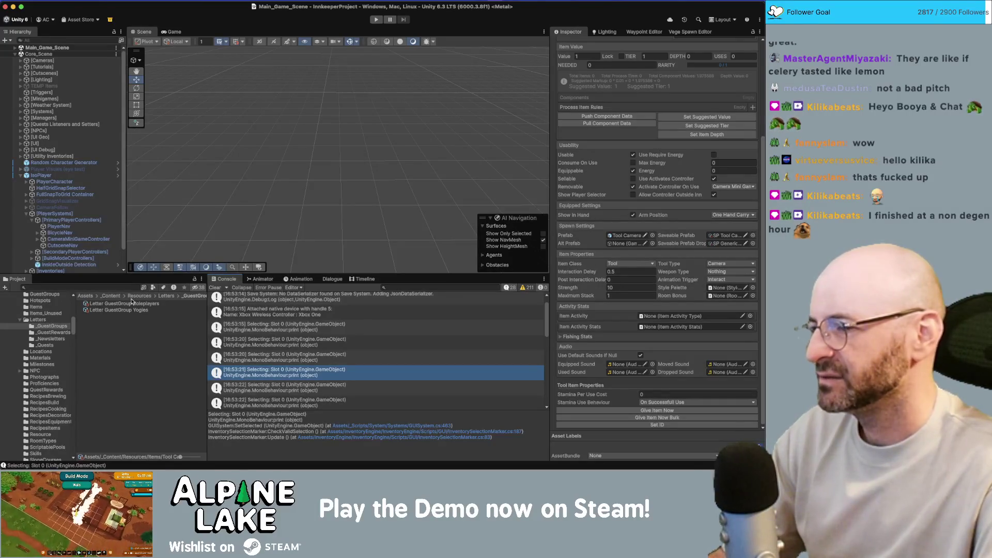
{"action": "left_click", "coordinate": [129, 288]}
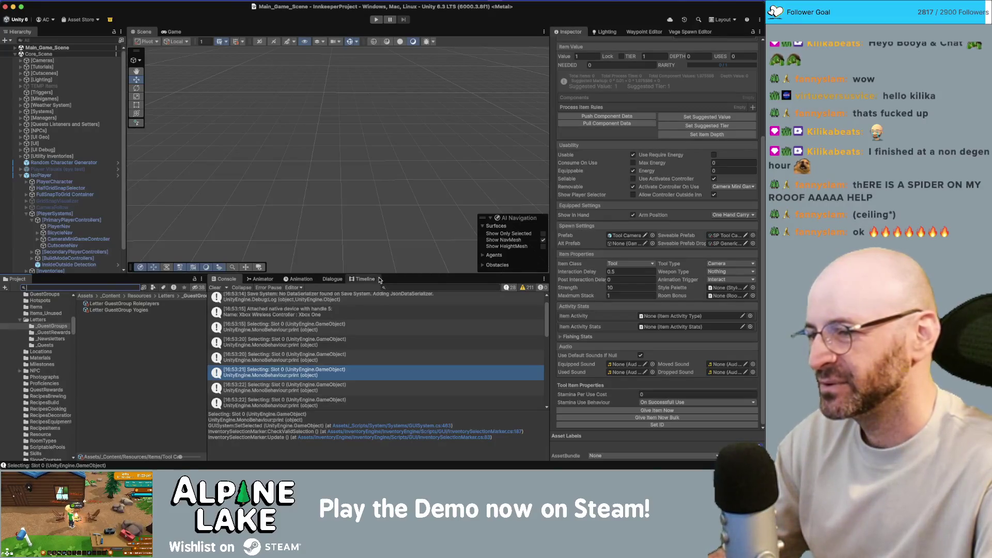
Show the Dialogue database's Conversations graph and clear the 'jeff' search filter.
{"action": "left_click", "coordinate": [334, 279]}
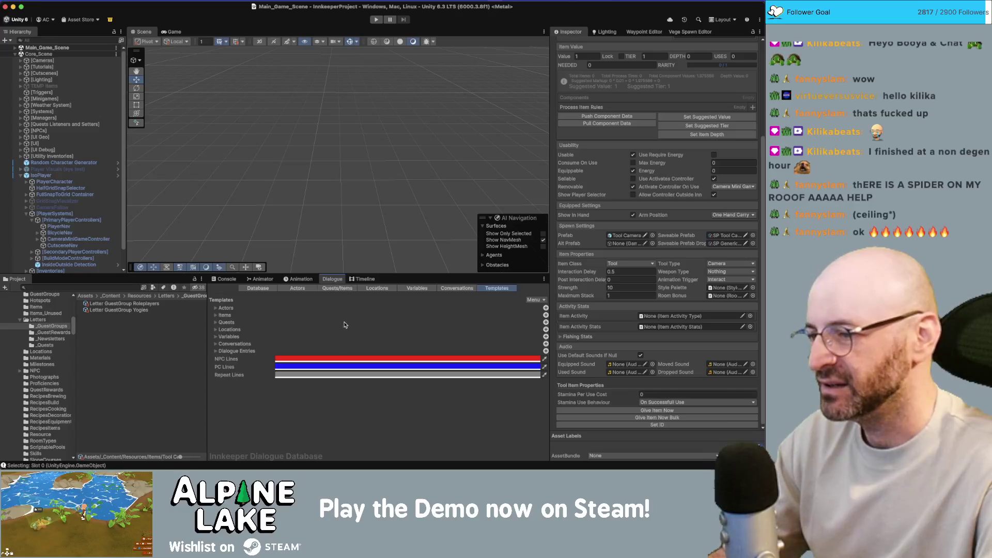
{"action": "left_click", "coordinate": [458, 288]}
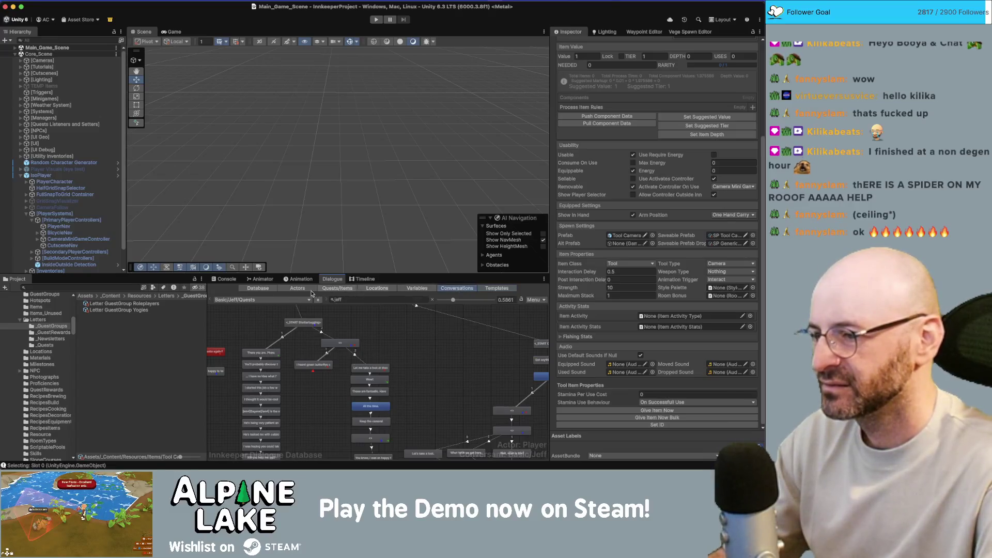
{"action": "left_click", "coordinate": [346, 300]}
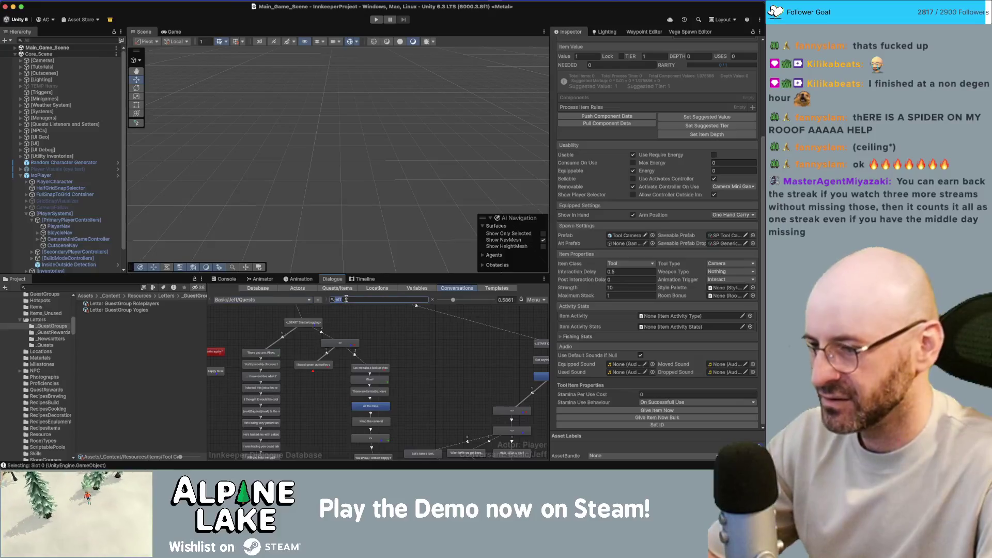
{"action": "key", "text": "BackSpace"}
Choose Decorations > Gachapon from the conversation dropdown.
{"action": "left_click", "coordinate": [297, 299]}
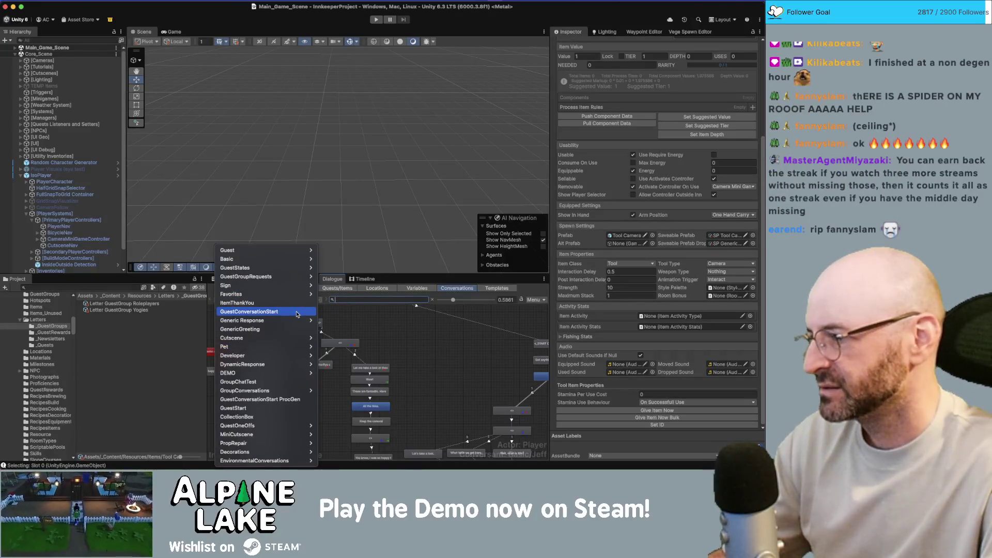
{"action": "mouse_move", "coordinate": [297, 319]}
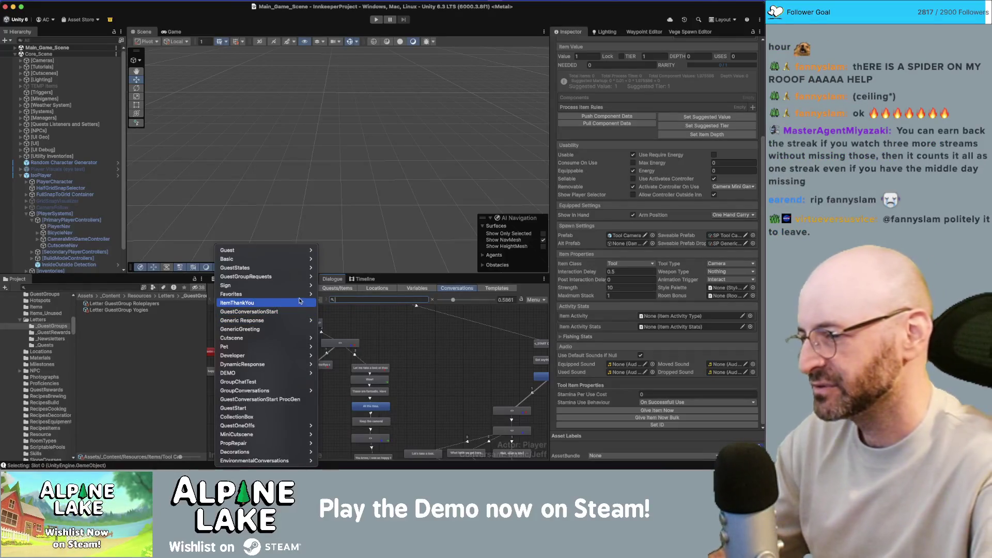
{"action": "mouse_move", "coordinate": [298, 298]}
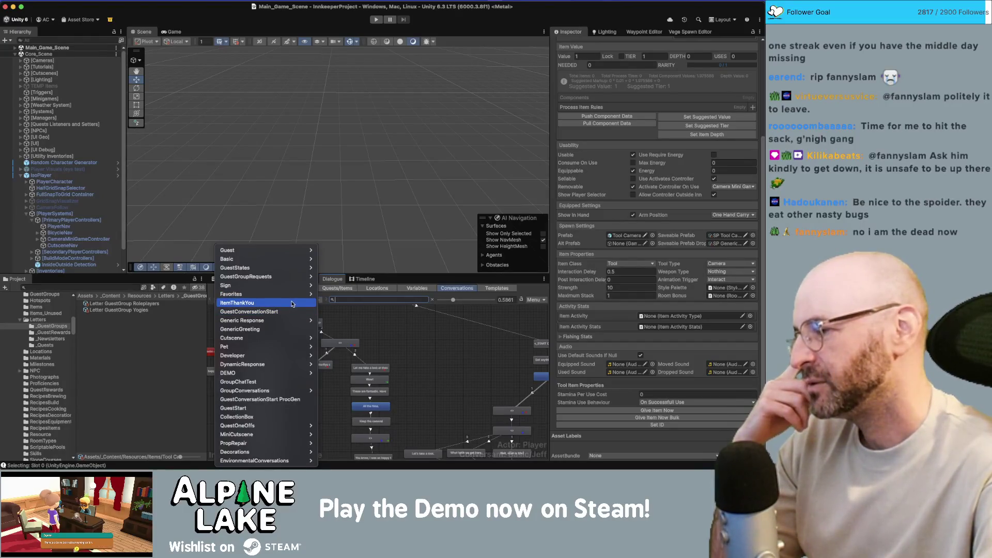
{"action": "mouse_move", "coordinate": [300, 267]}
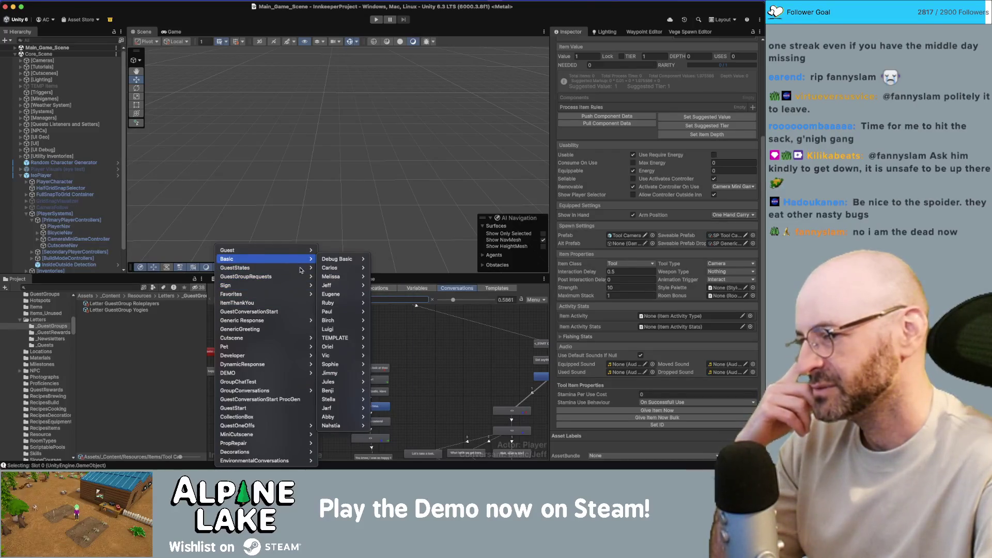
{"action": "mouse_move", "coordinate": [303, 339]}
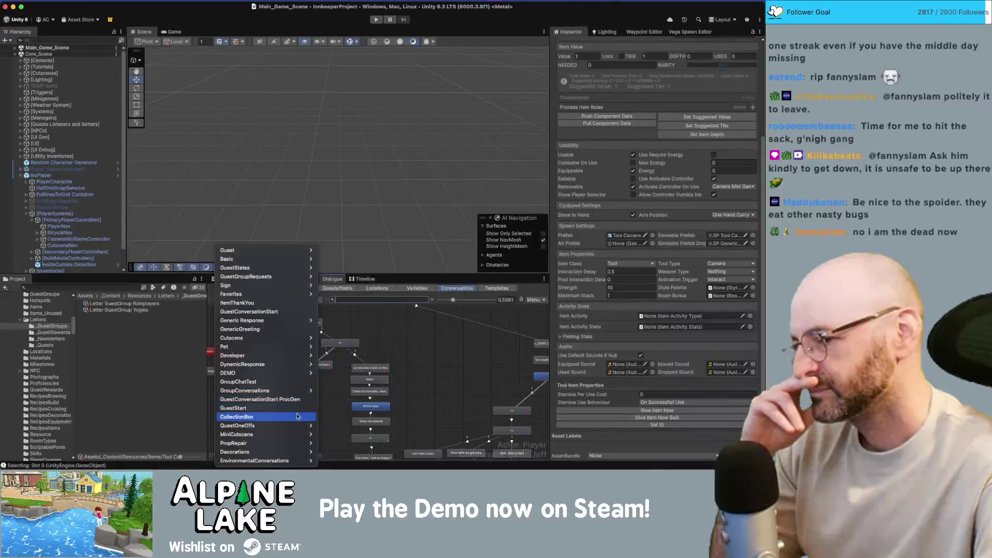
{"action": "mouse_move", "coordinate": [297, 427]}
{"action": "mouse_move", "coordinate": [289, 452]}
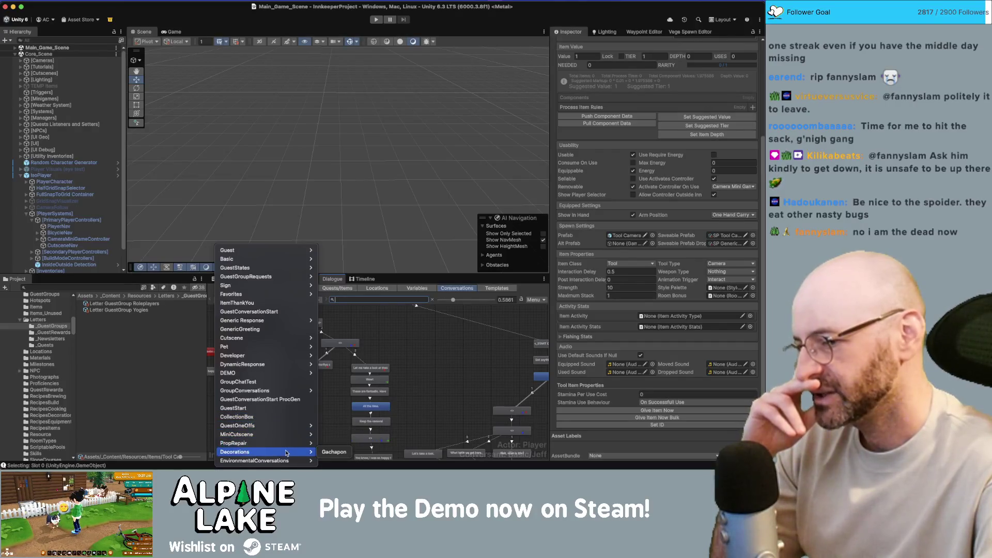
{"action": "left_click", "coordinate": [333, 452]}
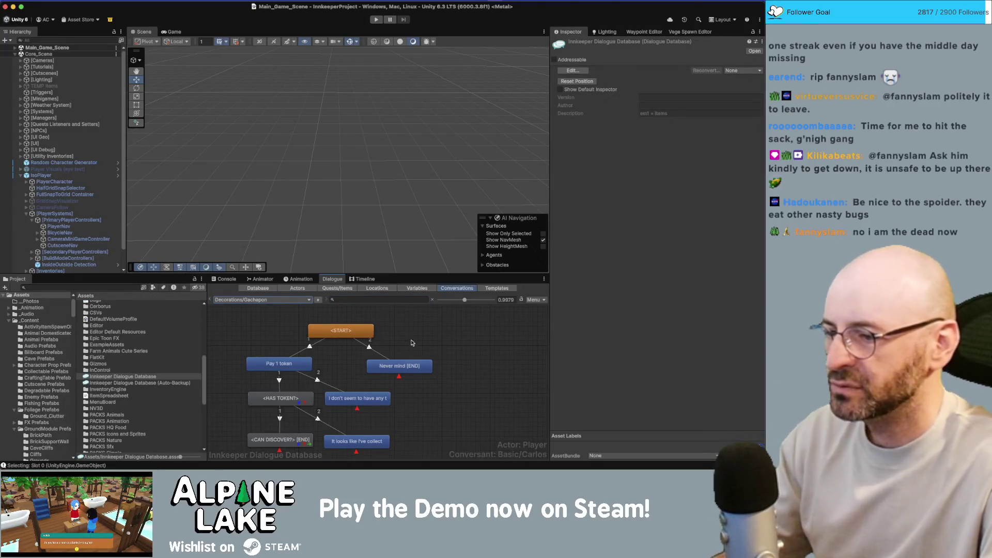
Inspect the Pay 1 token, HAS TOKEN? and CAN DISCOVER? entries and the already-collected reply.
{"action": "left_click", "coordinate": [421, 340]}
{"action": "left_click", "coordinate": [295, 366]}
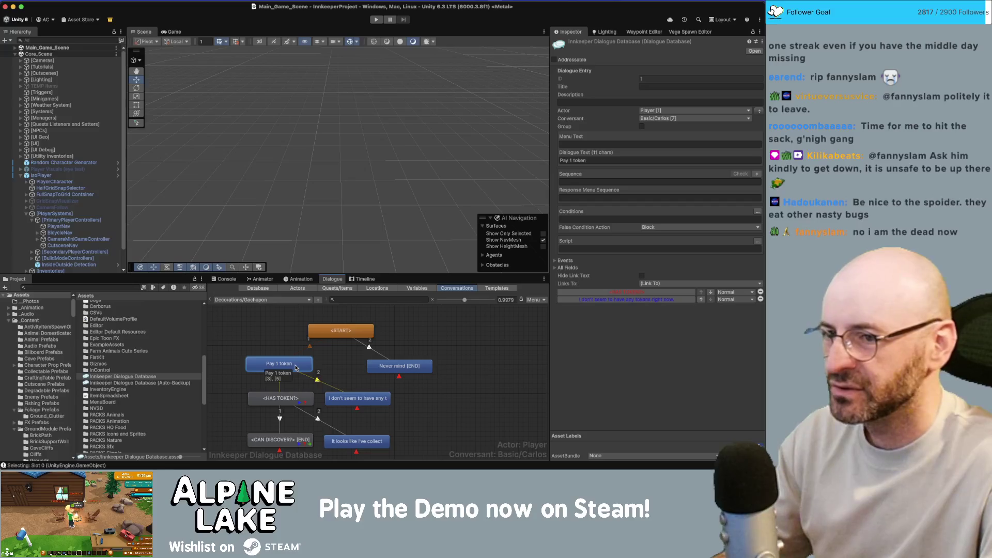
{"action": "left_click", "coordinate": [291, 400]}
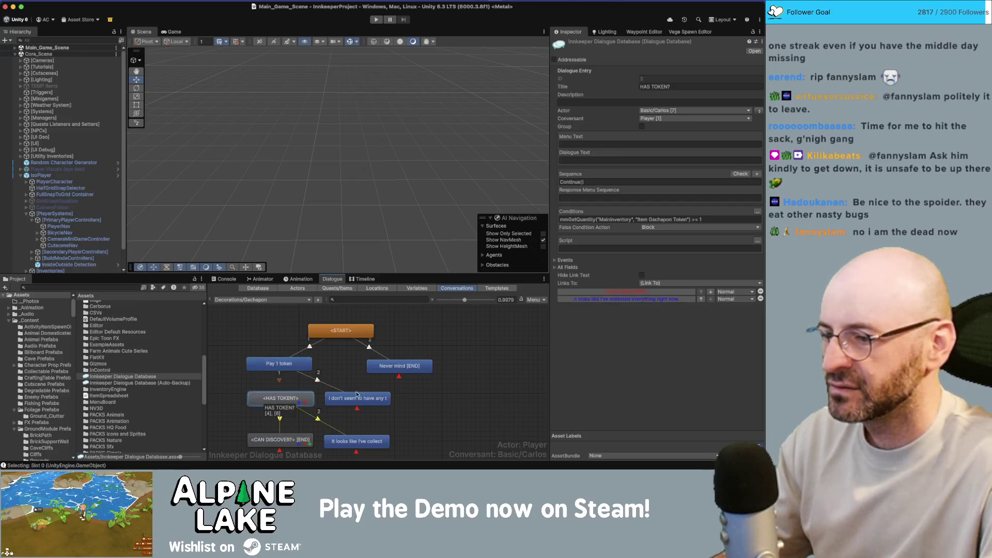
{"action": "scroll", "coordinate": [419, 389], "scroll_direction": "down", "scroll_amount": 1}
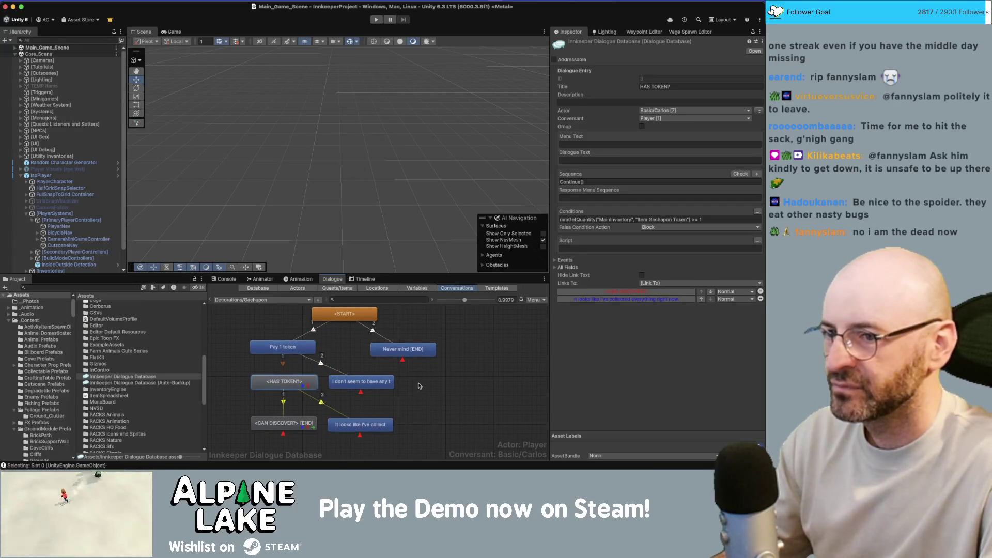
{"action": "left_click", "coordinate": [278, 424]}
{"action": "left_click", "coordinate": [361, 424]}
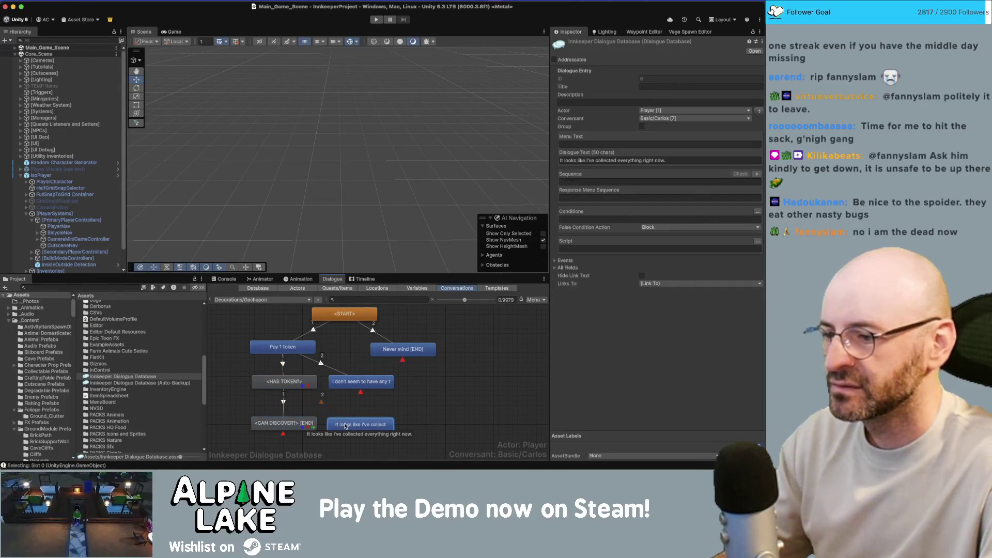
Recheck CAN DISCOVER? and the NO TOKEN reply text, ending on HAS TOKEN?'s settings.
{"action": "left_click", "coordinate": [287, 384]}
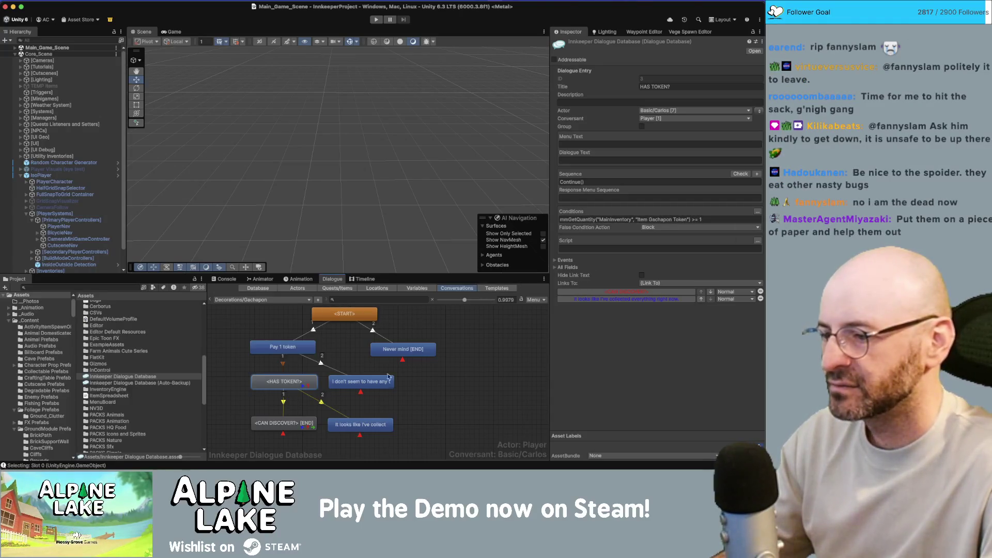
{"action": "left_click", "coordinate": [291, 424]}
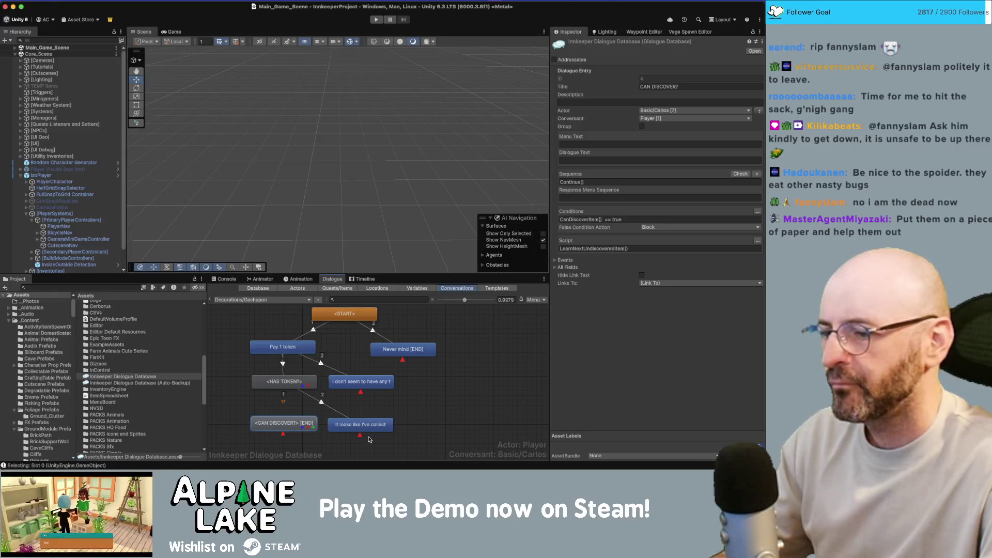
{"action": "left_click", "coordinate": [296, 383]}
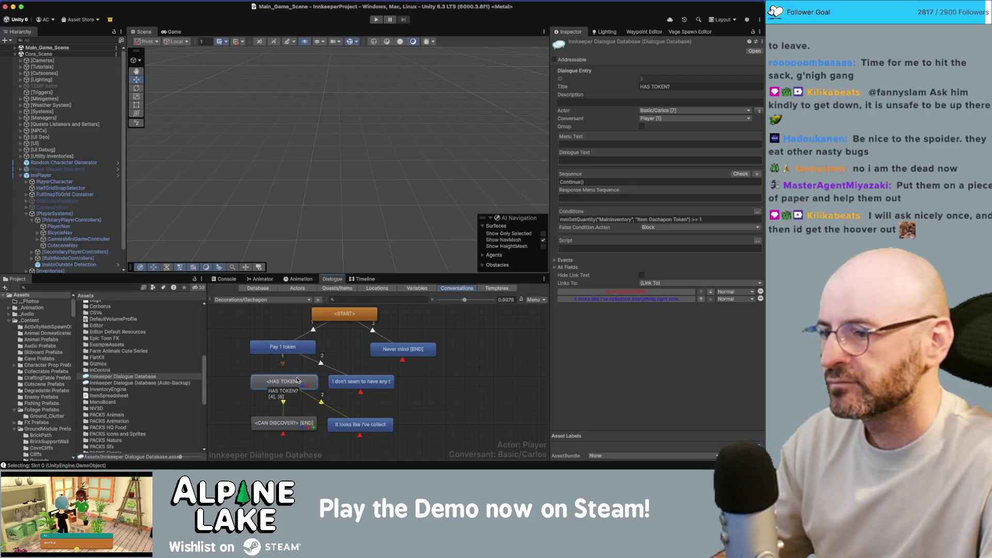
{"action": "left_click", "coordinate": [360, 383]}
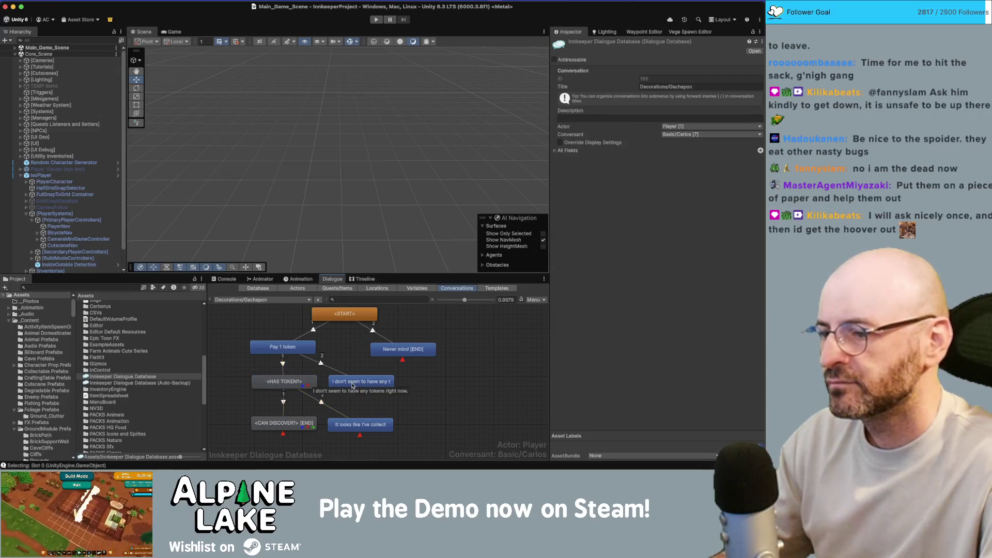
{"action": "left_click", "coordinate": [295, 383]}
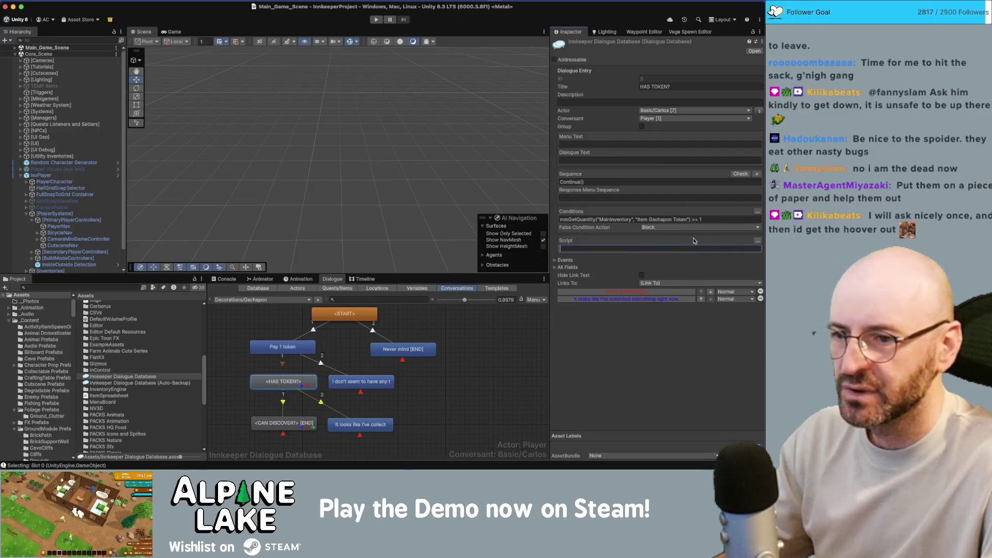
Clear stray script text and add a Custom > mmRemoveItem script action to HAS TOKEN?
{"action": "type", "text": "mm"}
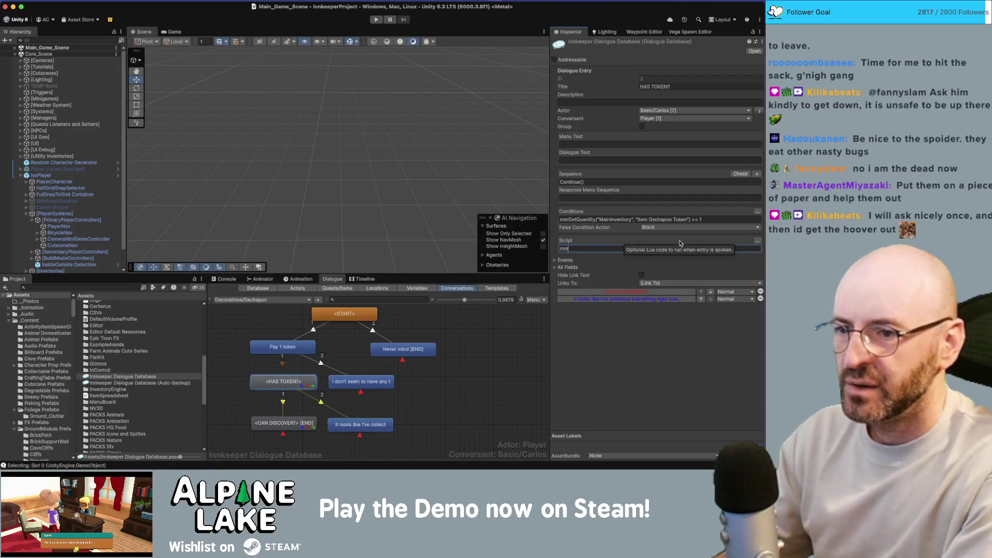
{"action": "key", "text": "BackSpace"}
{"action": "key", "text": "BackSpace"}
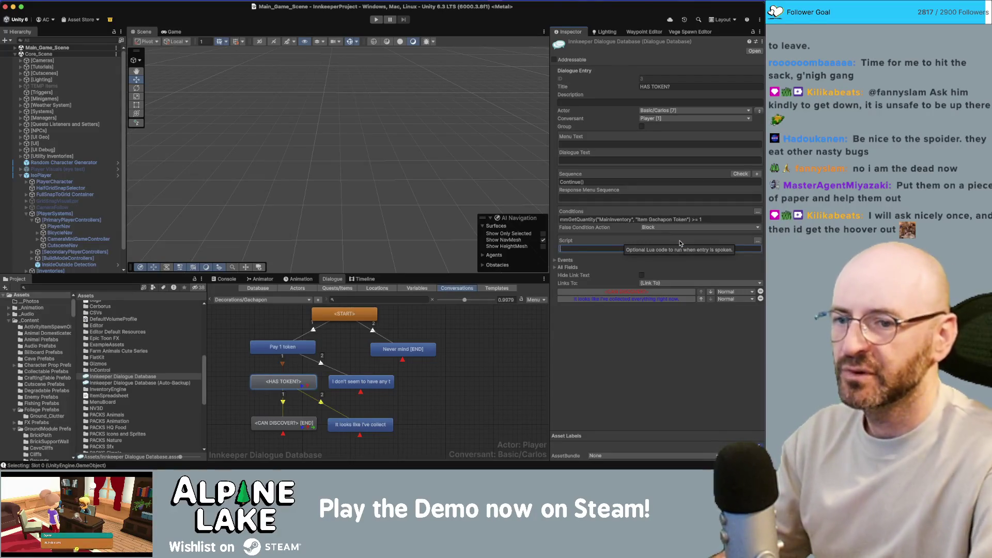
{"action": "left_click", "coordinate": [755, 240]}
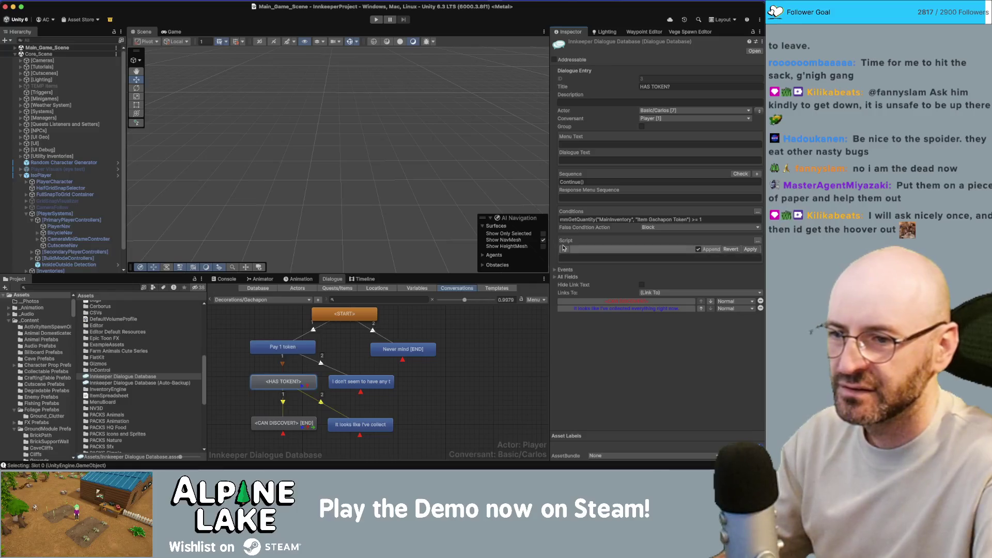
{"action": "left_click", "coordinate": [566, 249]}
{"action": "left_click", "coordinate": [586, 249]}
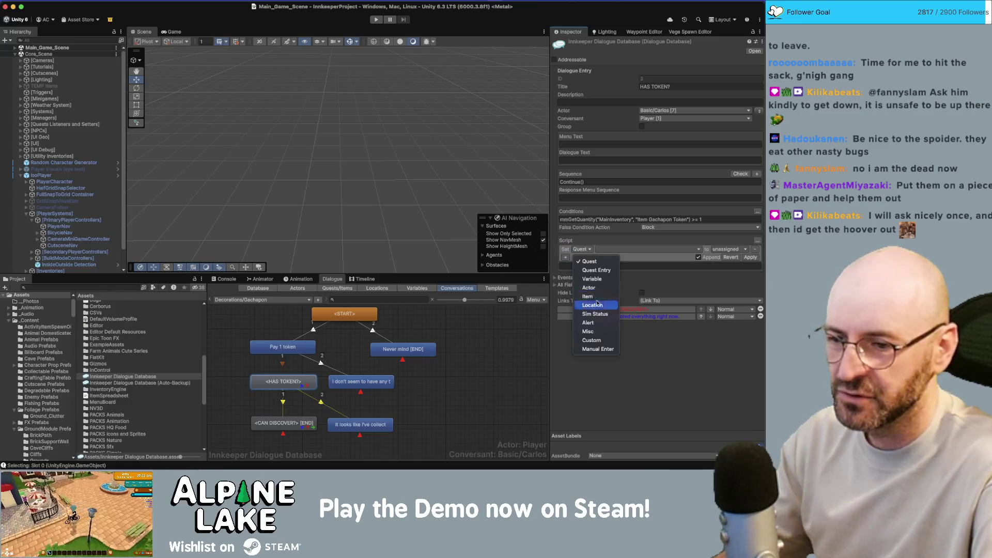
{"action": "left_click", "coordinate": [589, 342]}
{"action": "left_click", "coordinate": [609, 250]}
{"action": "mouse_move", "coordinate": [625, 315]}
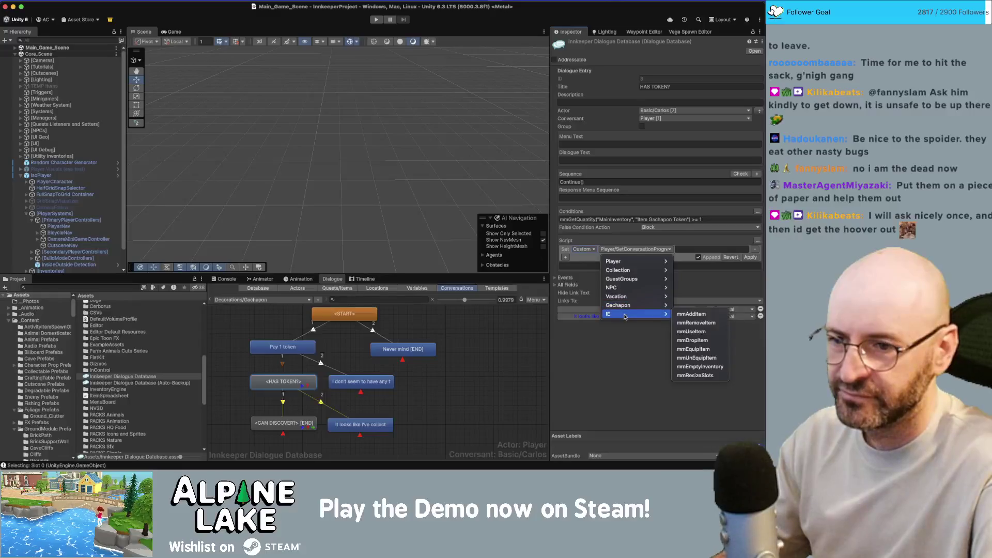
{"action": "left_click", "coordinate": [698, 323]}
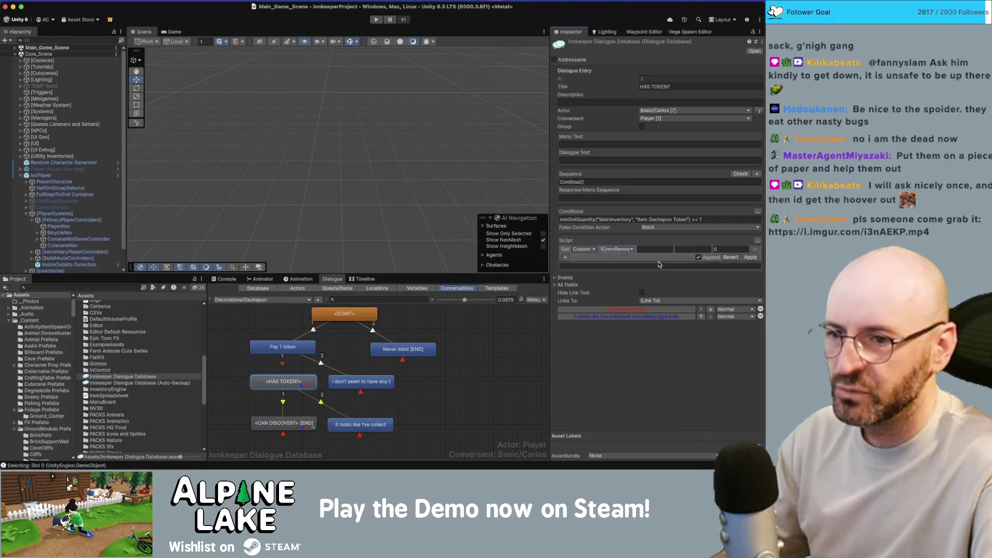
Fill in MainInventory, Item Gachapon Token and quantity 1, apply it, and start Play mode.
{"action": "left_click", "coordinate": [666, 249]}
{"action": "type", "text": "ma"}
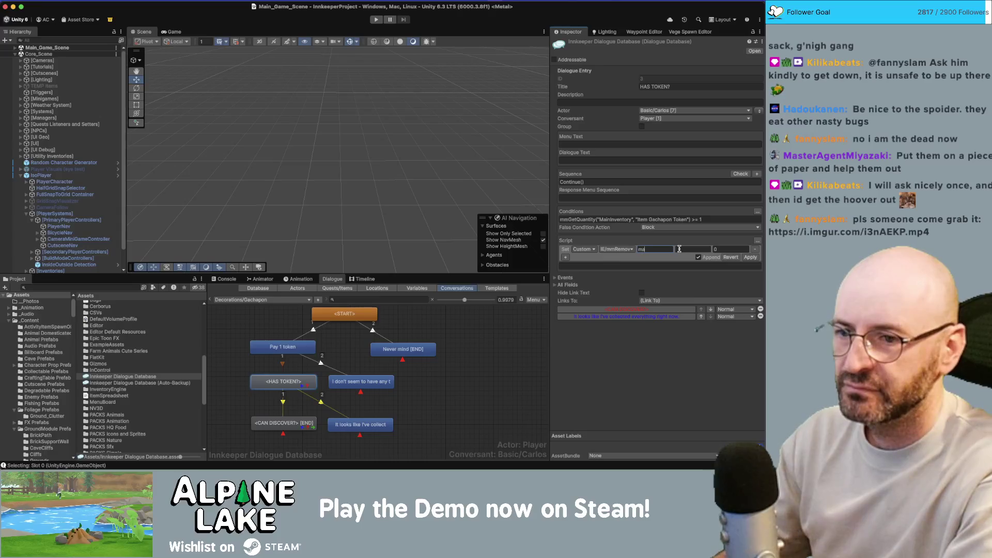
{"action": "type", "text": "ventory"}
{"action": "type", "text": "Item"}
{"action": "type", "text": "chapon"}
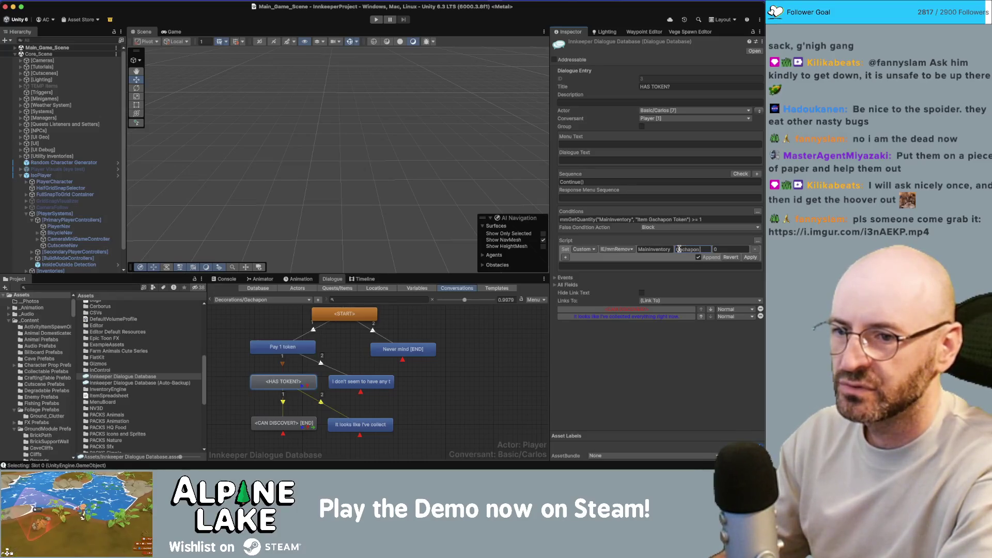
{"action": "type", "text": "en"}
{"action": "key", "text": "Tab"}
{"action": "type", "text": "1"}
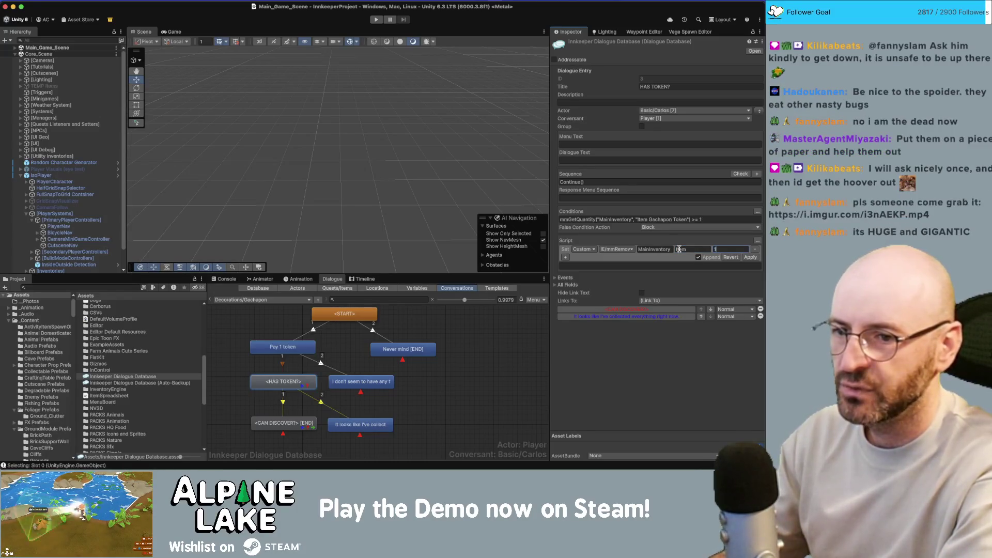
{"action": "left_click", "coordinate": [749, 257]}
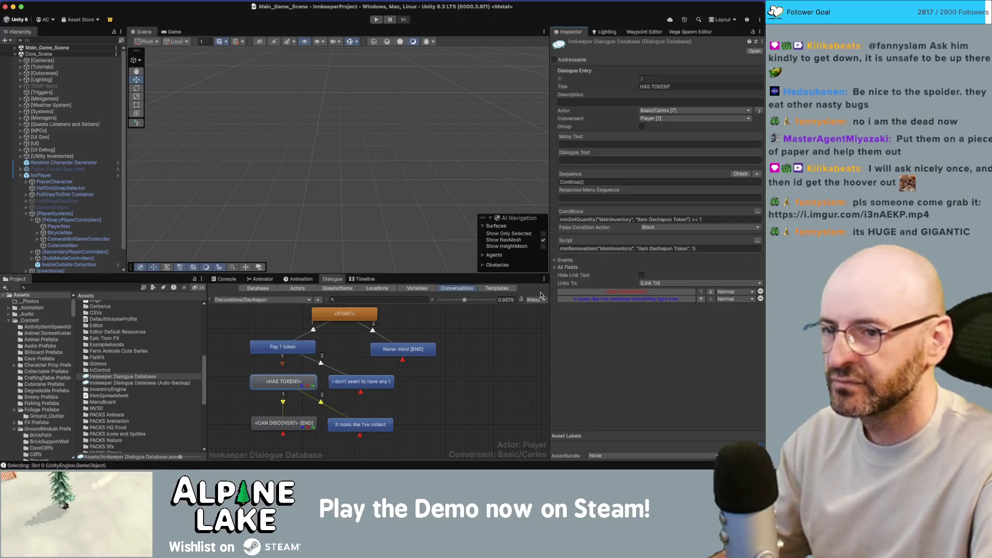
{"action": "left_click", "coordinate": [376, 21]}
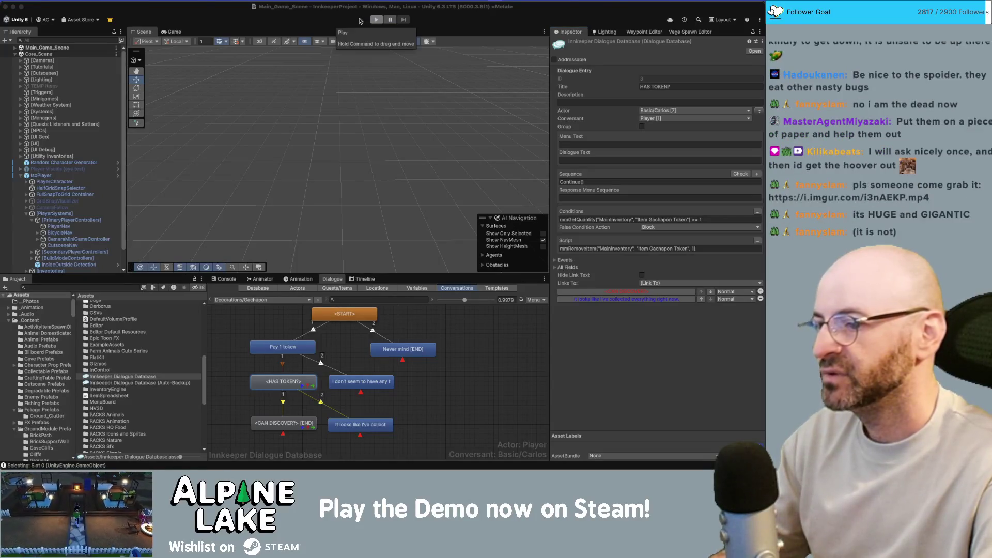
Check off 'gachapon machine doesn't use the tokens' in Current Bugs and return to Unity.
{"action": "key", "text": "super+Tab"}
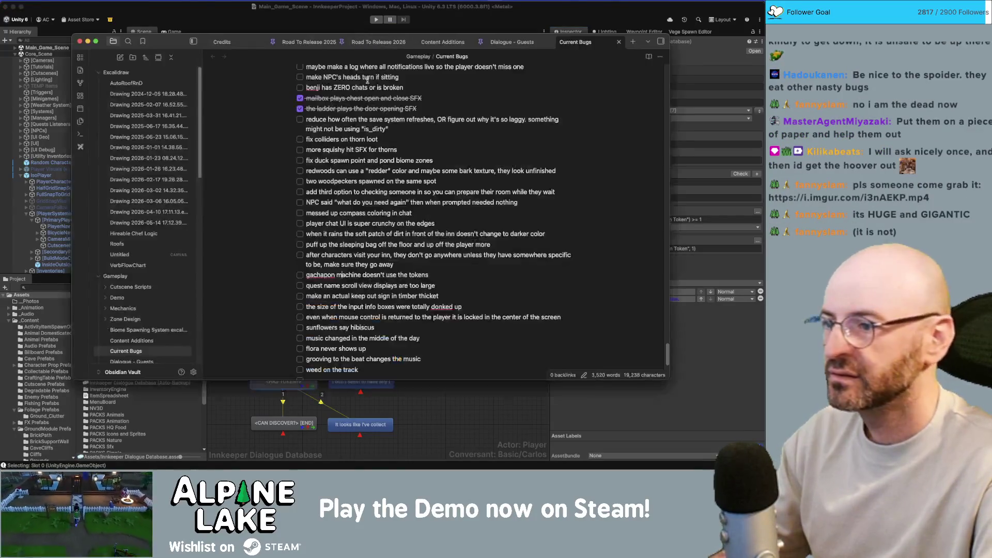
{"action": "left_click", "coordinate": [300, 275]}
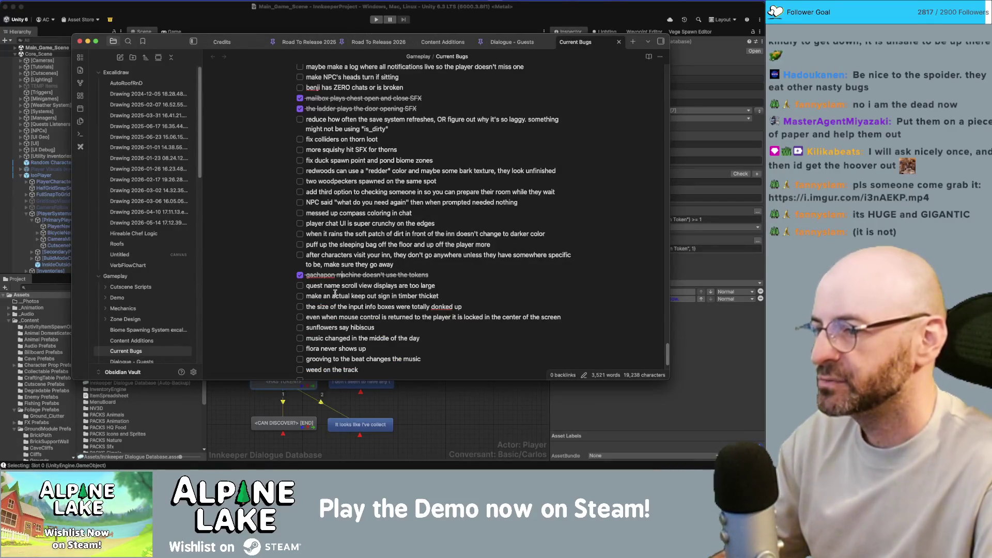
{"action": "key", "text": "super+Tab"}
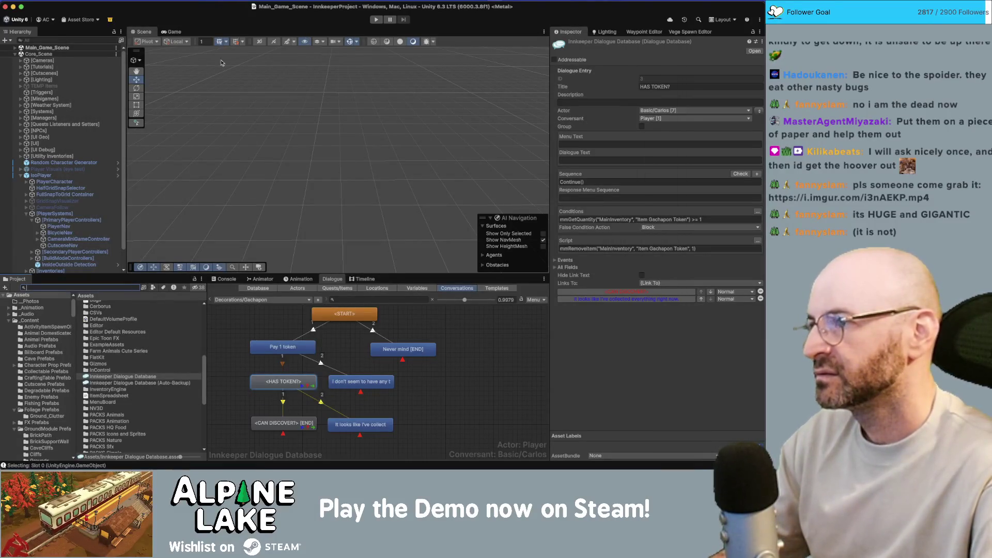
Expand the [UI] group, select Journal Canvas, and toggle [UI] inactive and back active.
{"action": "left_click", "coordinate": [41, 144]}
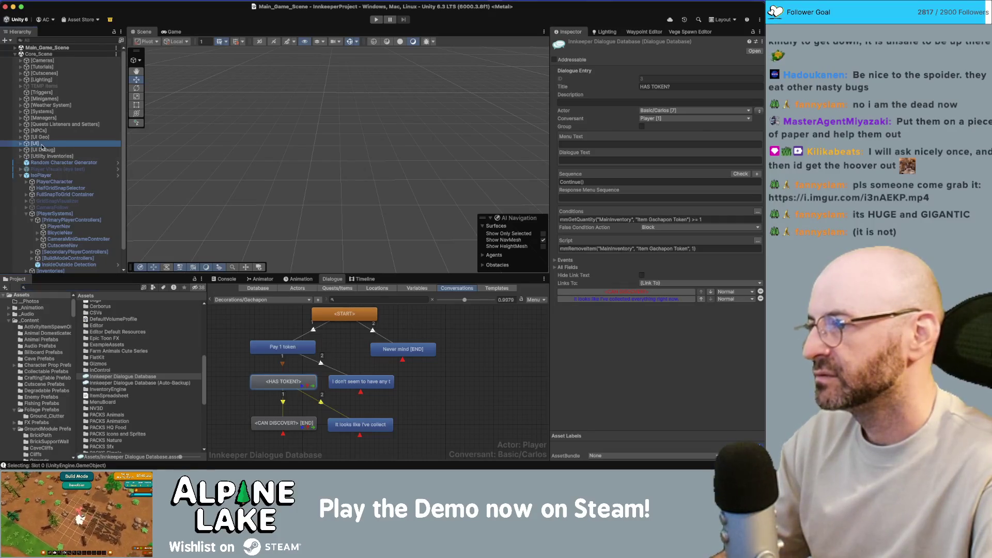
{"action": "left_click", "coordinate": [21, 144]}
{"action": "scroll", "coordinate": [47, 154], "scroll_direction": "down", "scroll_amount": 5}
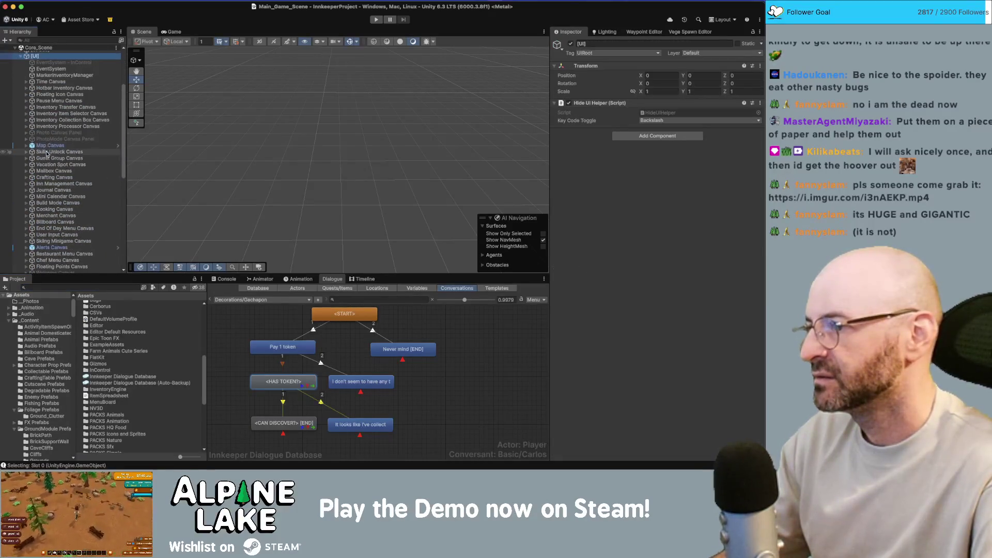
{"action": "scroll", "coordinate": [46, 154], "scroll_direction": "down", "scroll_amount": 1}
{"action": "left_click", "coordinate": [56, 183]}
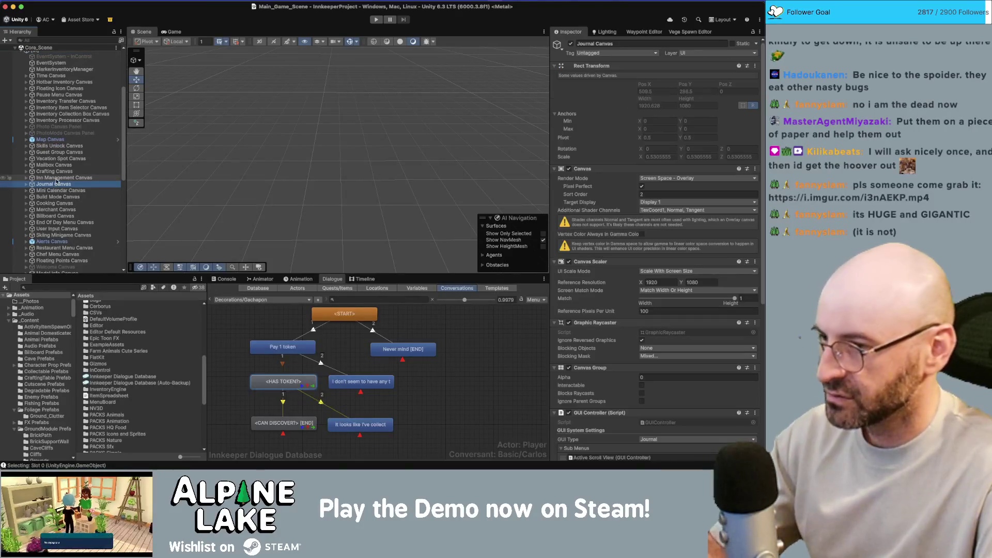
{"action": "scroll", "coordinate": [58, 132], "scroll_direction": "up", "scroll_amount": 5}
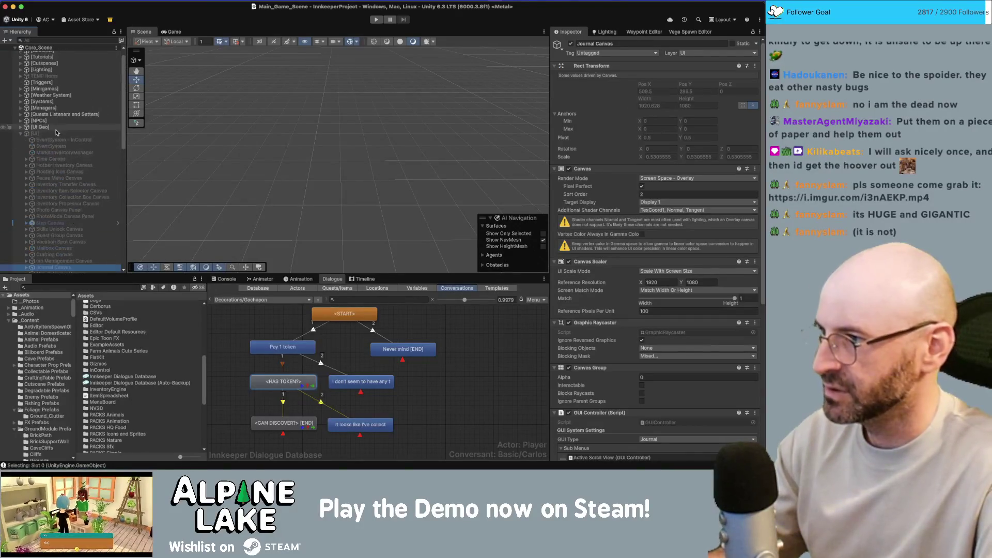
{"action": "left_click", "coordinate": [58, 133]}
{"action": "left_click", "coordinate": [571, 45]}
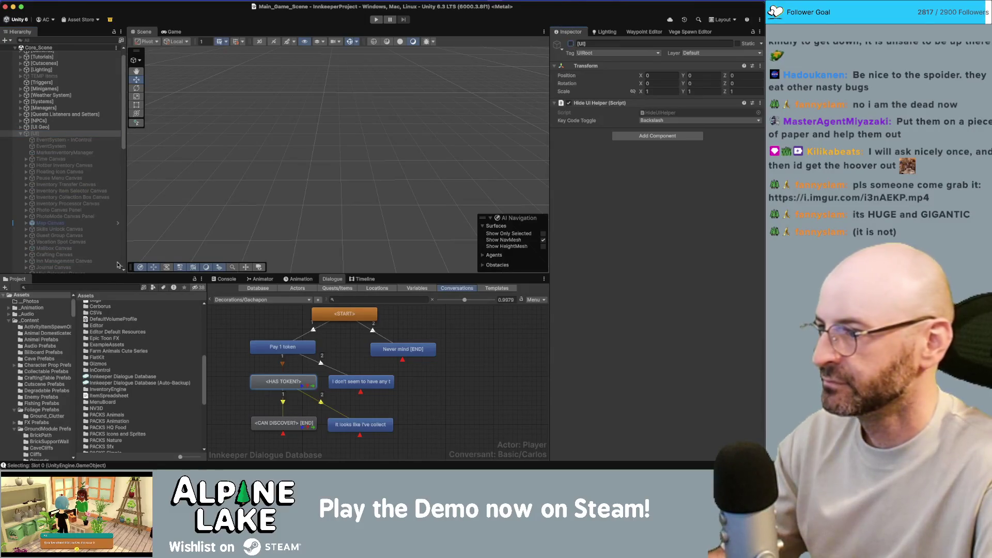
{"action": "key", "text": "ctrl+z"}
Select Journal Canvas again and undo an accidental rename so its name stays unchanged.
{"action": "scroll", "coordinate": [69, 182], "scroll_direction": "down", "scroll_amount": 5}
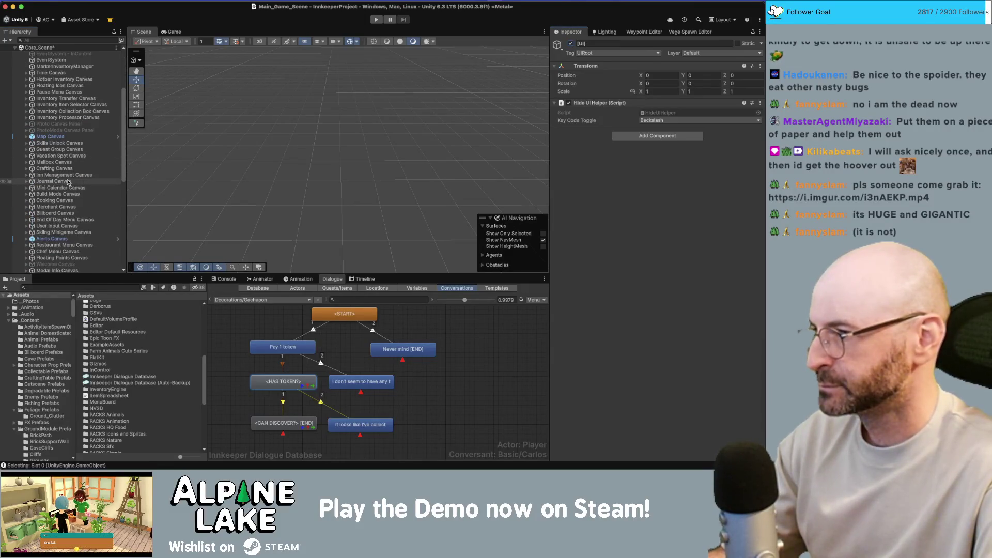
{"action": "left_click", "coordinate": [69, 182]}
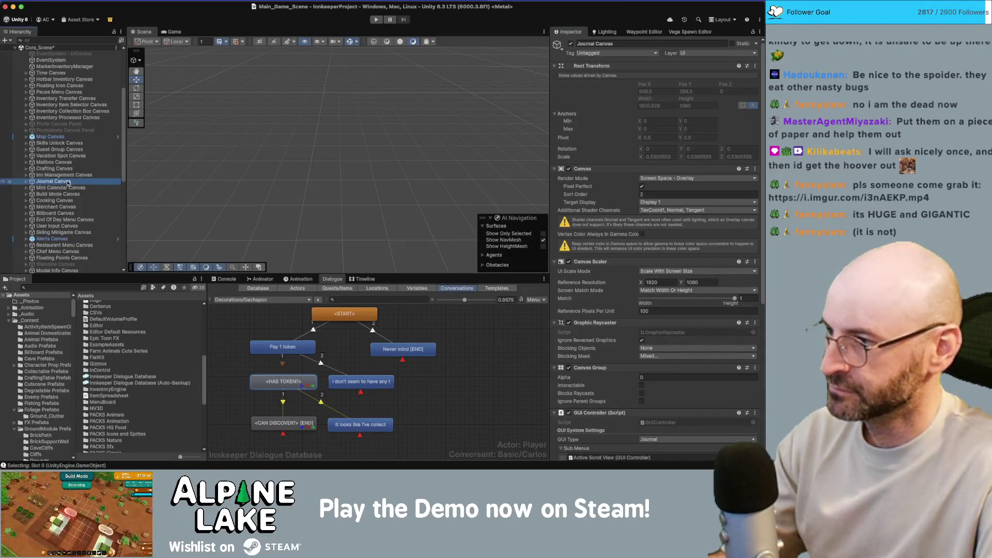
{"action": "left_click", "coordinate": [69, 182]}
{"action": "key", "text": "Return"}
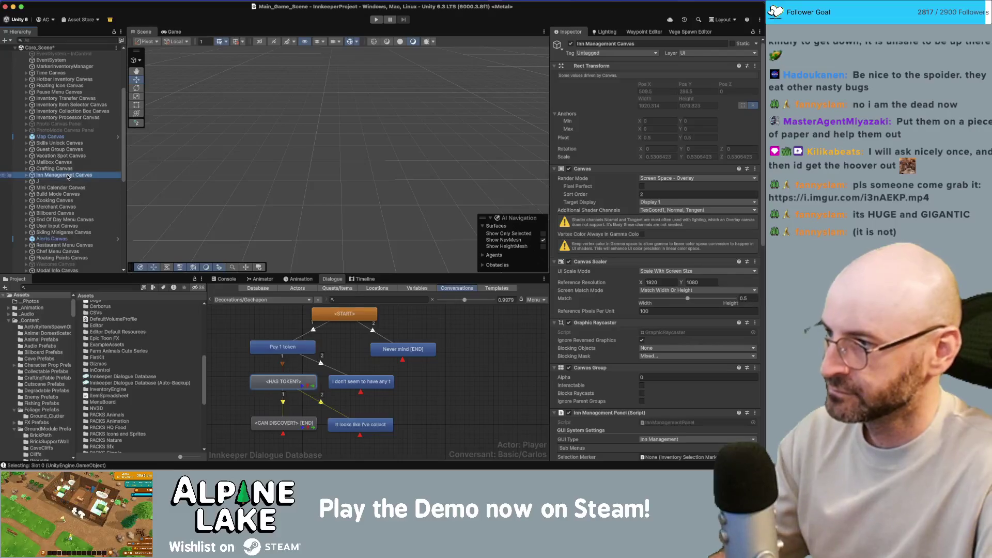
{"action": "key", "text": "super+z"}
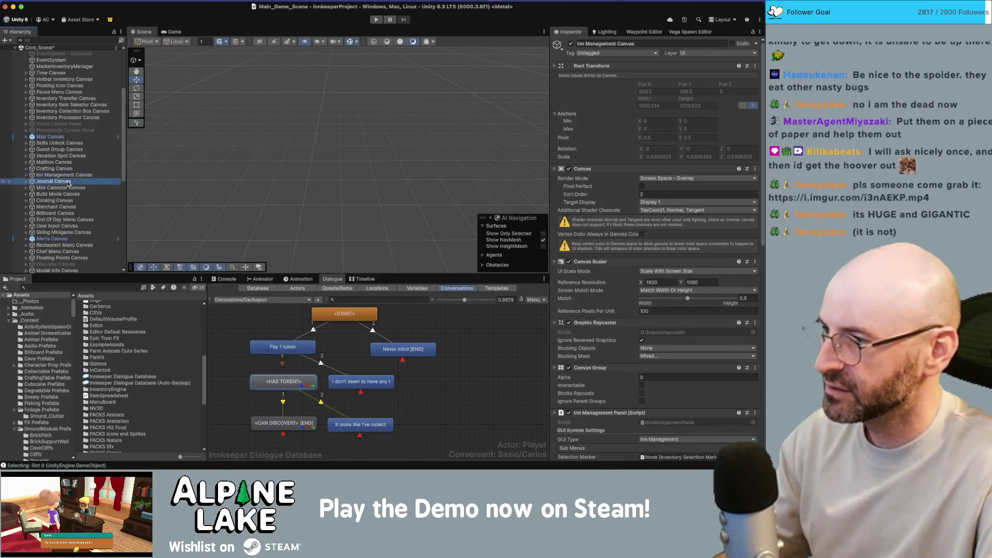
Expand Journal Canvas through Journal Panel, Scroll Logs and Active Scroll View down to the Viewport.
{"action": "left_click", "coordinate": [174, 31]}
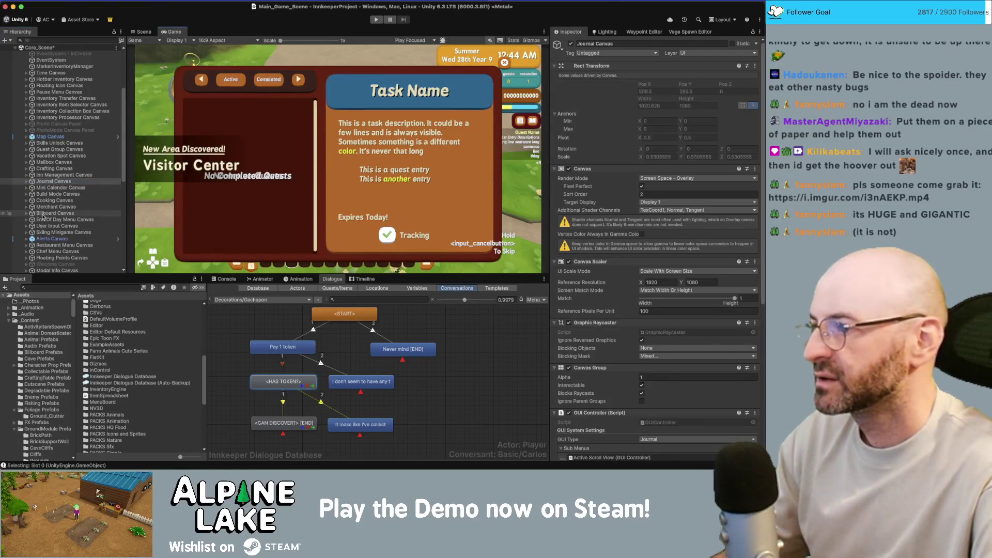
{"action": "scroll", "coordinate": [63, 197], "scroll_direction": "down", "scroll_amount": 2}
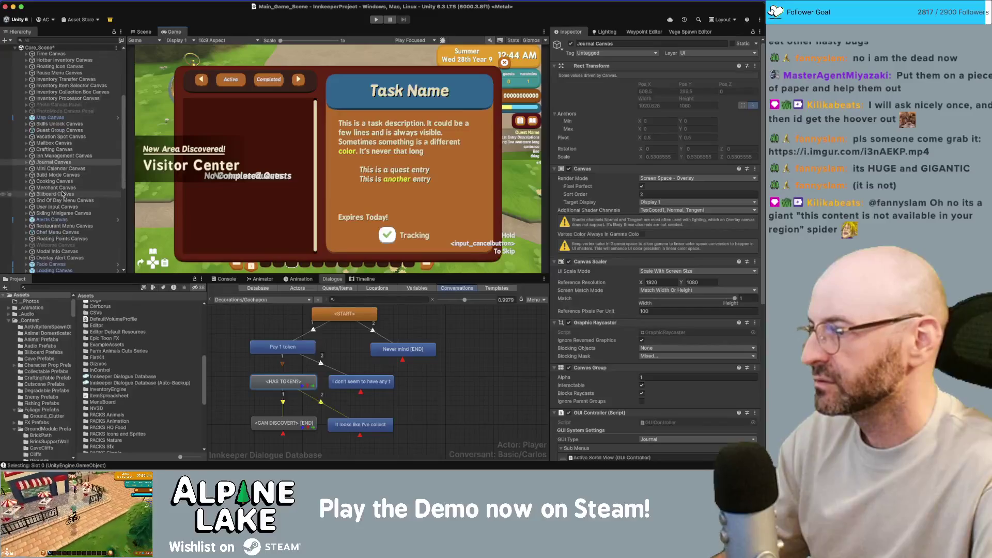
{"action": "left_click", "coordinate": [68, 156]}
{"action": "left_click", "coordinate": [69, 163]}
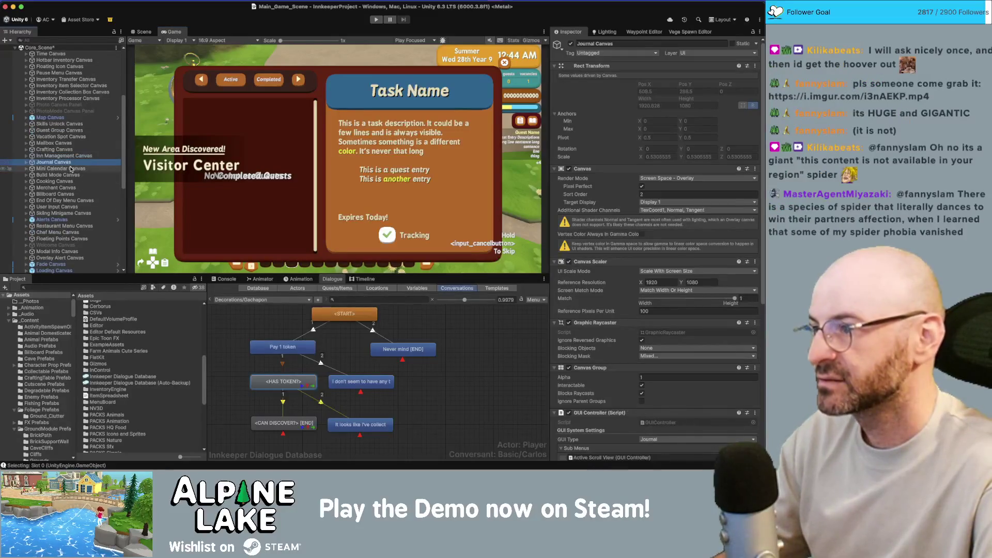
{"action": "key", "text": "Right"}
{"action": "key", "text": "Down"}
{"action": "key", "text": "Right"}
{"action": "key", "text": "Down"}
{"action": "key", "text": "Down"}
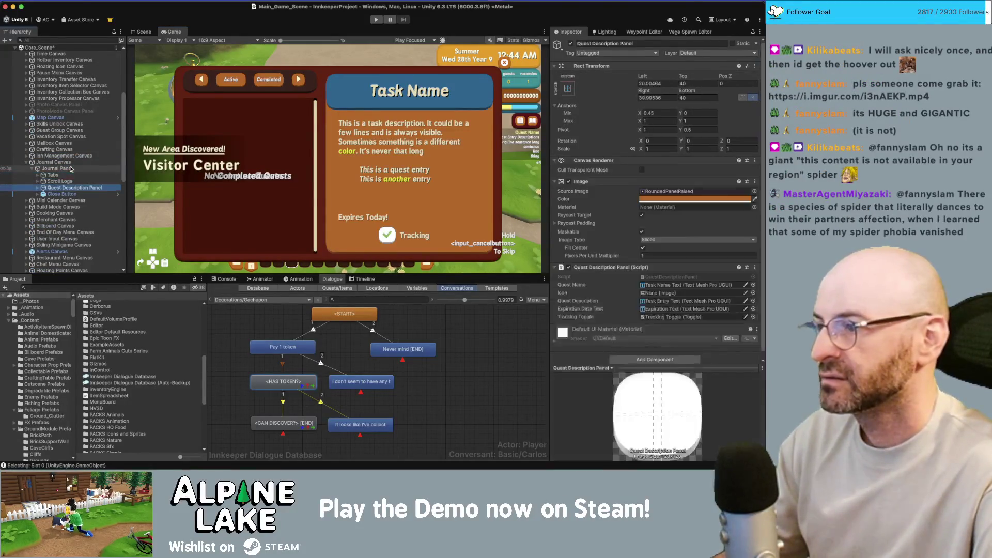
{"action": "key", "text": "Right"}
{"action": "key", "text": "Down"}
{"action": "key", "text": "Right"}
{"action": "key", "text": "Down"}
{"action": "key", "text": "Right"}
{"action": "key", "text": "Down"}
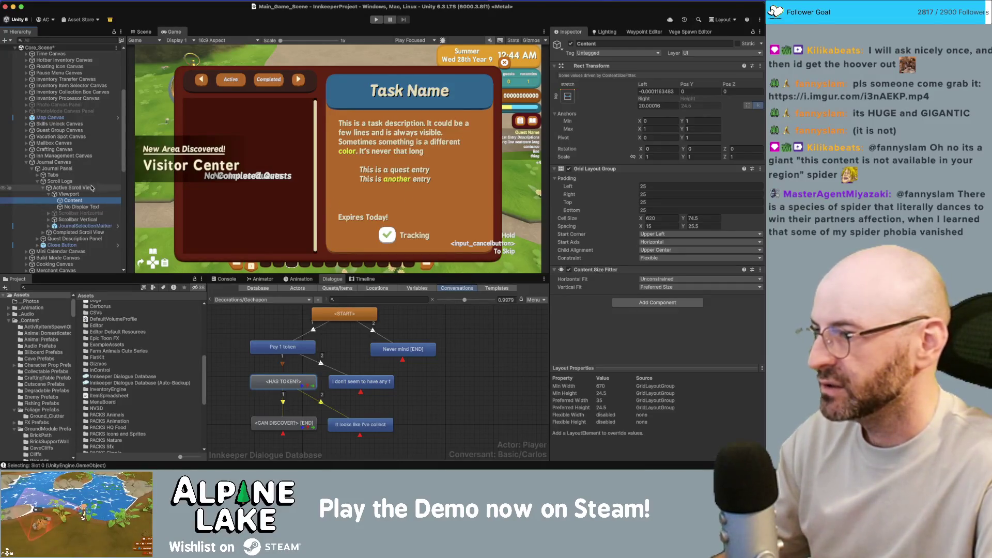
Search the Project for 'quest display' assets and inspect the Active Scroll View.
{"action": "left_click", "coordinate": [109, 289]}
{"action": "type", "text": "qu"}
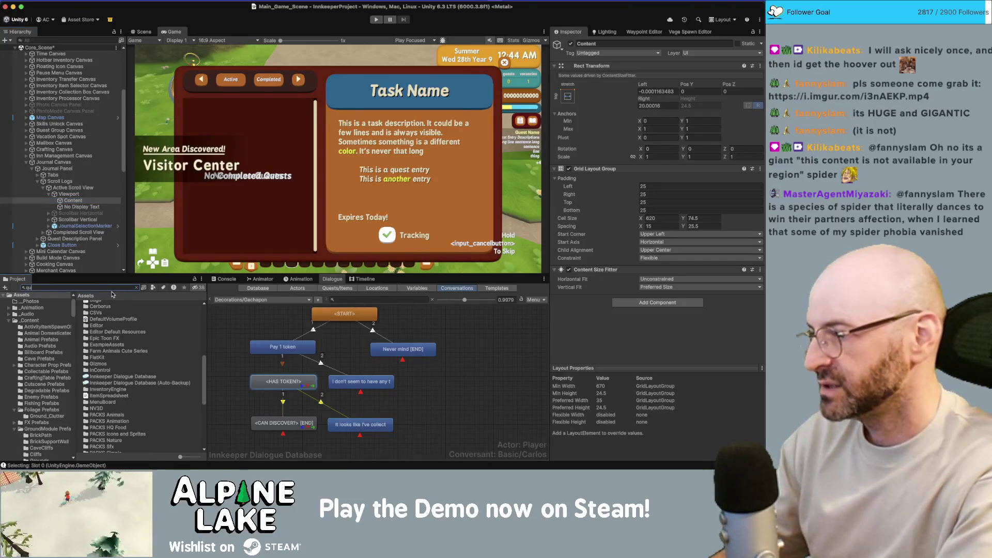
{"action": "type", "text": "est display"}
{"action": "key", "text": "BackSpace"}
{"action": "key", "text": "BackSpace"}
{"action": "key", "text": "BackSpace"}
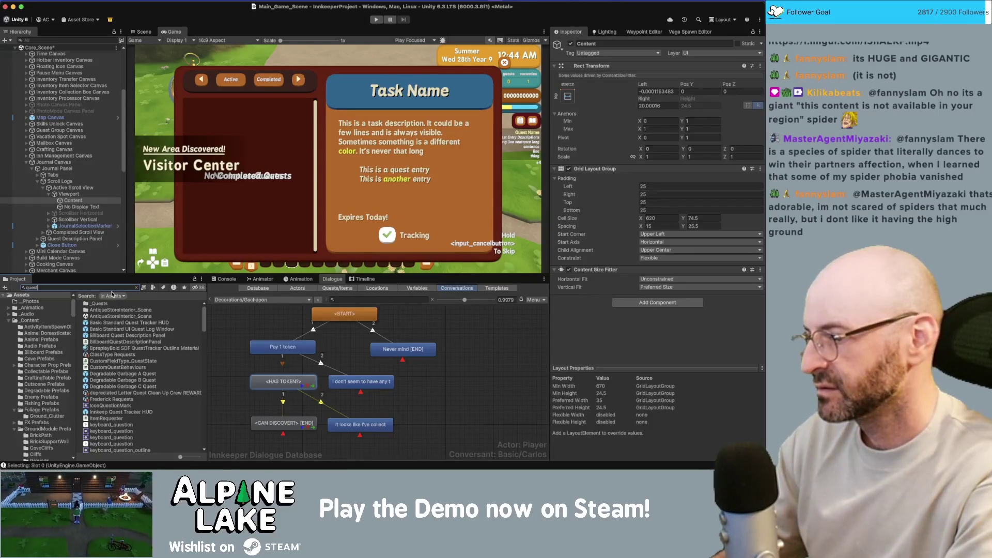
{"action": "scroll", "coordinate": [132, 371], "scroll_direction": "down", "scroll_amount": 15}
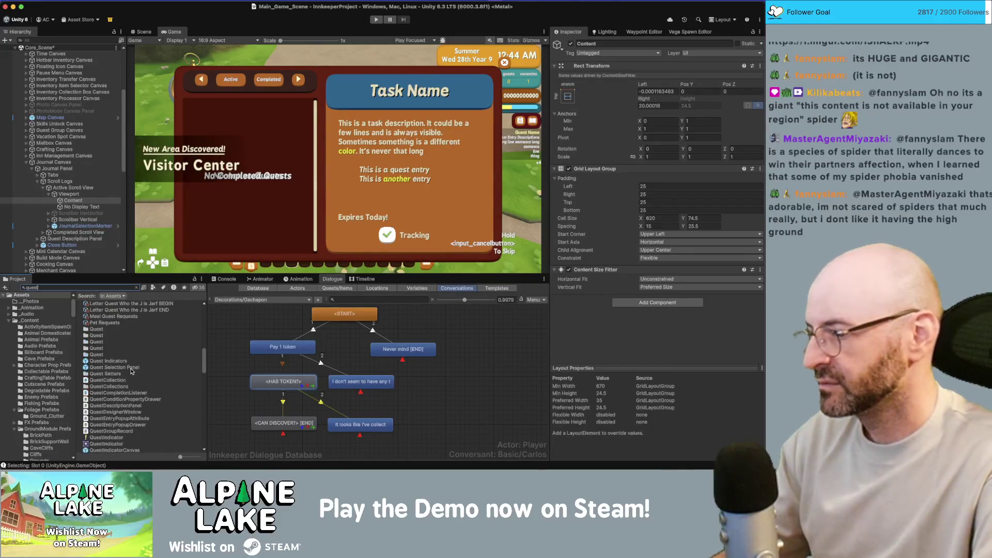
{"action": "scroll", "coordinate": [132, 372], "scroll_direction": "down", "scroll_amount": 10}
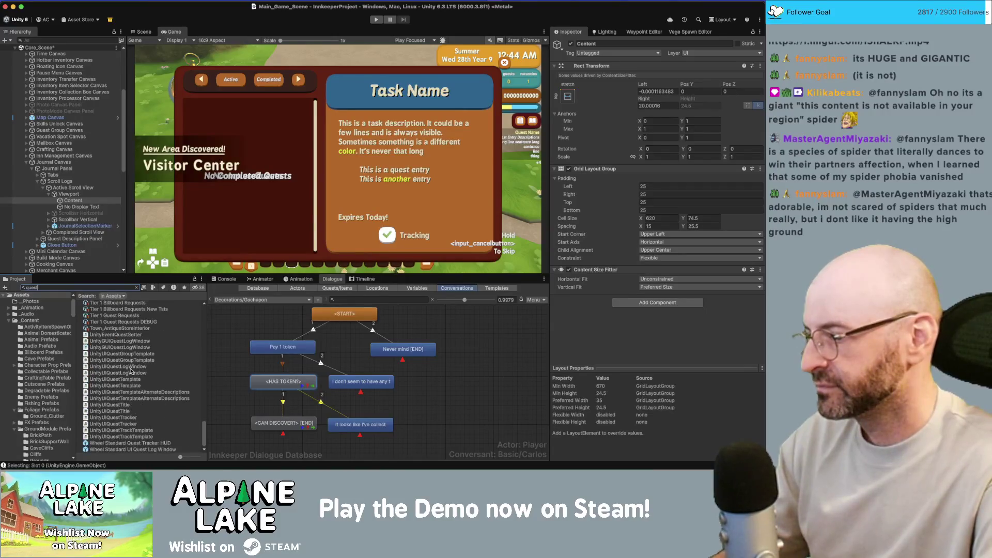
{"action": "scroll", "coordinate": [131, 370], "scroll_direction": "up", "scroll_amount": 10}
{"action": "left_click", "coordinate": [98, 188]}
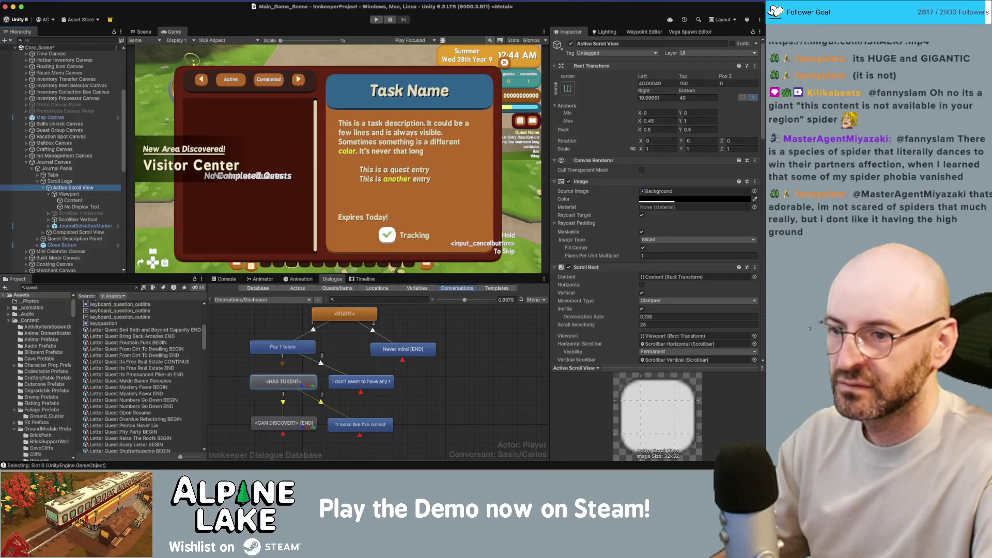
{"action": "scroll", "coordinate": [746, 231], "scroll_direction": "down", "scroll_amount": 5}
{"action": "scroll", "coordinate": [746, 232], "scroll_direction": "down", "scroll_amount": 5}
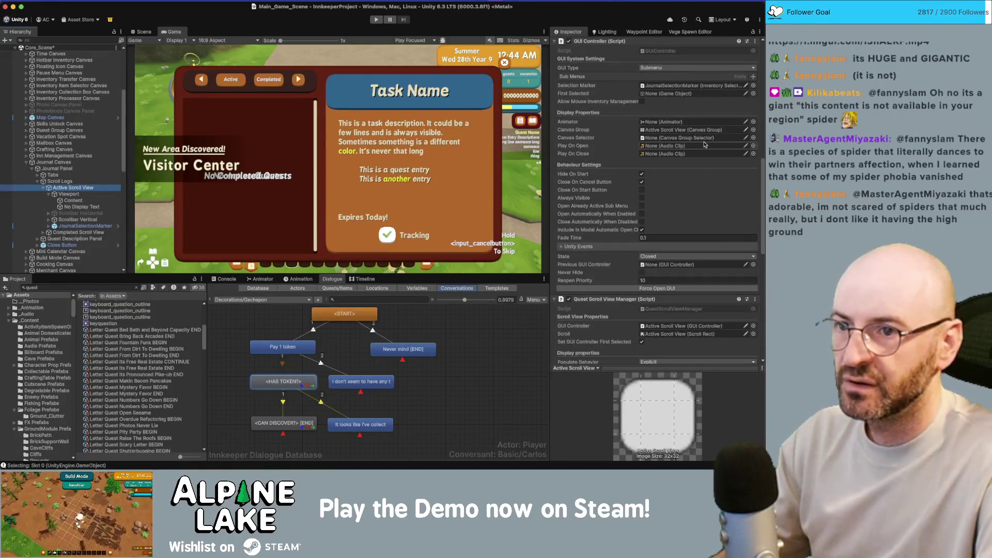
{"action": "scroll", "coordinate": [651, 217], "scroll_direction": "down", "scroll_amount": 3}
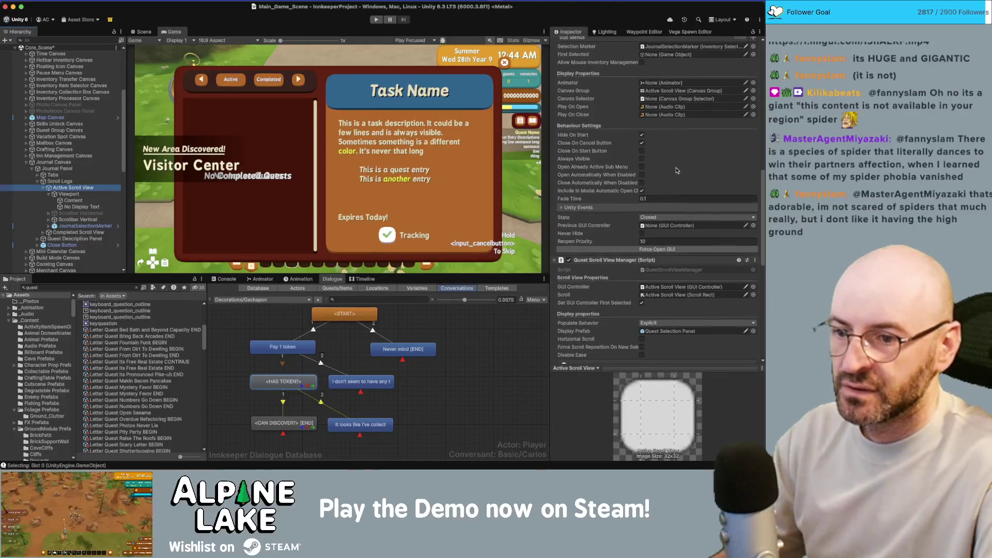
Search 'selection panel' and drag the Quest Selection Panel prefab under the list Content.
{"action": "left_click", "coordinate": [75, 286]}
{"action": "type", "text": "sel"}
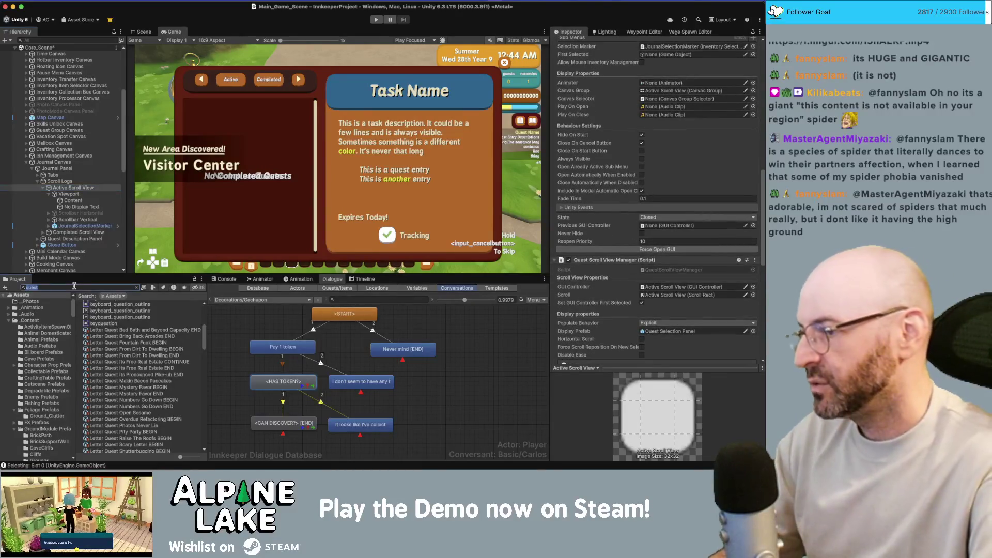
{"action": "type", "text": "ection panel"}
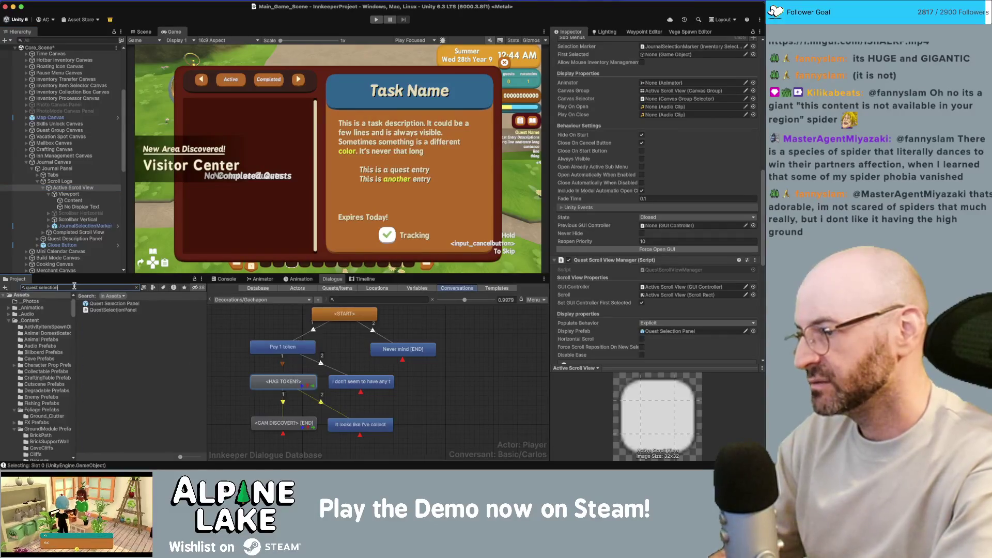
{"action": "mouse_move", "coordinate": [111, 303]}
{"action": "left_mouse_down"}
{"action": "mouse_move", "coordinate": [72, 232]}
{"action": "mouse_move", "coordinate": [72, 203]}
{"action": "left_mouse_up"}
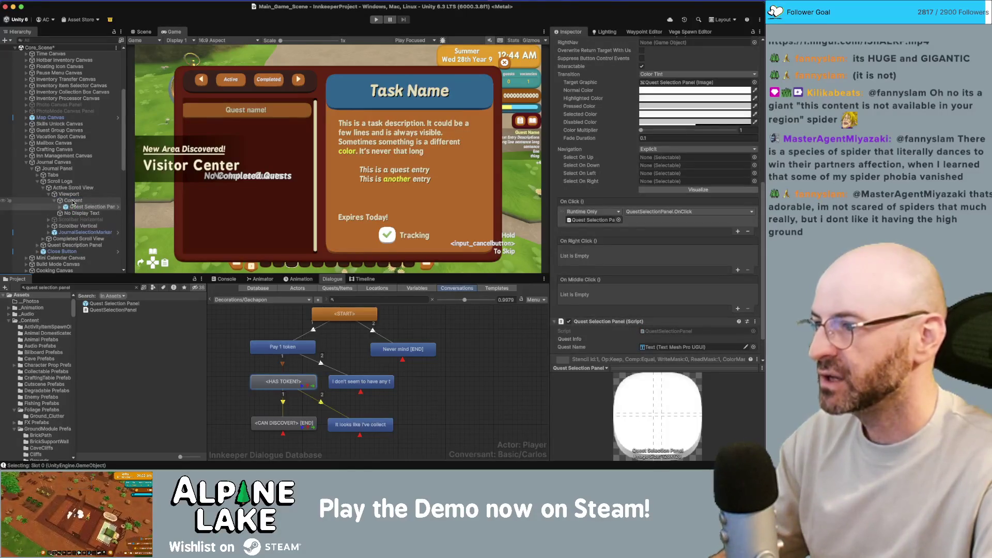
Set the Quest Selection Panel prefab's Pixels Per Unit Multiplier to 2, then inspect the JournalSelectionMarker.
{"action": "left_click", "coordinate": [73, 201]}
{"action": "left_click", "coordinate": [115, 304]}
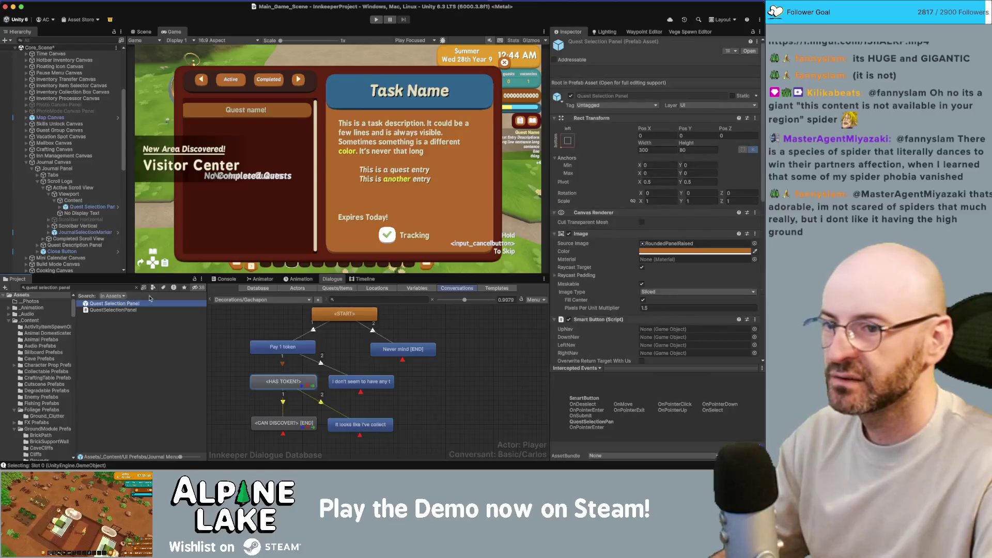
{"action": "left_click", "coordinate": [654, 309]}
{"action": "type", "text": "2"}
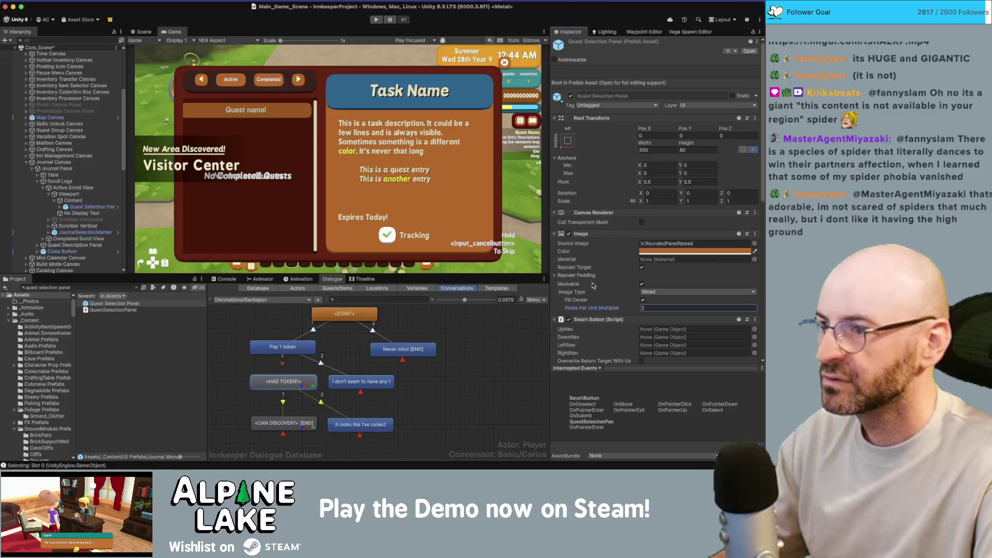
{"action": "left_click", "coordinate": [85, 232]}
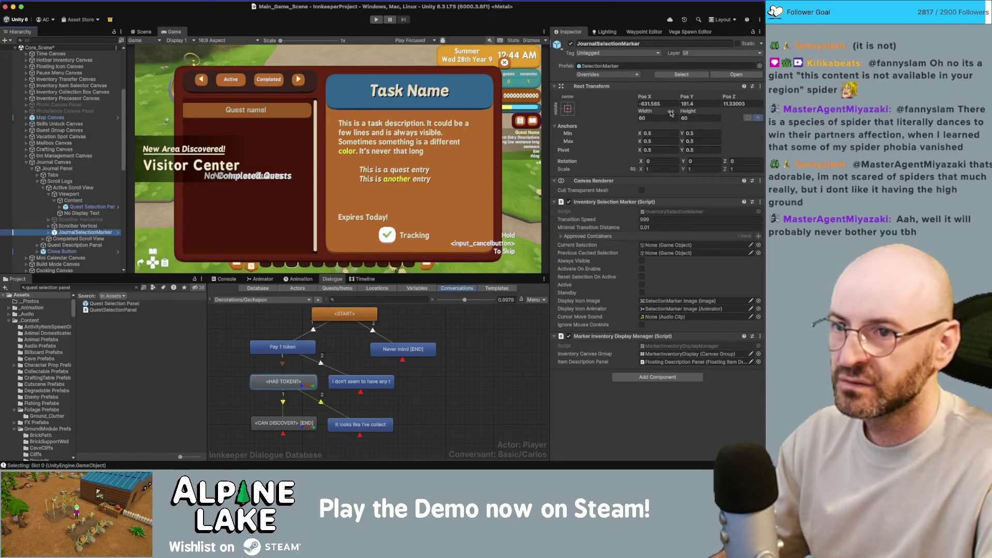
Set the SelectionMarker Image's edge offsets to -4 and its Pixels Per Unit Multiplier to 2.
{"action": "left_click", "coordinate": [49, 233]}
{"action": "left_click", "coordinate": [89, 239]}
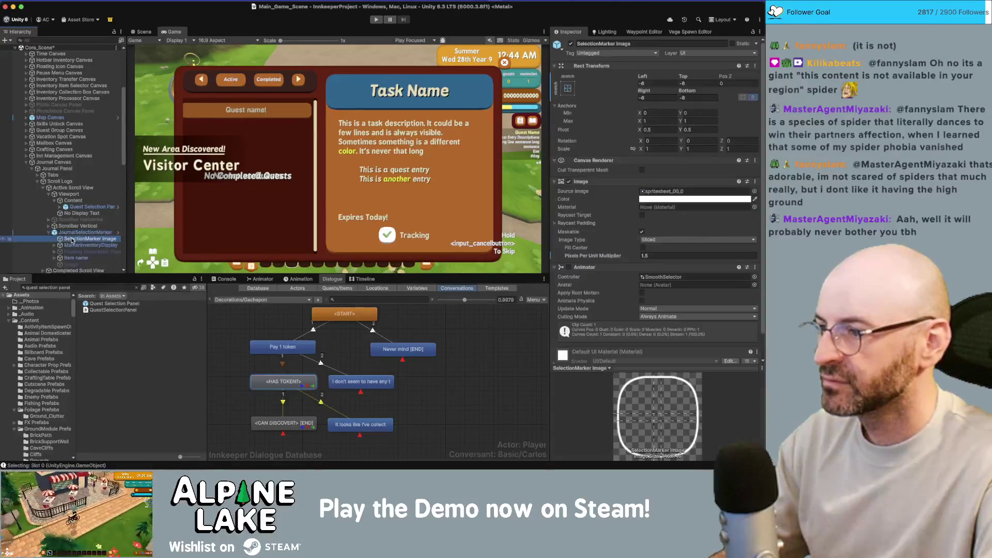
{"action": "type", "text": "-4"}
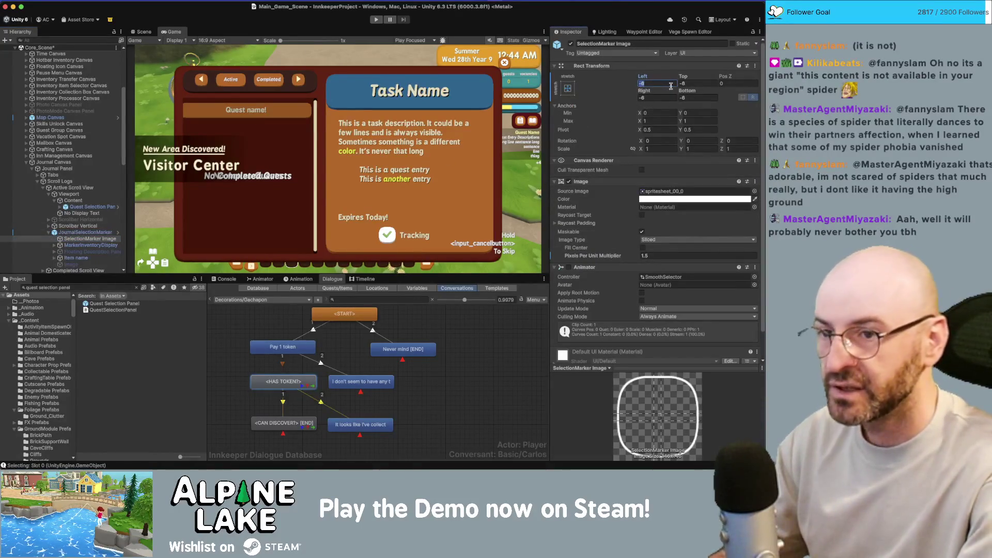
{"action": "key", "text": "Tab"}
{"action": "type", "text": "-4"}
{"action": "key", "text": "Tab"}
{"action": "key", "text": "Tab"}
{"action": "type", "text": "-4"}
{"action": "key", "text": "Tab"}
{"action": "type", "text": "-4"}
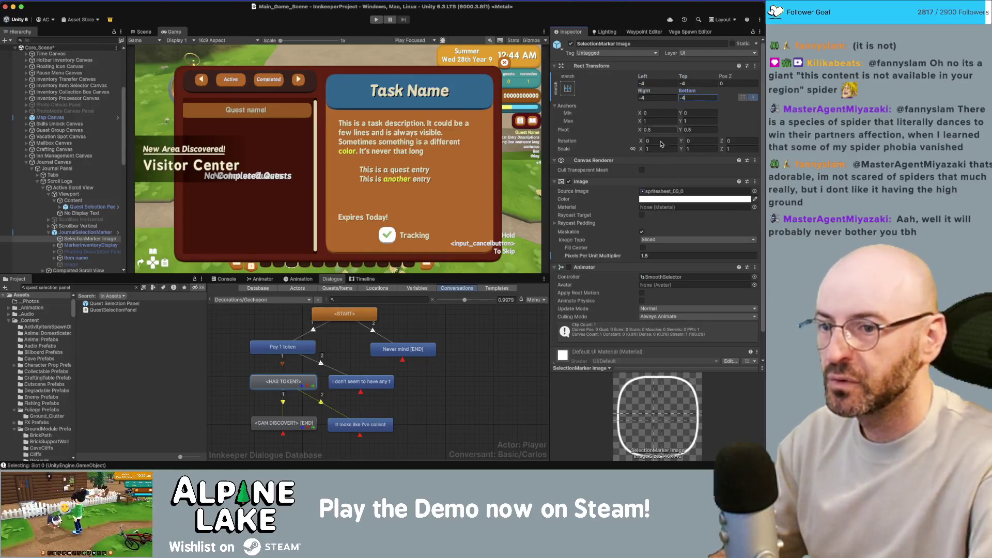
{"action": "left_click", "coordinate": [646, 256]}
{"action": "type", "text": "2"}
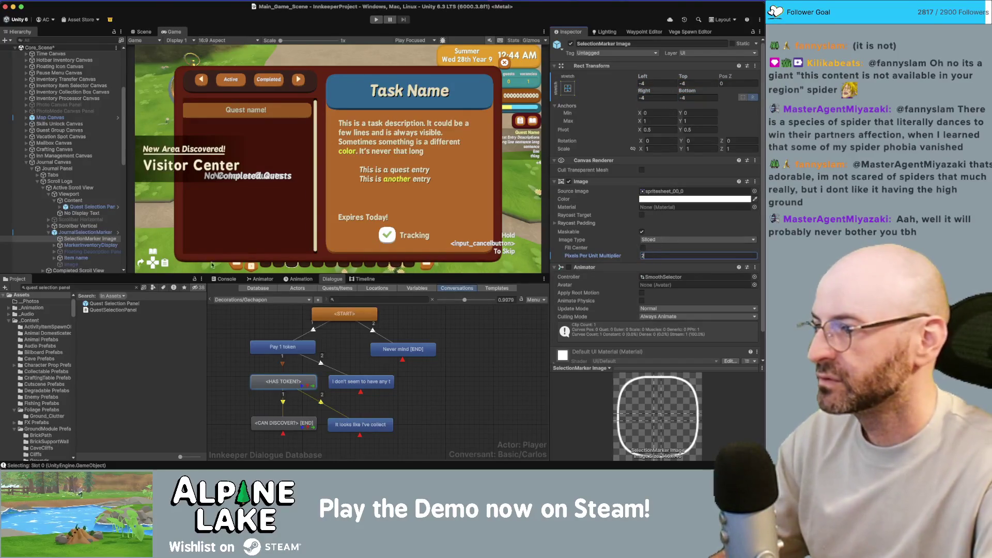
Expand the completed quests scroll view and select the active list Content.
{"action": "scroll", "coordinate": [60, 240], "scroll_direction": "down", "scroll_amount": 3}
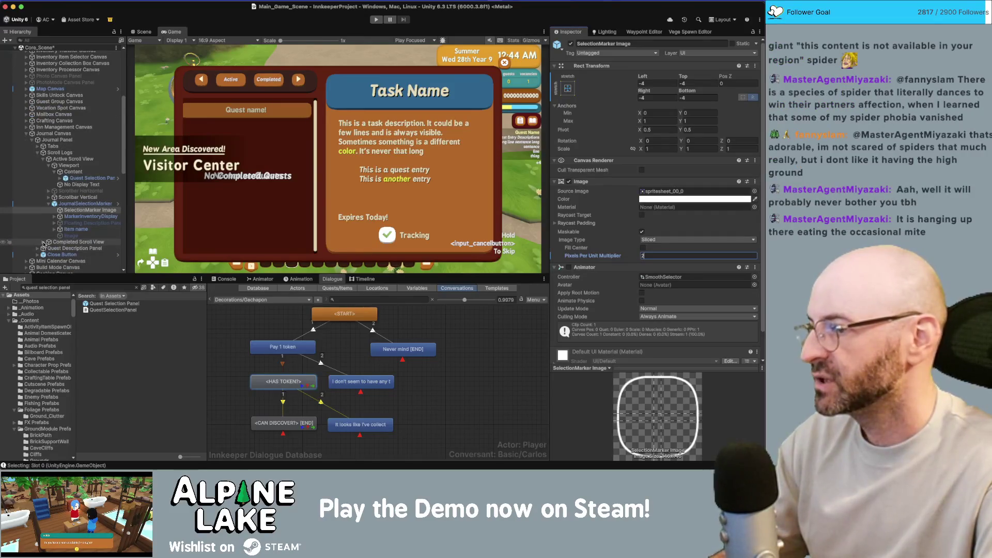
{"action": "left_click", "coordinate": [43, 242]}
{"action": "scroll", "coordinate": [47, 243], "scroll_direction": "down", "scroll_amount": 1}
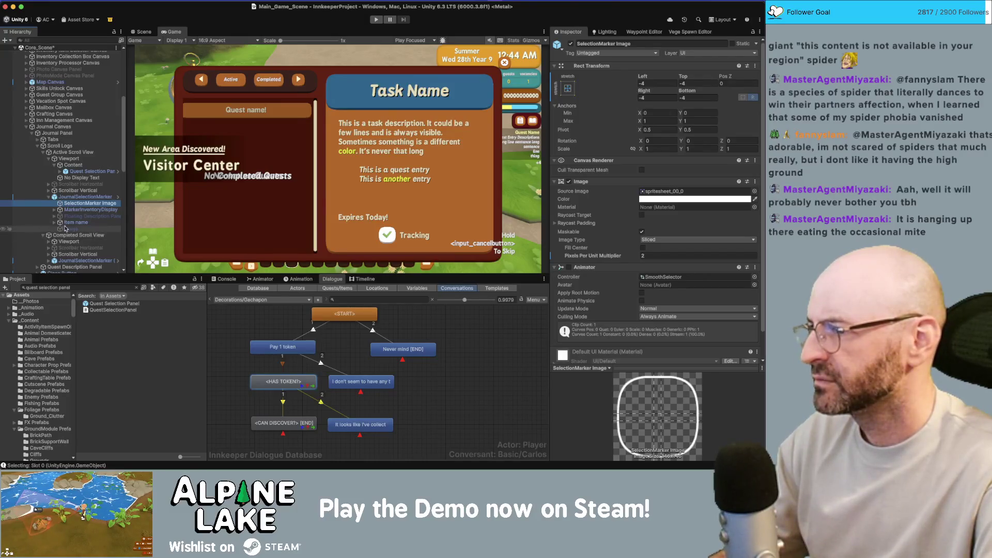
{"action": "left_click", "coordinate": [73, 165]}
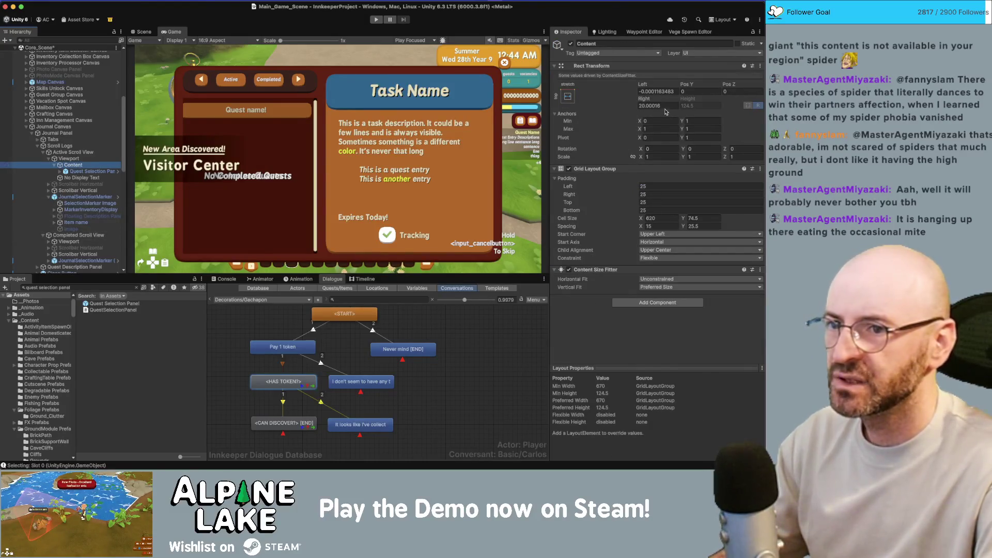
Change the active list Content grid's cell width from 620 to 550.
{"action": "left_click", "coordinate": [661, 218]}
{"action": "key", "text": "Left"}
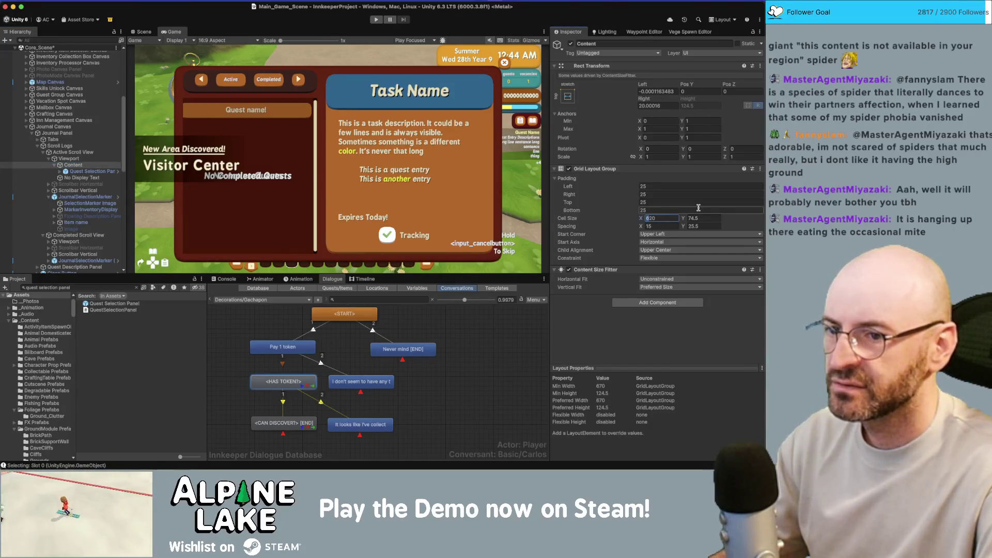
{"action": "type", "text": "5"}
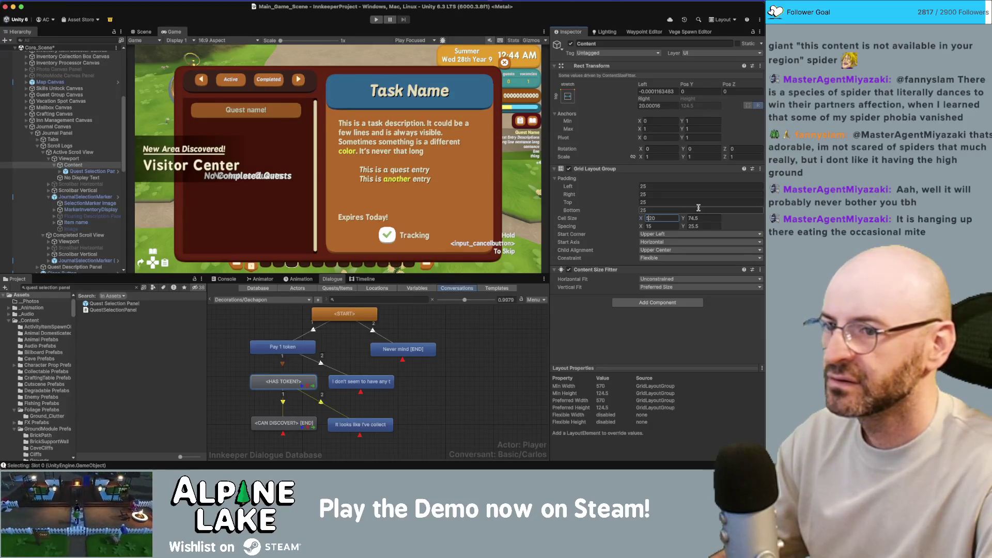
{"action": "type", "text": "5"}
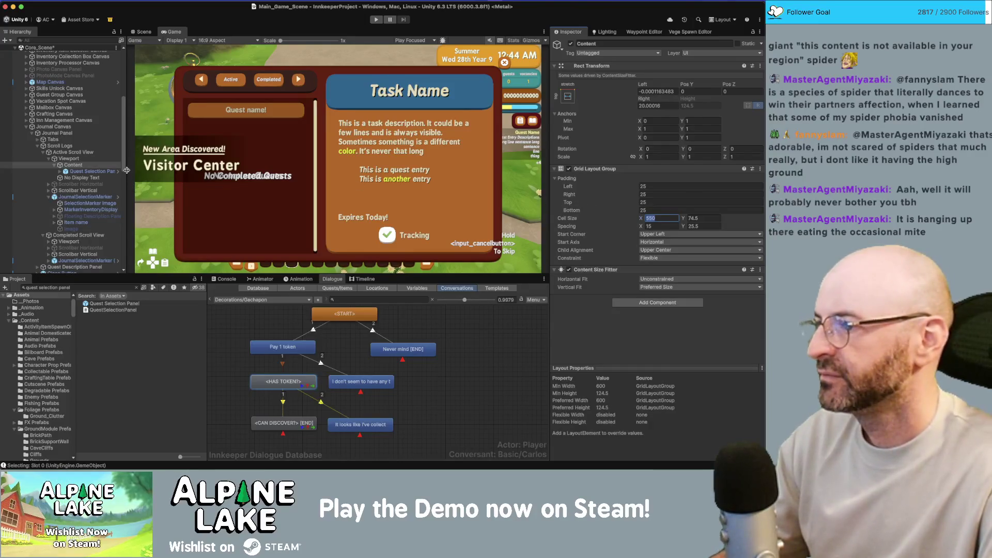
{"action": "left_click", "coordinate": [48, 242]}
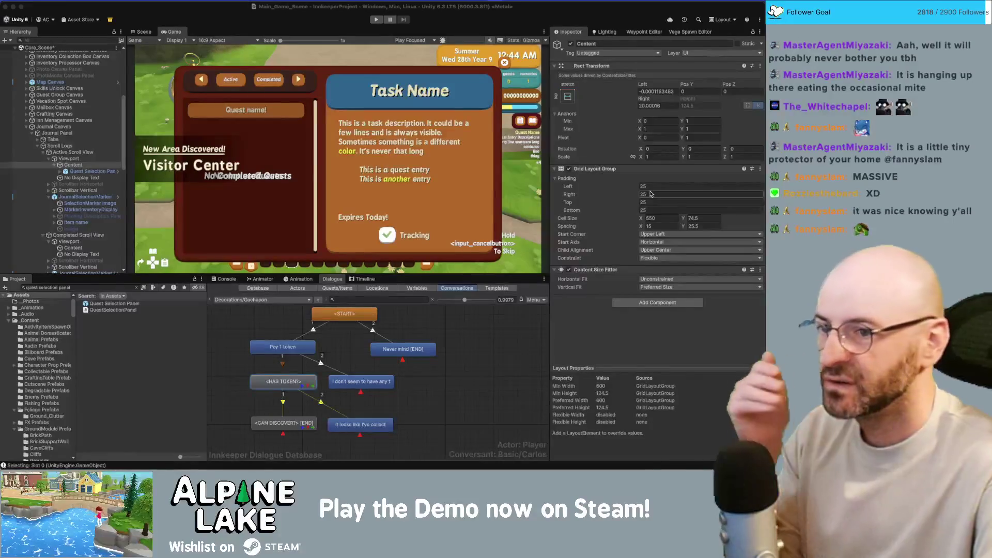
Keep the active quest grid's right padding at 25 and set its left padding to 40.
{"action": "left_click", "coordinate": [666, 195]}
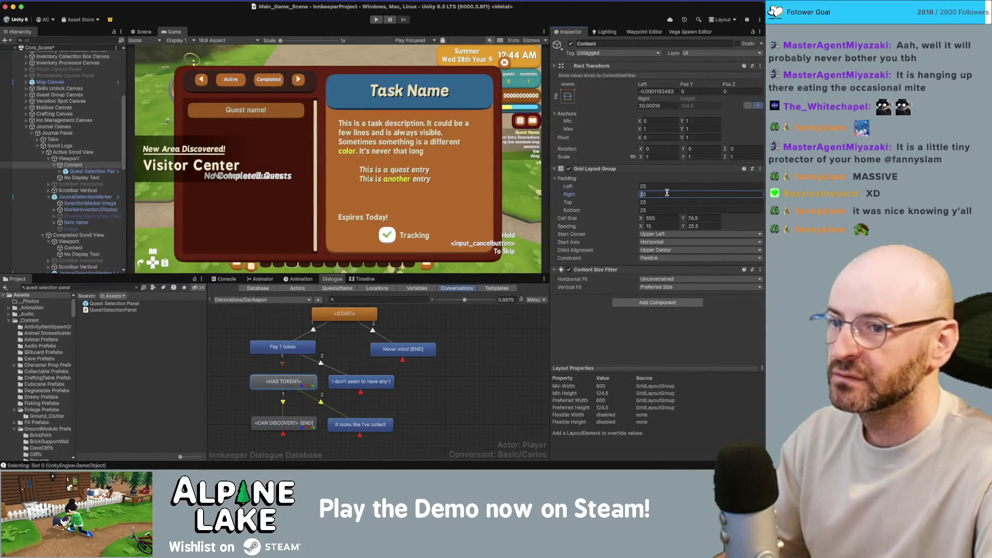
{"action": "type", "text": "35"}
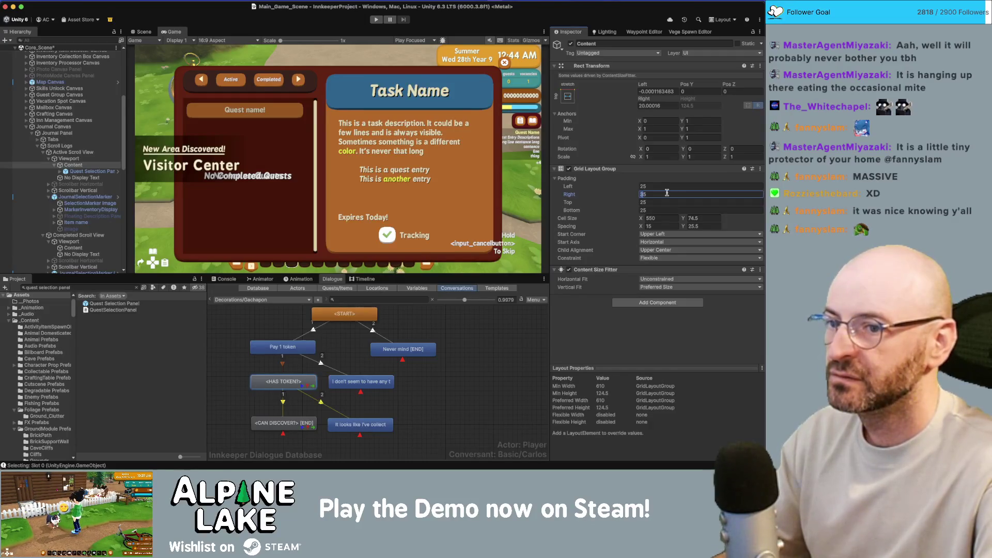
{"action": "type", "text": "25"}
{"action": "key", "text": "shift+Tab"}
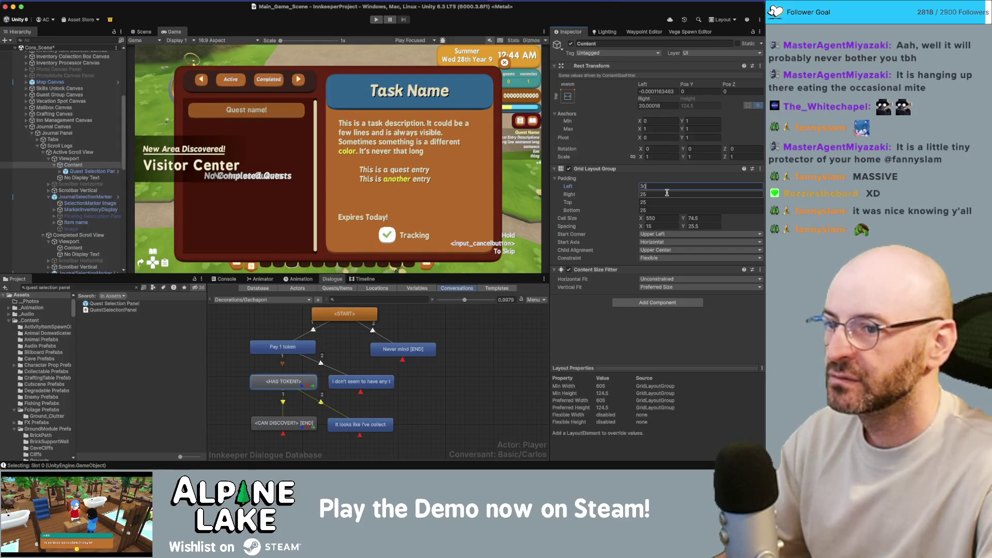
{"action": "type", "text": "40"}
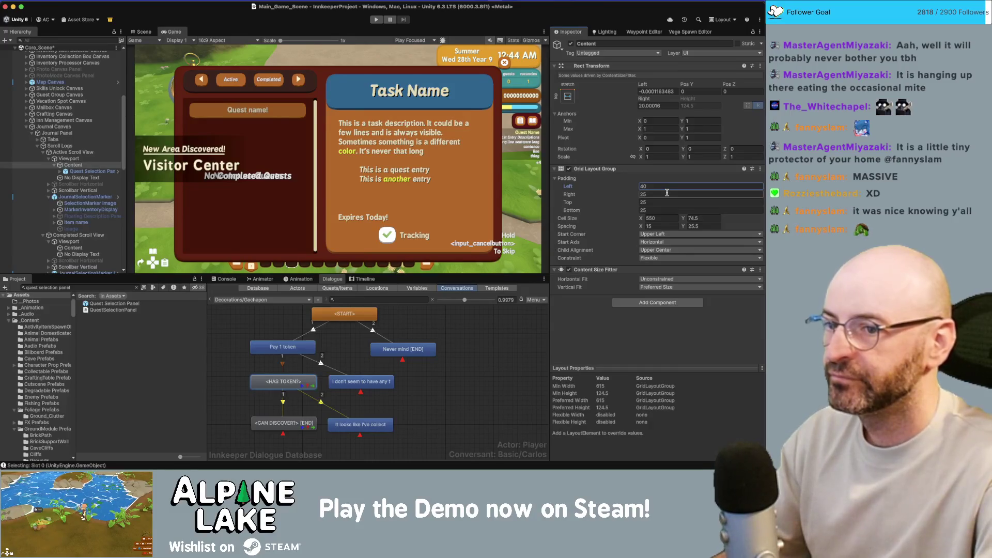
{"action": "key", "text": "Tab"}
{"action": "key", "text": "Tab"}
{"action": "key", "text": "Tab"}
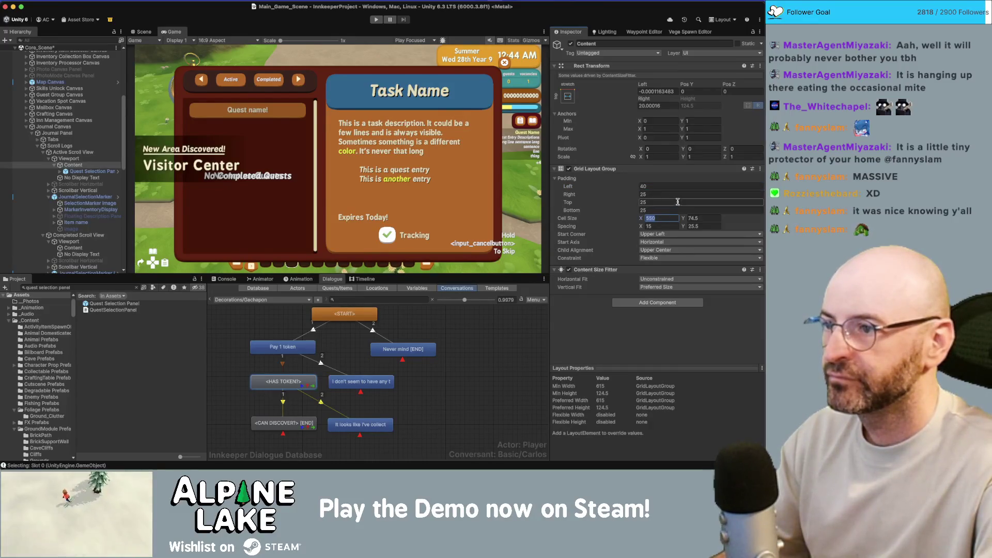
Try a cell width of 350, then revert it to 550.
{"action": "key", "text": "Left"}
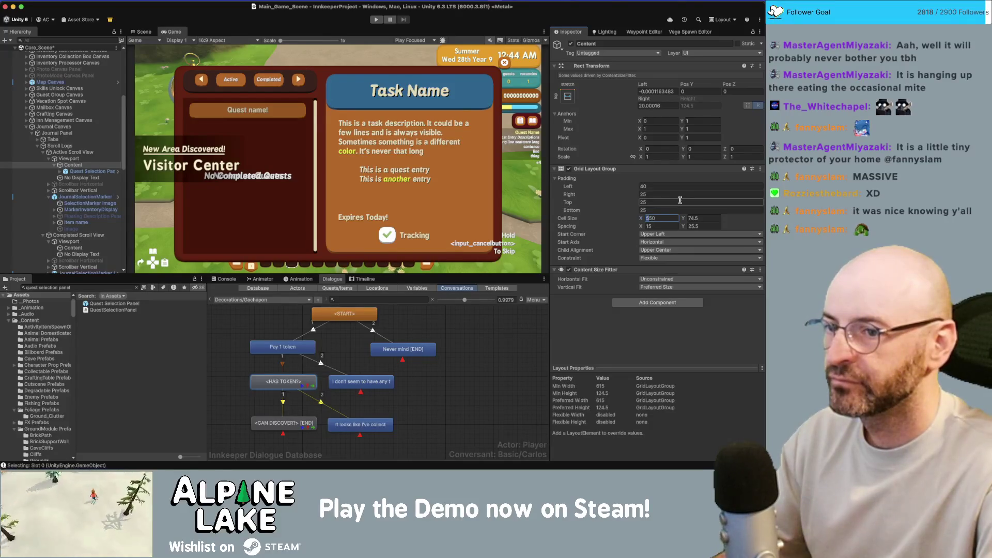
{"action": "type", "text": "3"}
{"action": "key", "text": "BackSpace"}
{"action": "type", "text": "5"}
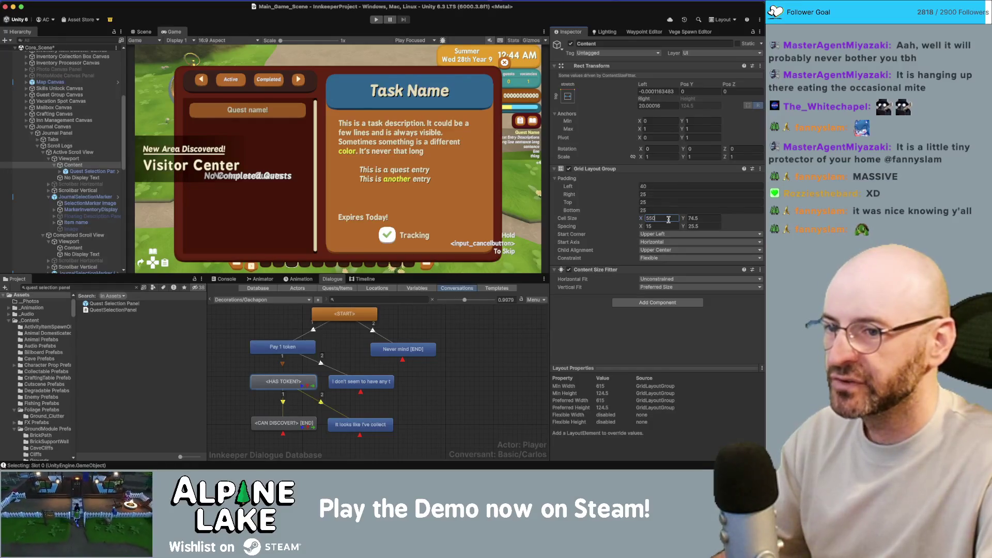
{"action": "double_click", "coordinate": [663, 219]}
{"action": "key", "text": "ctrl+c"}
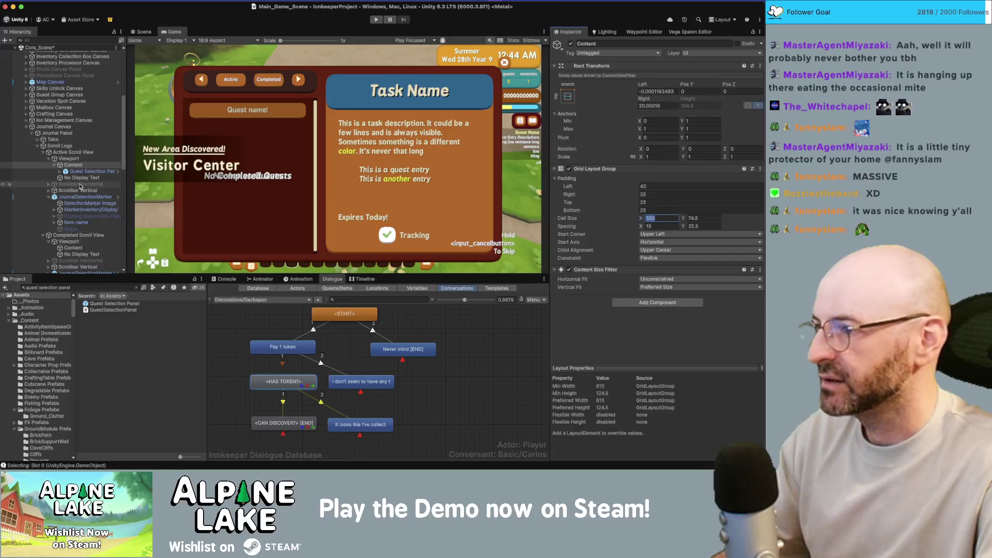
{"action": "left_click", "coordinate": [73, 248]}
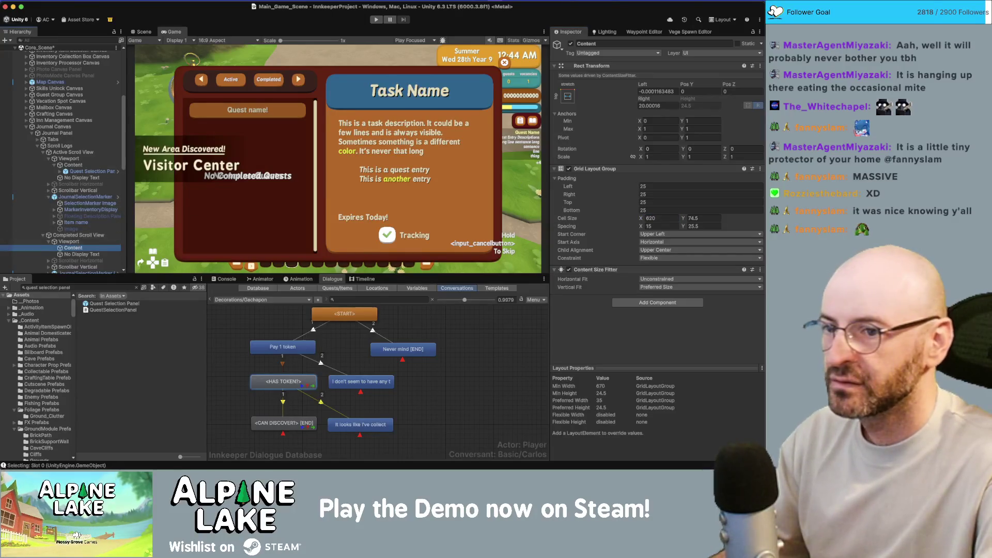
Give the completed quest grid 550-wide cells and a left padding of 40.
{"action": "left_click", "coordinate": [664, 218]}
{"action": "key", "text": "ctrl+v"}
{"action": "left_click", "coordinate": [683, 185]}
{"action": "type", "text": "40"}
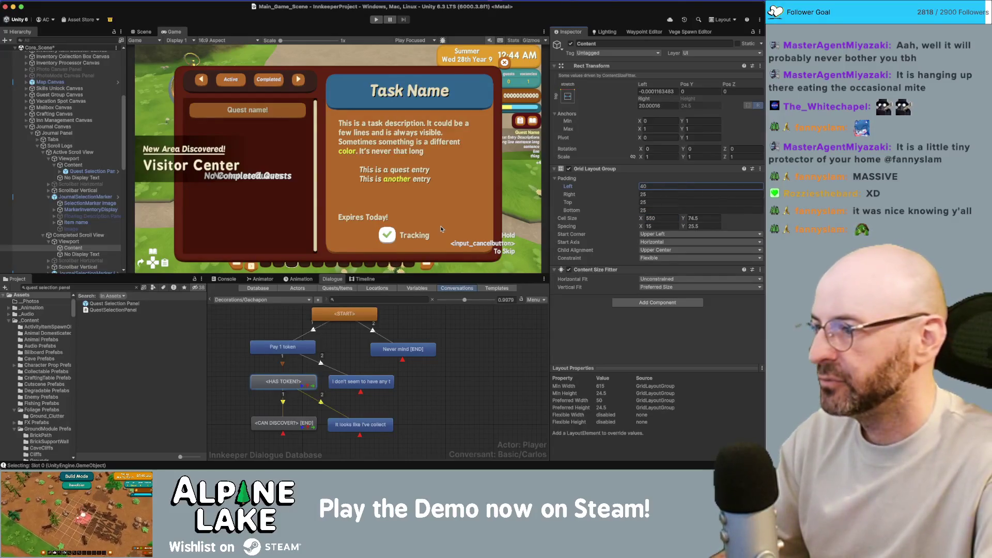
{"action": "scroll", "coordinate": [104, 253], "scroll_direction": "down", "scroll_amount": 1}
Set the selection marker image's Left, Top, Right and Bottom insets to -4.
{"action": "left_click", "coordinate": [95, 269]}
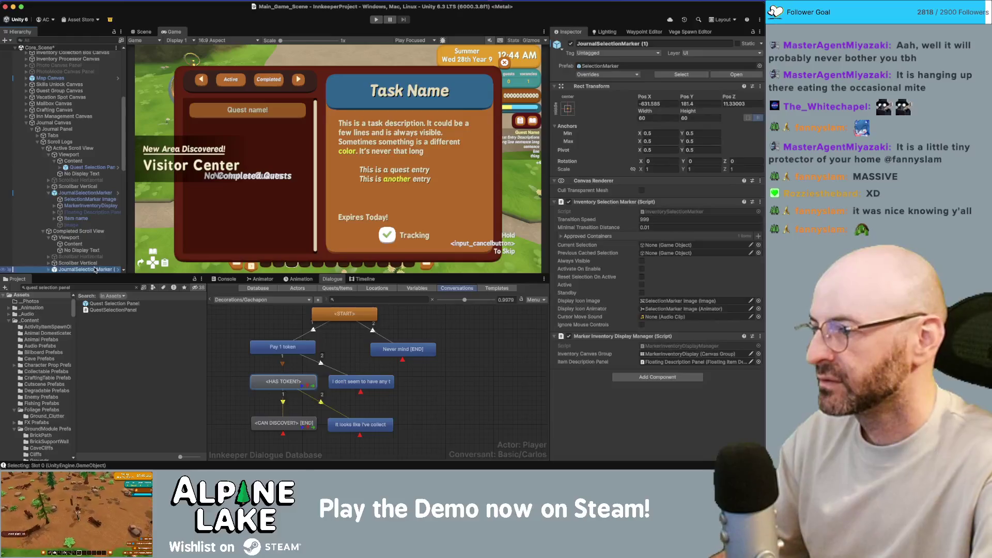
{"action": "left_click", "coordinate": [671, 85]}
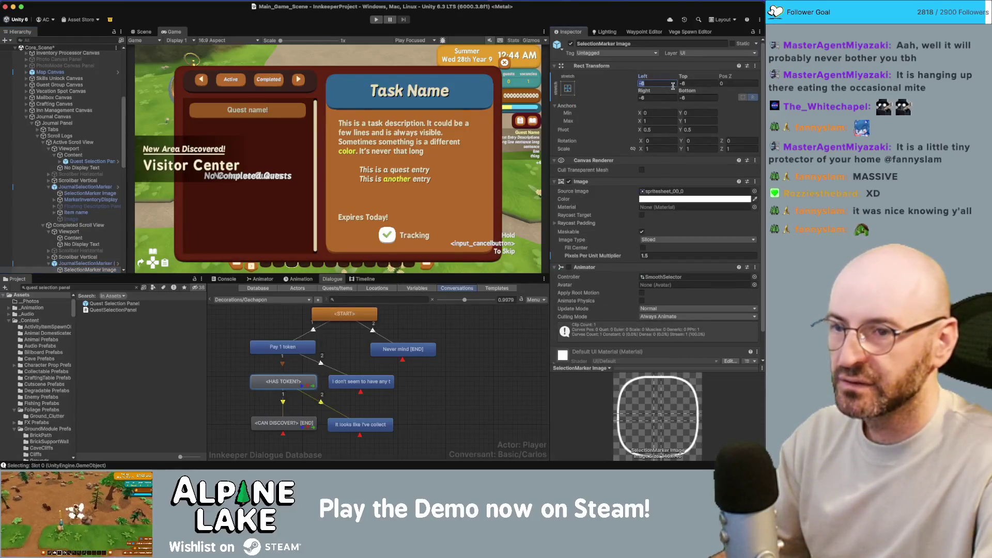
{"action": "type", "text": "-4"}
{"action": "key", "text": "Tab"}
{"action": "type", "text": "-4"}
{"action": "key", "text": "Tab"}
{"action": "key", "text": "Tab"}
{"action": "type", "text": "-4"}
{"action": "key", "text": "Tab"}
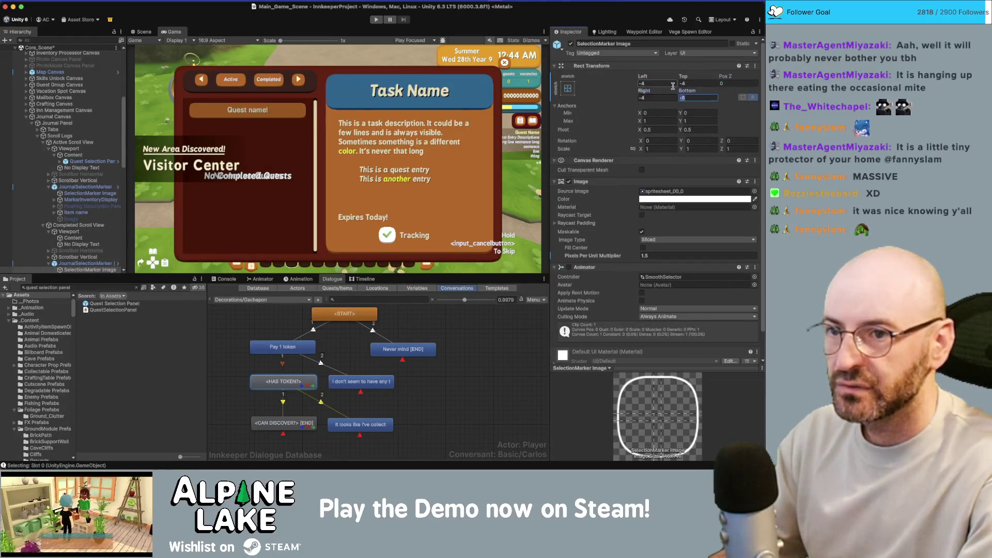
{"action": "type", "text": "-4"}
{"action": "left_click", "coordinate": [655, 254]}
{"action": "type", "text": "2"}
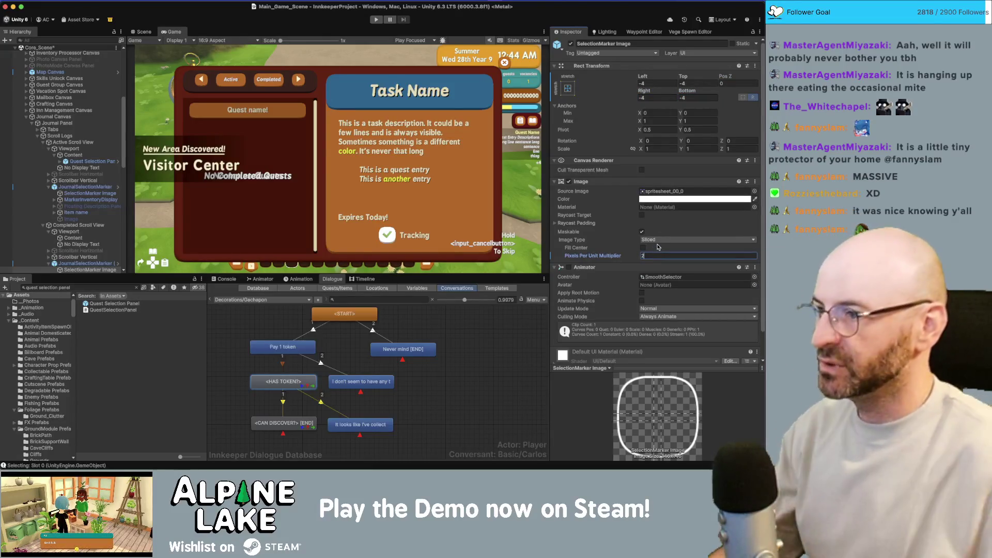
{"action": "key", "text": "super+Tab"}
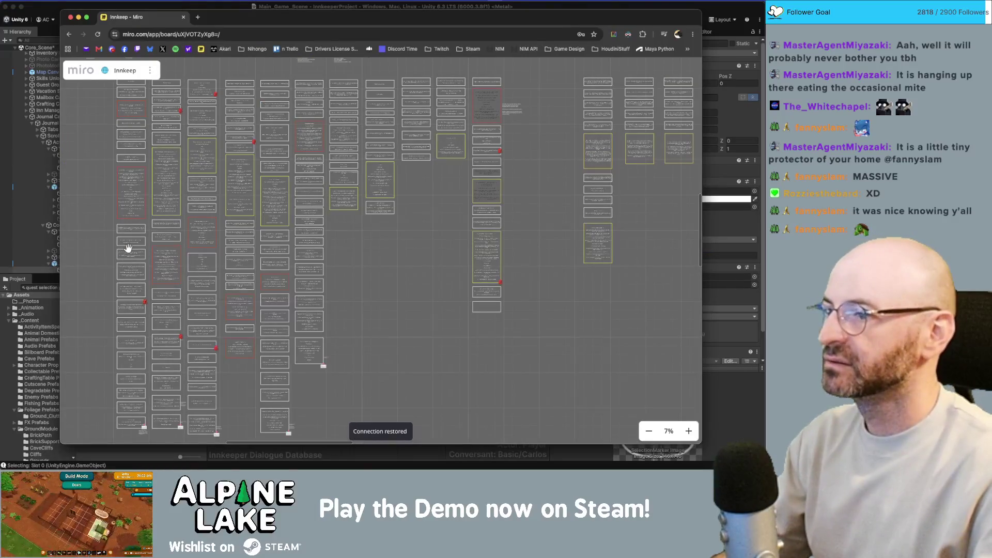
Check off 'quest name scroll view displays are too large' in Current Bugs, then go back to Unity.
{"action": "key", "text": "super+Tab"}
{"action": "key", "text": "super+Tab"}
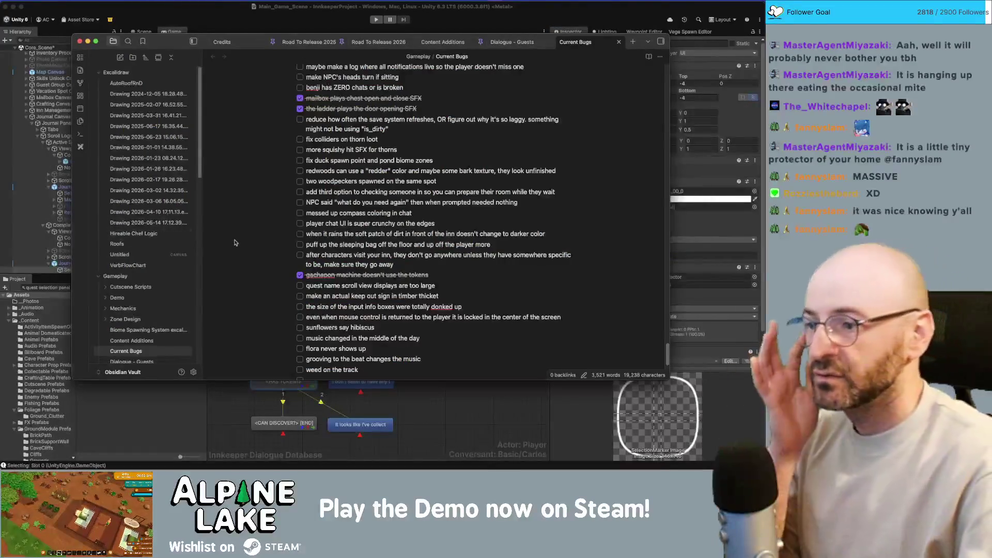
{"action": "left_click", "coordinate": [300, 285]}
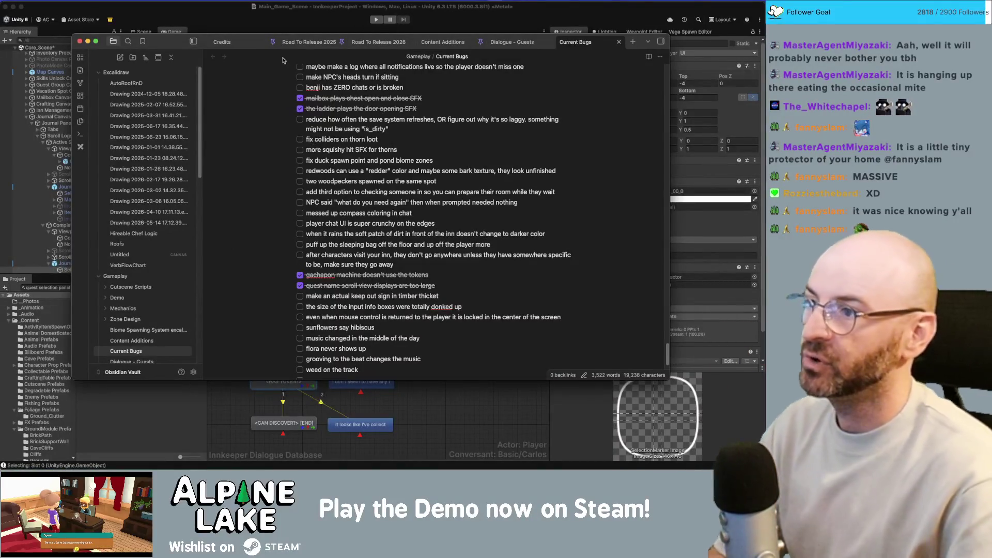
{"action": "left_click", "coordinate": [244, 21]}
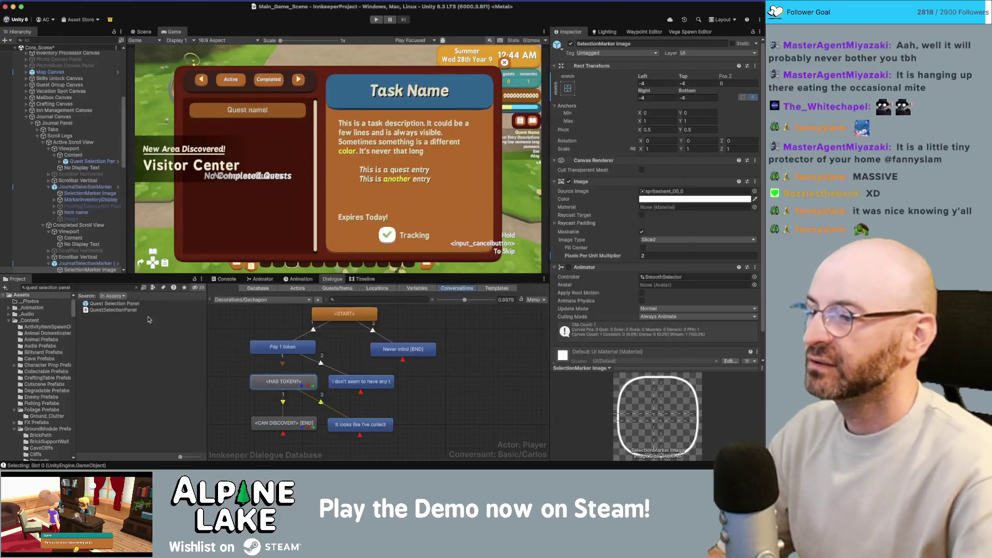
Collapse the Hierarchy, search 'hin' and drag the HikeLoop_B scene into the Hierarchy.
{"action": "left_click", "coordinate": [27, 116]}
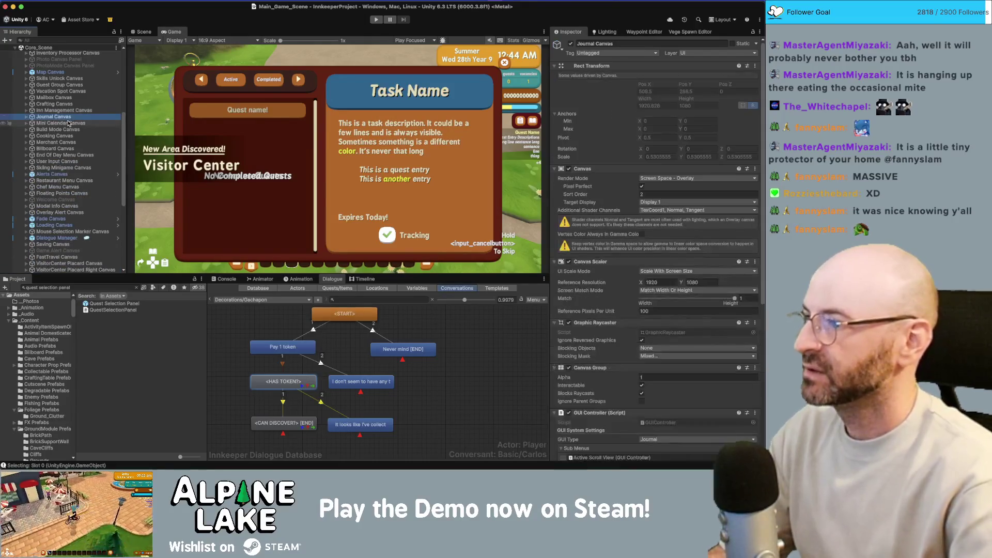
{"action": "left_click", "coordinate": [81, 168]}
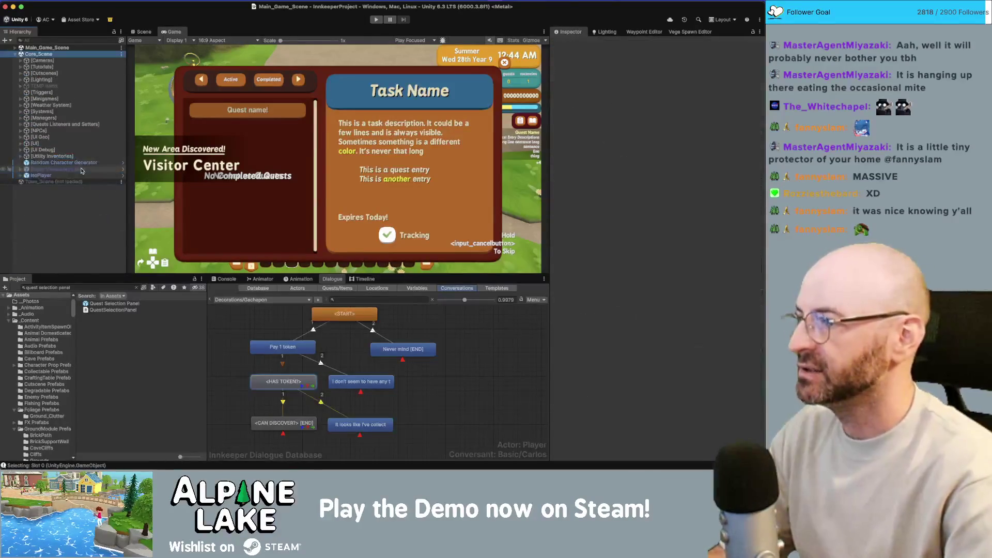
{"action": "left_click", "coordinate": [86, 288]}
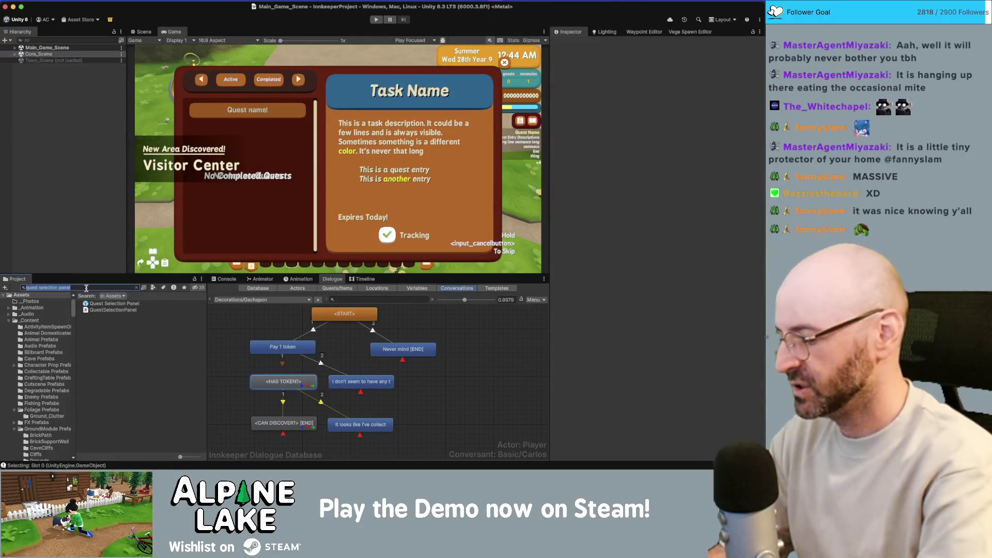
{"action": "type", "text": "hin"}
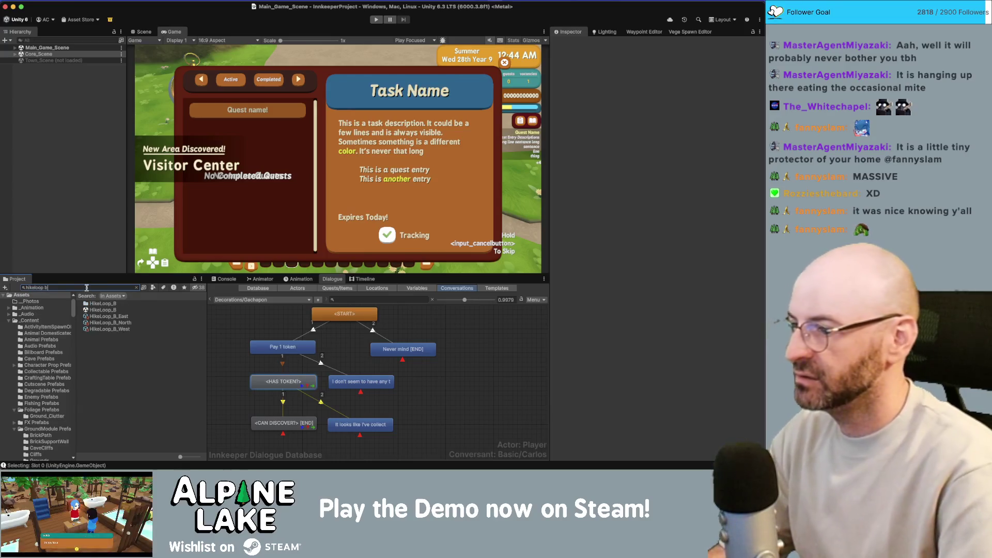
{"action": "left_click_drag", "start_coordinate": [98, 310], "coordinate": [68, 234]}
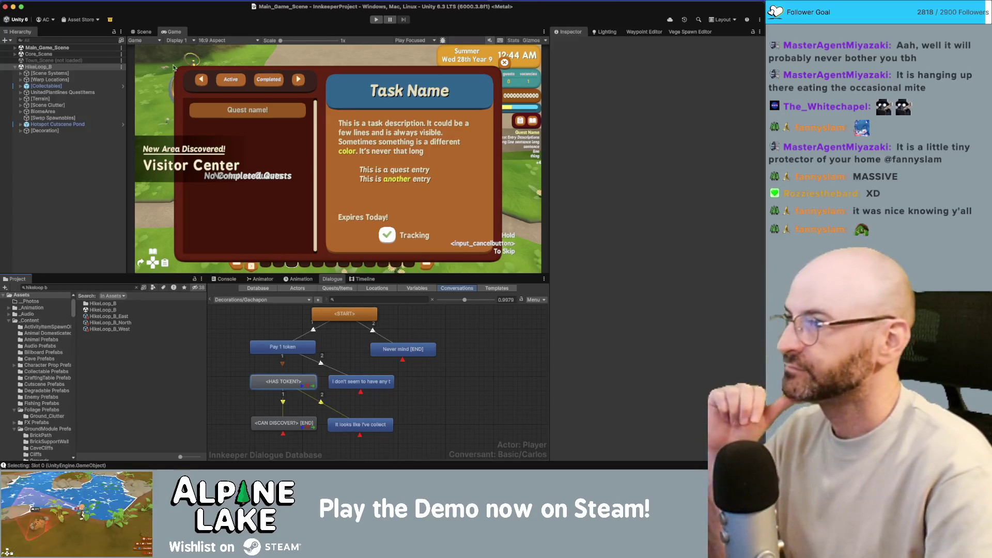
{"action": "left_click", "coordinate": [140, 32]}
Expand the BiomeArea group and frame the four duck spawn spots.
{"action": "left_click", "coordinate": [57, 85]}
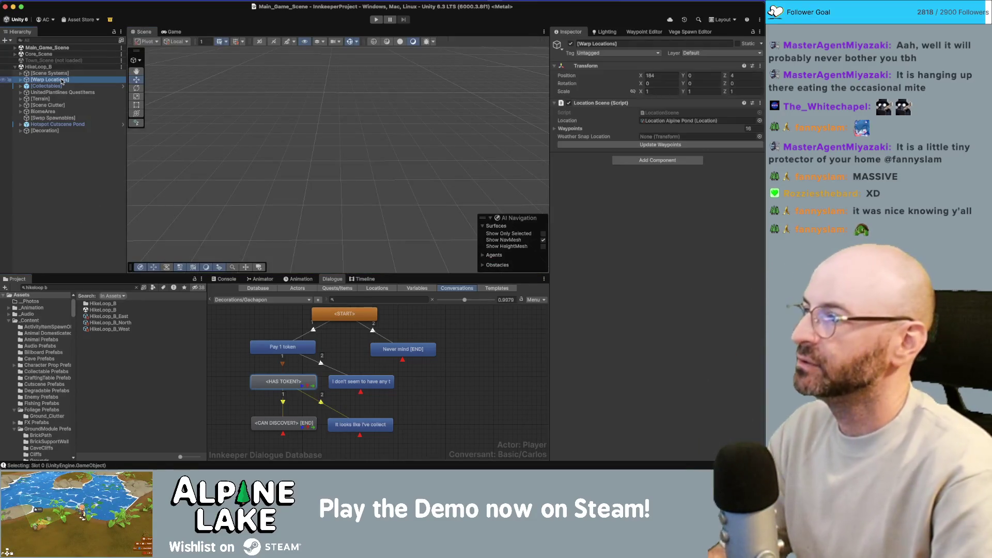
{"action": "key", "text": "Down"}
{"action": "key", "text": "Down"}
{"action": "key", "text": "Down"}
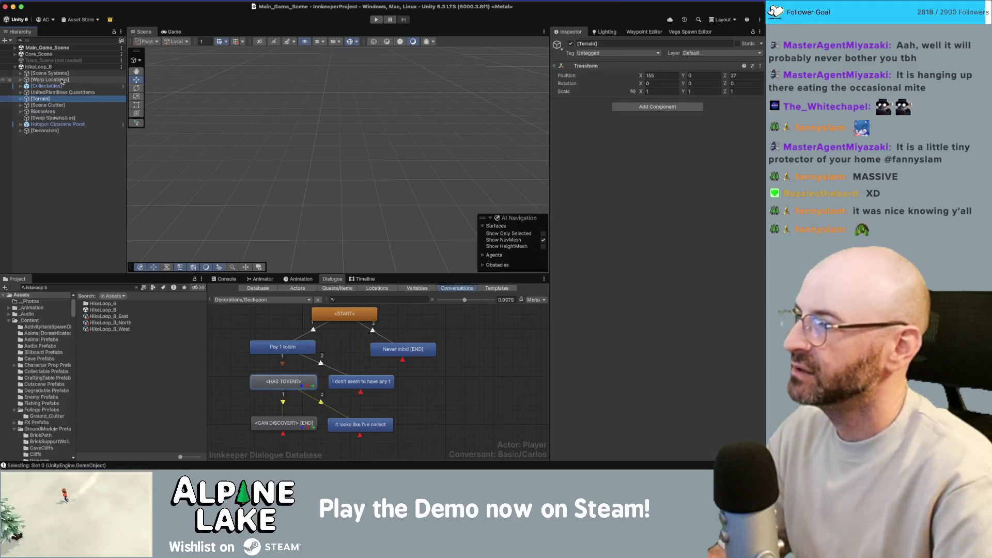
{"action": "key", "text": "Down"}
{"action": "key", "text": "Right"}
{"action": "double_click", "coordinate": [58, 194]}
{"action": "left_click", "coordinate": [59, 213], "text": "shift"}
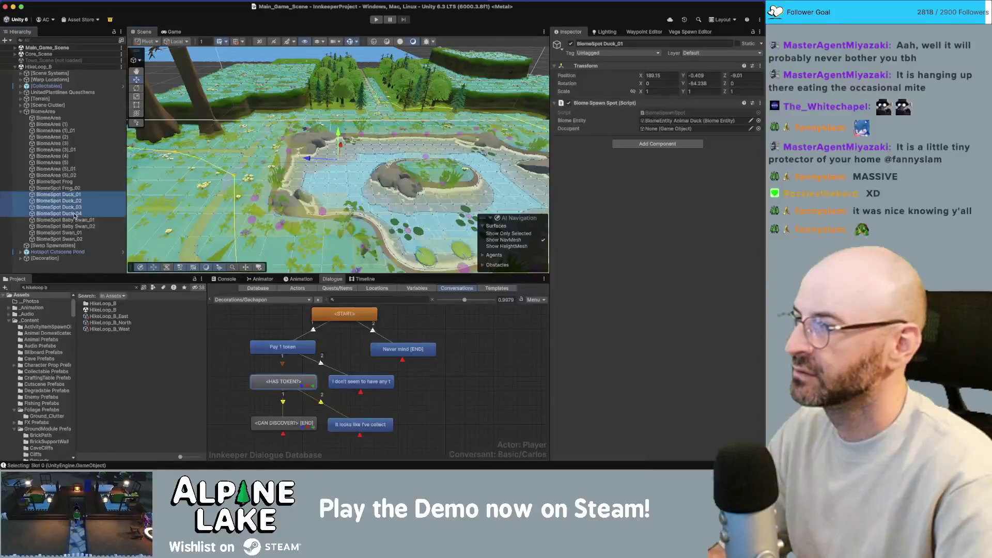
{"action": "key", "text": "f"}
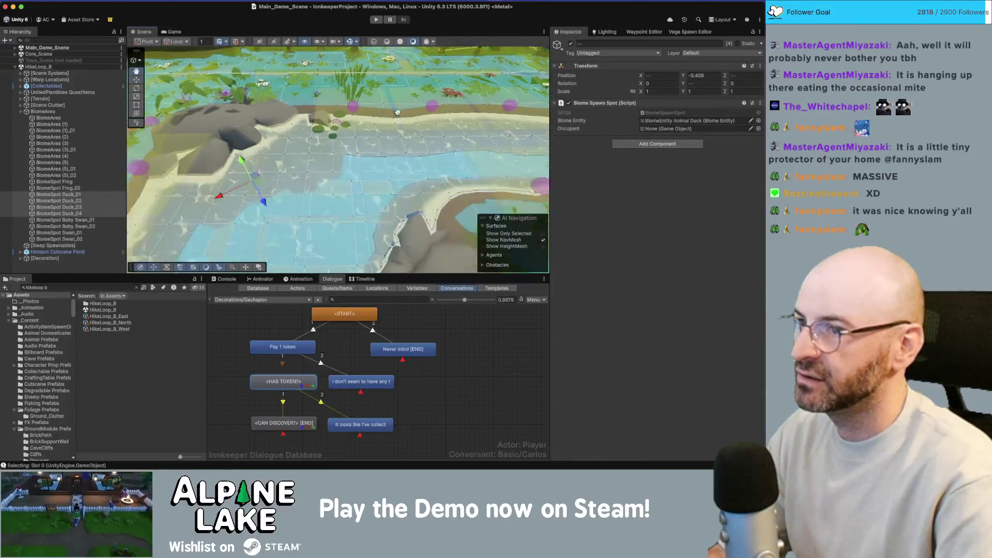
Try moving Duck_02 alone, undo it, then shift Duck_02 and Duck_03 together in the pond.
{"action": "left_click", "coordinate": [73, 195]}
{"action": "left_click", "coordinate": [73, 200]}
{"action": "left_click_drag", "start_coordinate": [392, 110], "coordinate": [395, 132]}
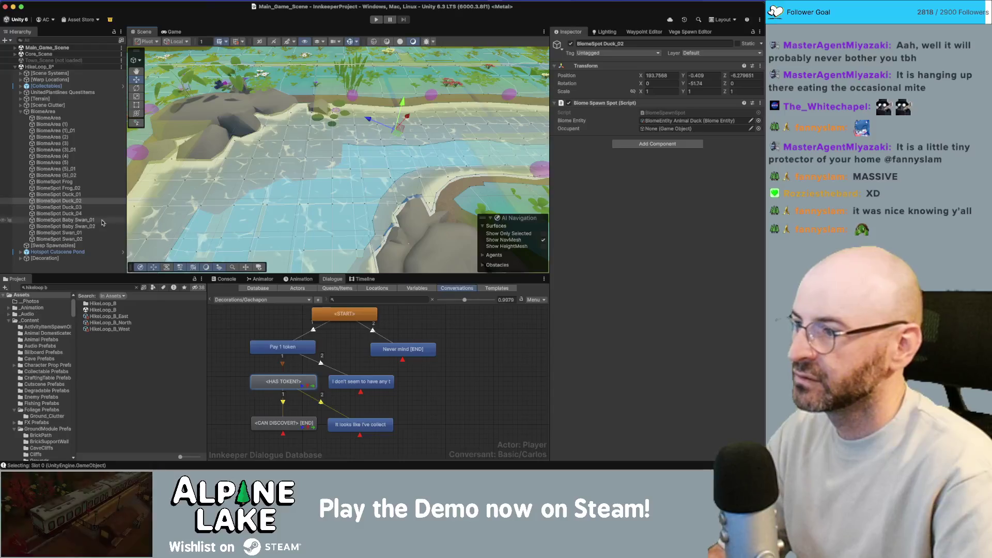
{"action": "left_click", "coordinate": [78, 206]}
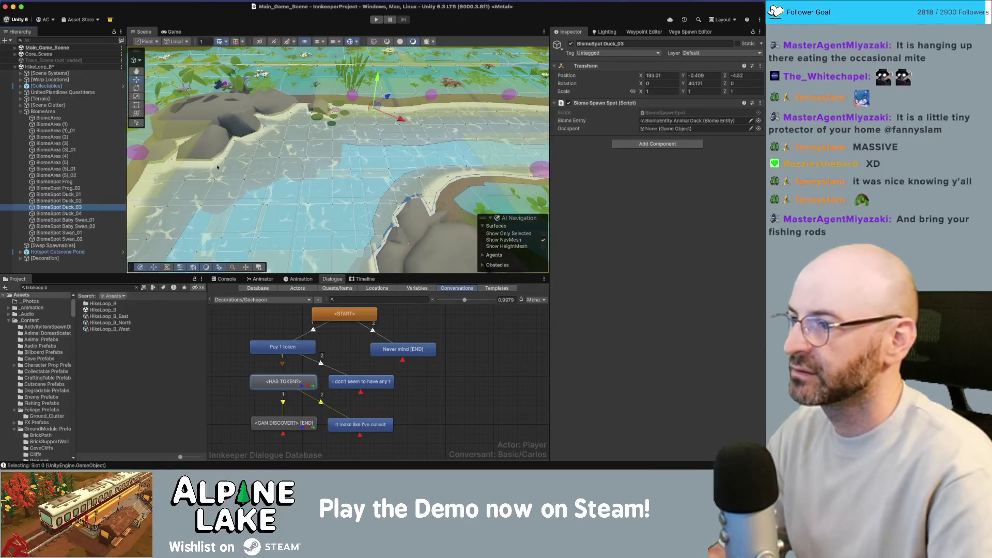
{"action": "key", "text": "super+z"}
{"action": "key", "text": "super+z"}
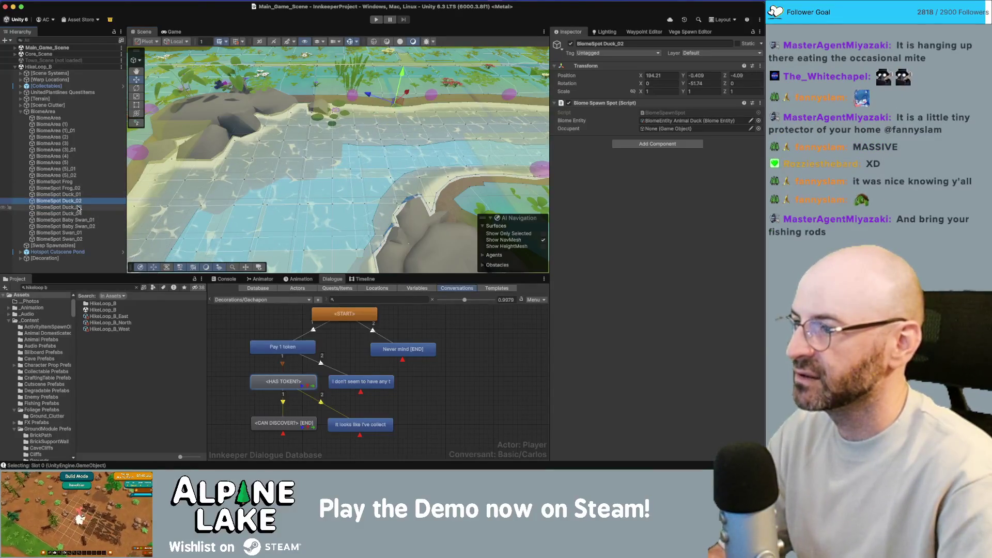
{"action": "left_click", "coordinate": [78, 207], "text": "shift"}
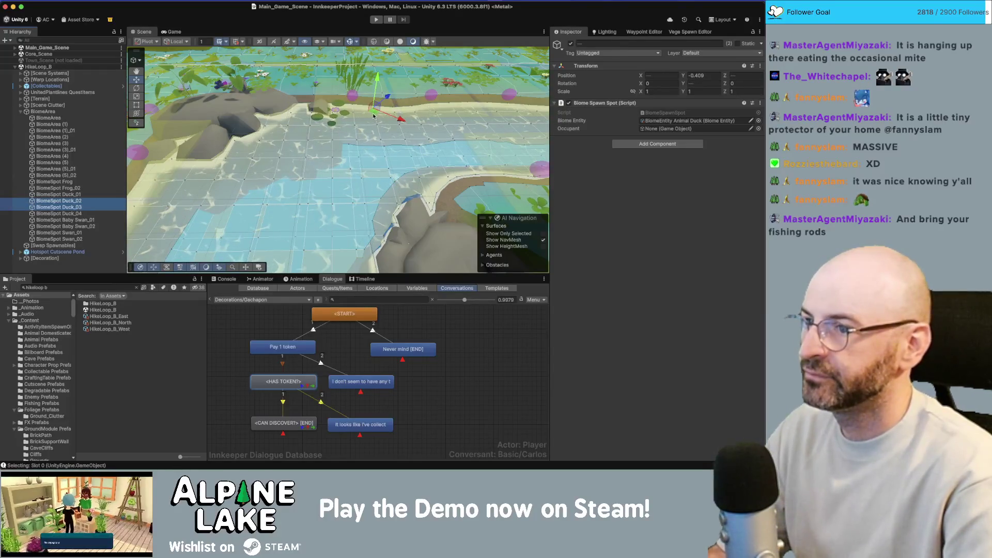
{"action": "left_click_drag", "start_coordinate": [373, 116], "coordinate": [369, 135]}
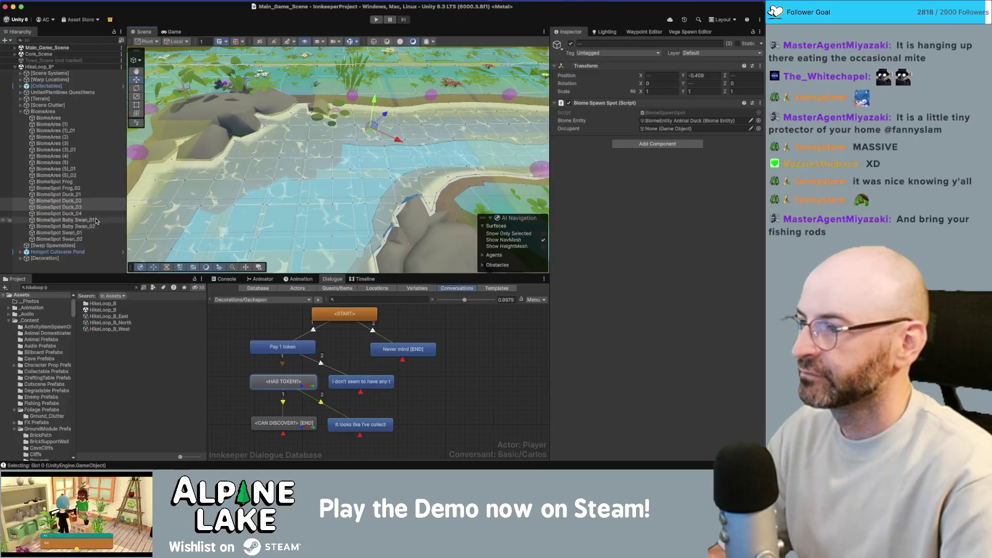
{"action": "left_click", "coordinate": [90, 196]}
Frame the Baby Swan_01 and Baby Swan_02 spawn spots to check their placement.
{"action": "left_click", "coordinate": [91, 219]}
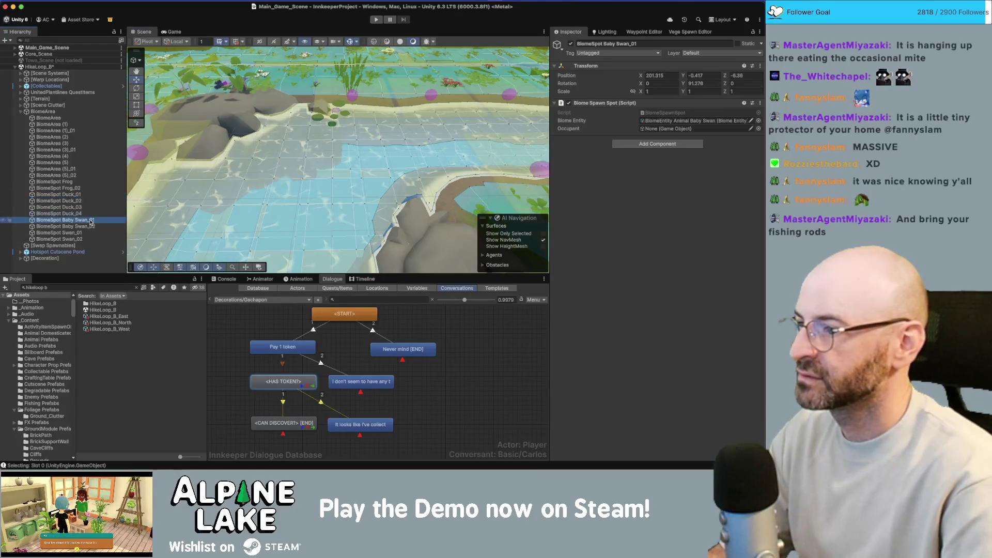
{"action": "left_click", "coordinate": [89, 227], "text": "shift"}
{"action": "key", "text": "f"}
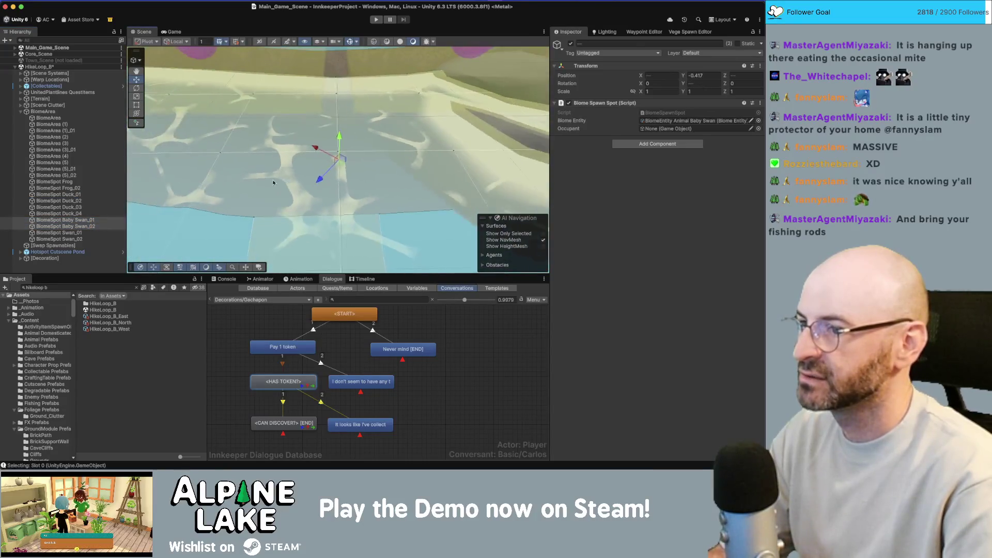
{"action": "left_click", "coordinate": [83, 220]}
{"action": "key", "text": "f"}
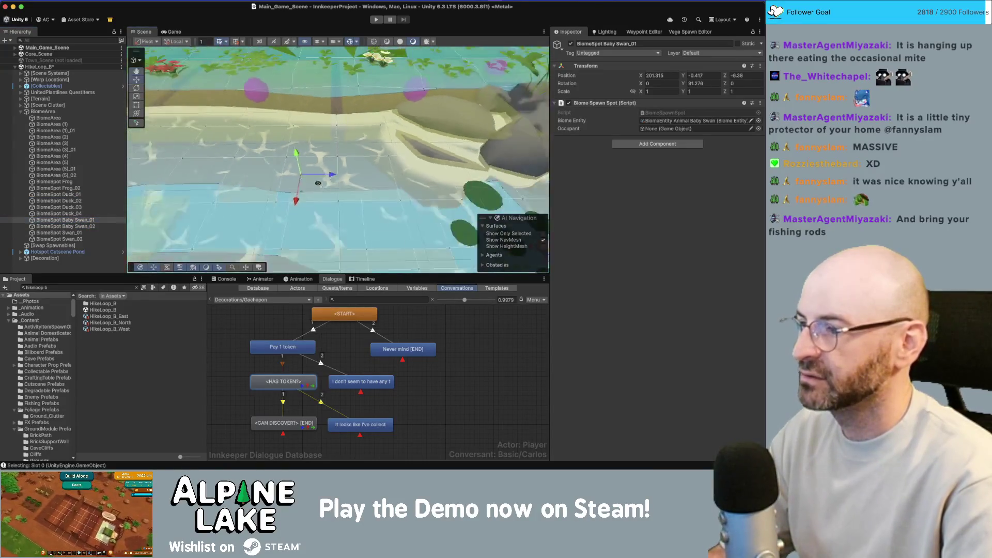
{"action": "left_click", "coordinate": [88, 237]}
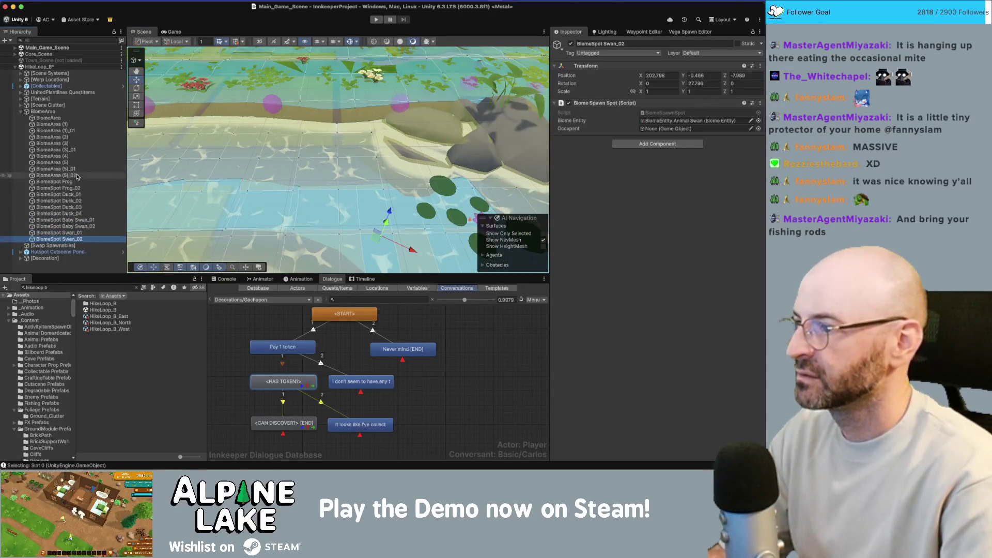
Look down on the pond and select both frog spawn spots by the lilypads.
{"action": "mouse_move", "coordinate": [176, 150]}
{"action": "left_mouse_down"}
{"action": "mouse_move", "coordinate": [163, 160]}
{"action": "mouse_move", "coordinate": [248, 155]}
{"action": "left_mouse_up"}
{"action": "left_click", "coordinate": [42, 182]}
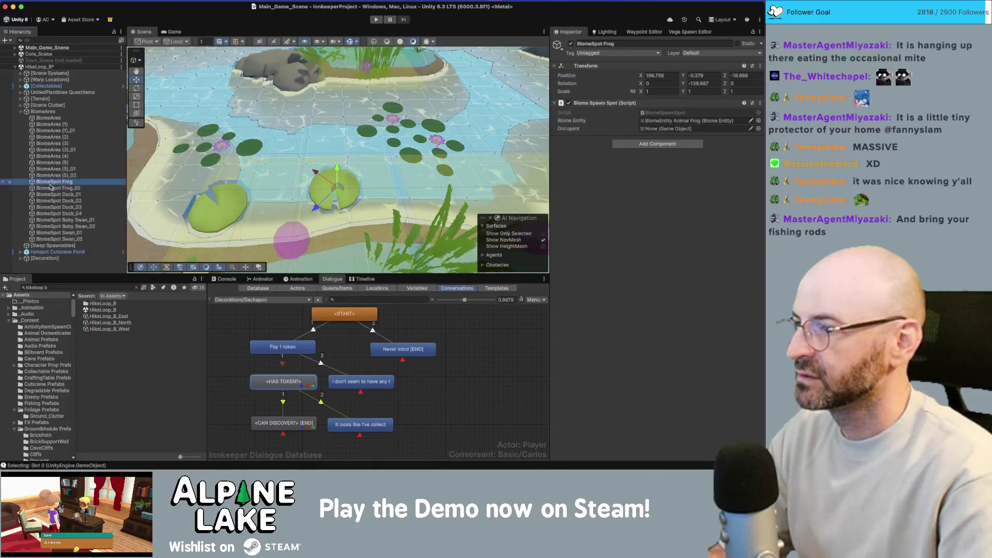
{"action": "left_click", "coordinate": [52, 188], "text": "shift"}
{"action": "mouse_move", "coordinate": [315, 197]}
{"action": "left_mouse_down"}
{"action": "mouse_move", "coordinate": [342, 194]}
{"action": "mouse_move", "coordinate": [332, 211]}
{"action": "left_mouse_up"}
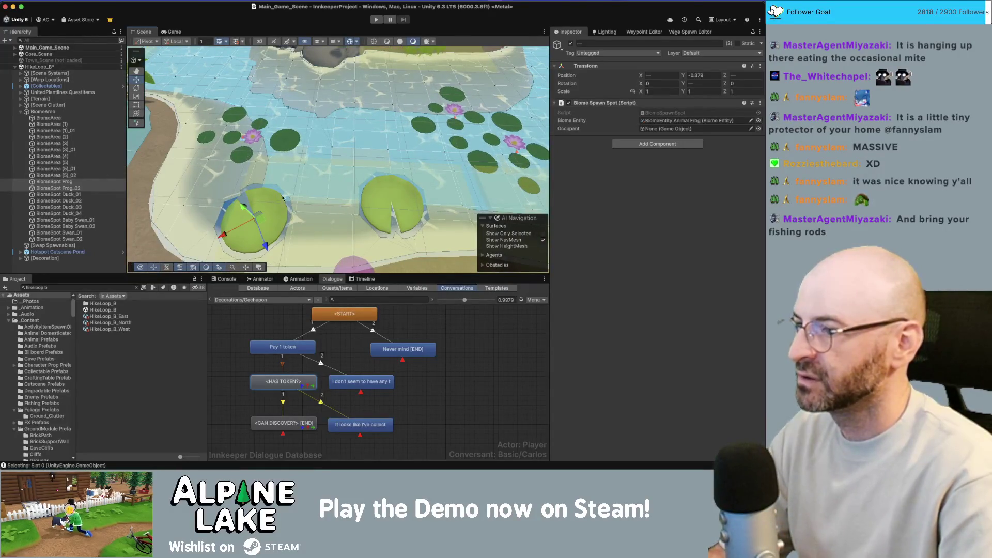
Inspect pond pieces such as the lake bottom, 16m_Coast_03 and vegetation zone, and hide the grid.
{"action": "left_click", "coordinate": [370, 202], "text": "shift"}
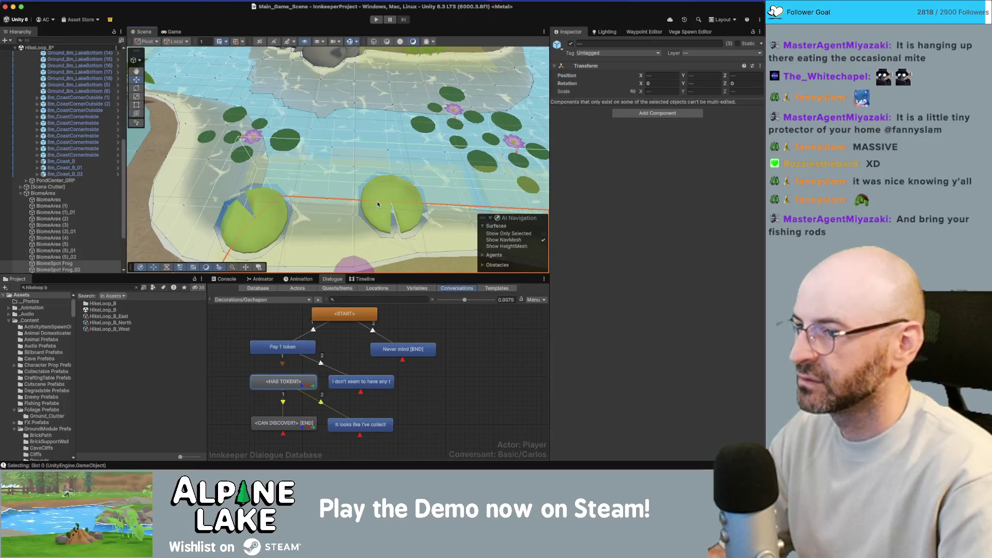
{"action": "left_click", "coordinate": [282, 214], "text": "shift"}
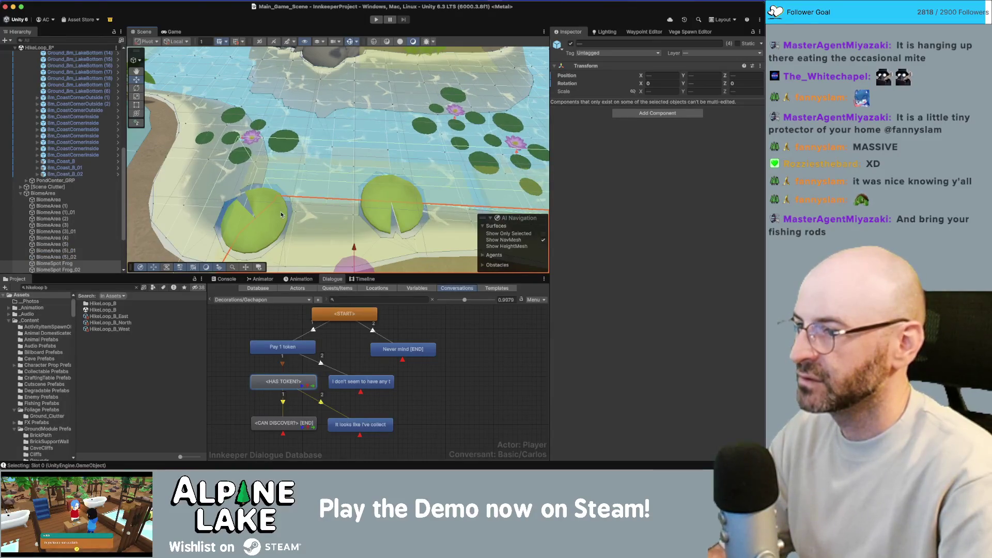
{"action": "left_click", "coordinate": [278, 214]}
{"action": "left_click", "coordinate": [38, 88]}
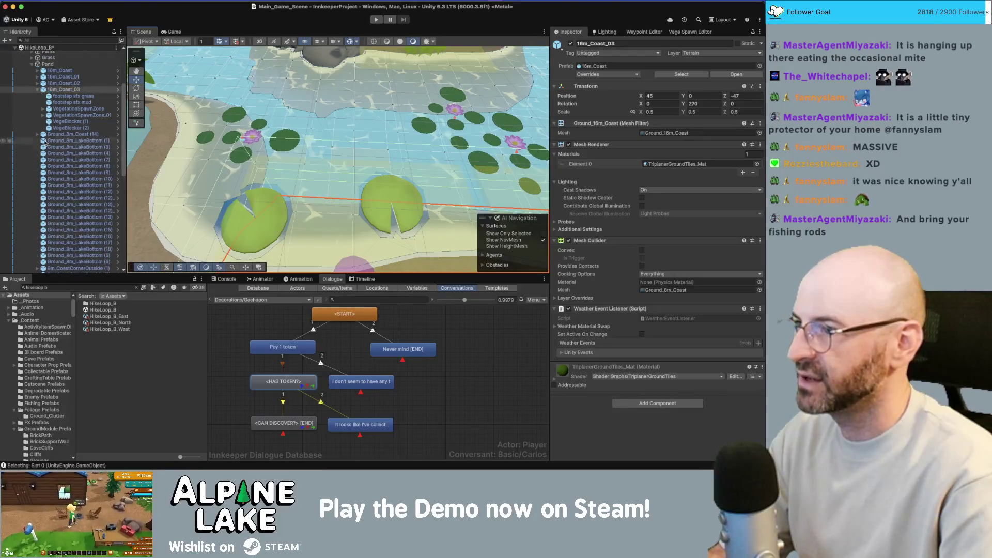
{"action": "left_click", "coordinate": [38, 90]}
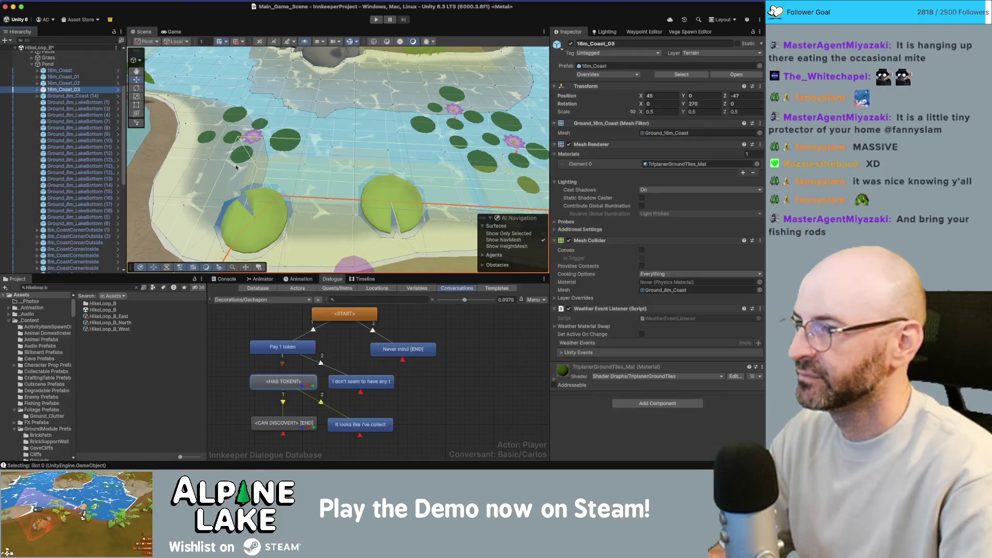
{"action": "left_click", "coordinate": [284, 232]}
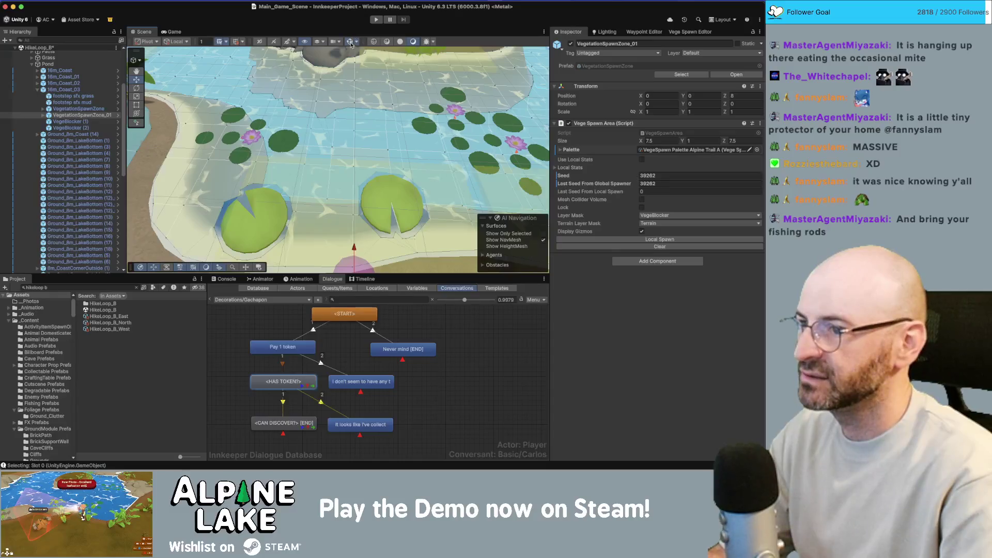
{"action": "left_click", "coordinate": [351, 45]}
Scale down both lilypads and the two frog spawn spots together with the gizmo.
{"action": "left_click", "coordinate": [391, 199]}
{"action": "left_click", "coordinate": [262, 215], "text": "shift"}
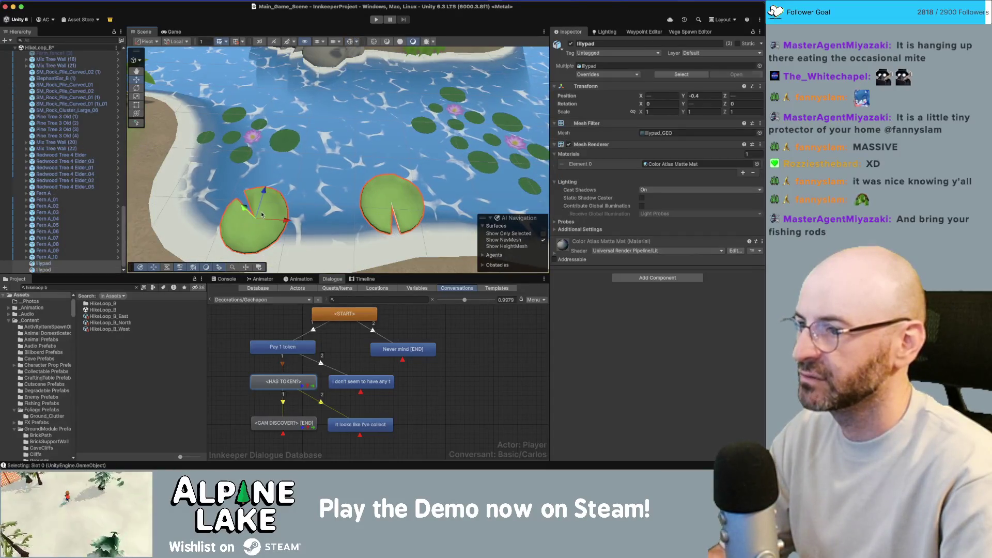
{"action": "scroll", "coordinate": [84, 216], "scroll_direction": "up", "scroll_amount": 15}
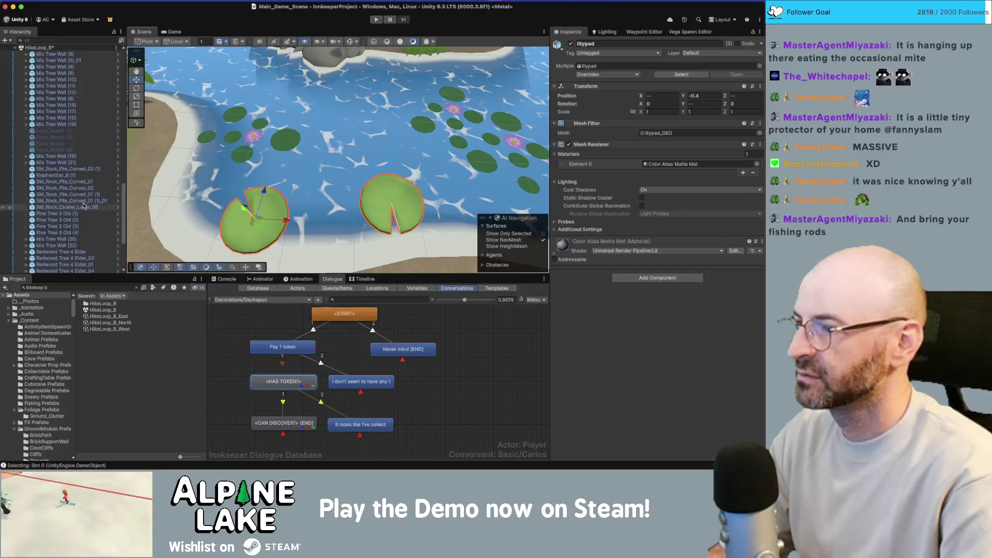
{"action": "scroll", "coordinate": [85, 218], "scroll_direction": "down", "scroll_amount": 5}
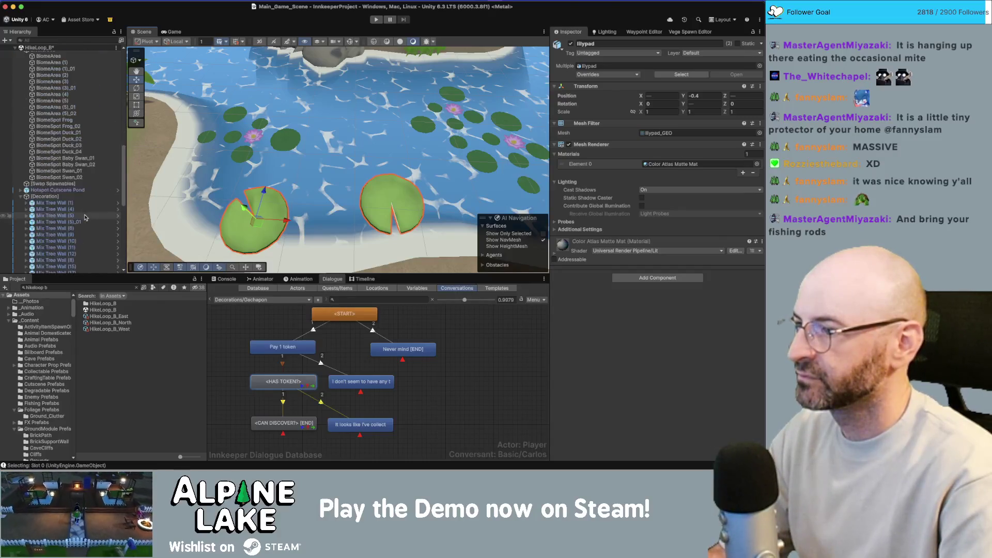
{"action": "left_click", "coordinate": [84, 120], "text": "super"}
{"action": "left_click", "coordinate": [83, 126], "text": "super"}
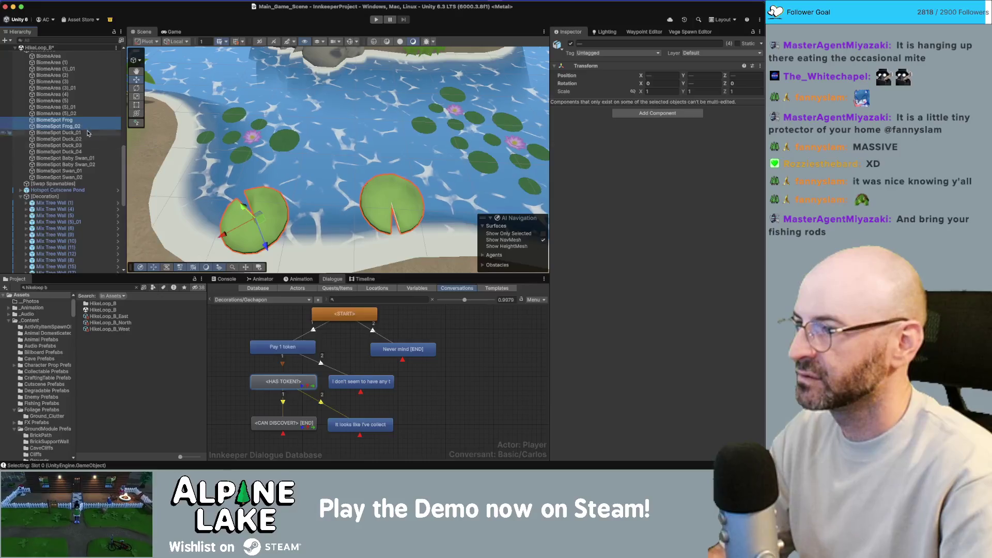
{"action": "left_click_drag", "start_coordinate": [261, 197], "coordinate": [297, 187]}
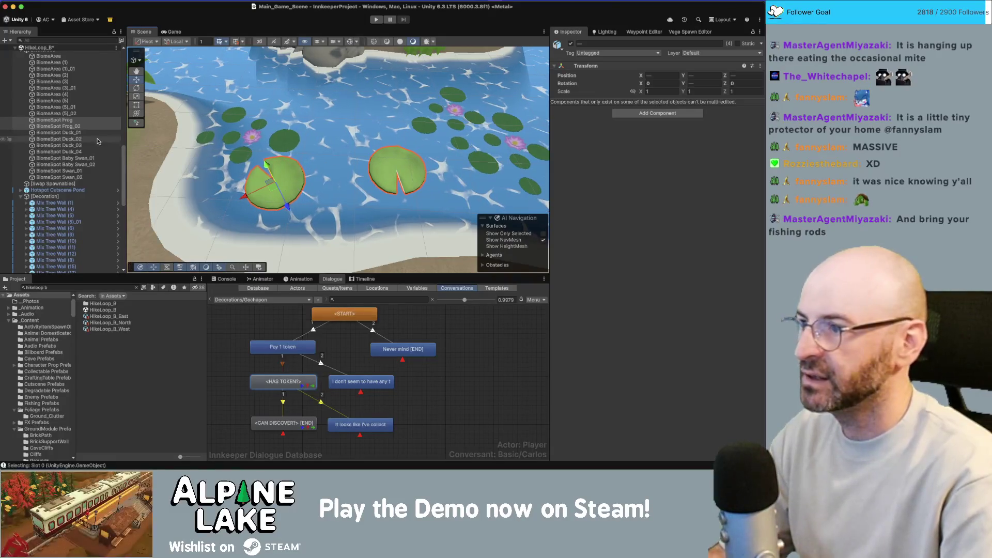
Set the two lilypads' X, Y and Z scale to 0.8.
{"action": "scroll", "coordinate": [57, 233], "scroll_direction": "down", "scroll_amount": 10}
{"action": "left_click", "coordinate": [43, 269], "text": "shift"}
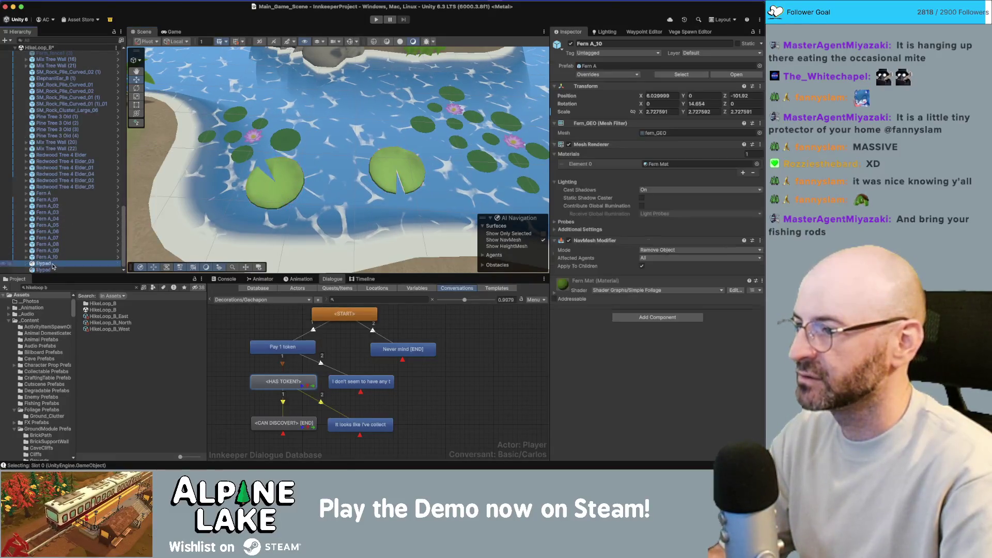
{"action": "left_click", "coordinate": [654, 112]}
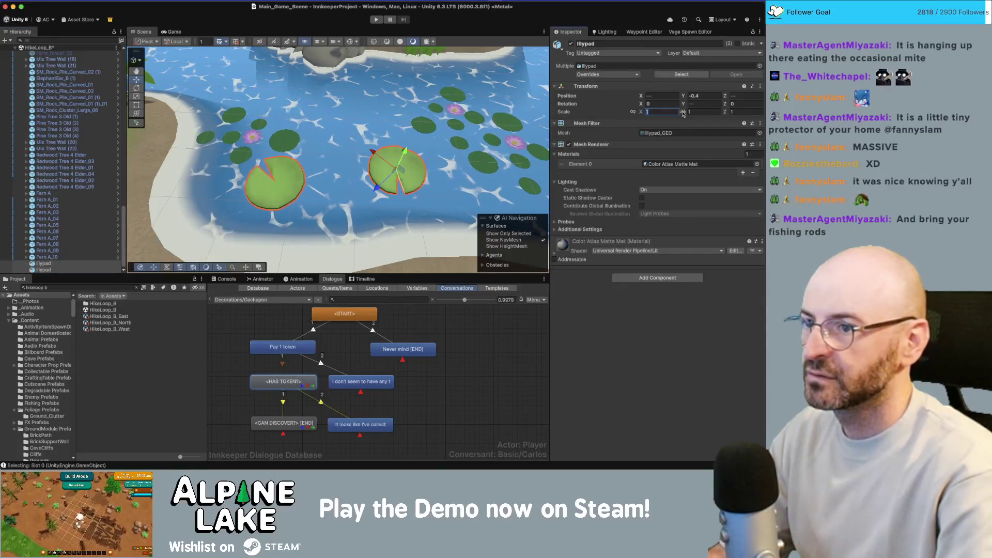
{"action": "type", "text": ".8"}
{"action": "key", "text": "Tab"}
{"action": "type", "text": ".8"}
{"action": "key", "text": "Tab"}
{"action": "type", "text": ".8"}
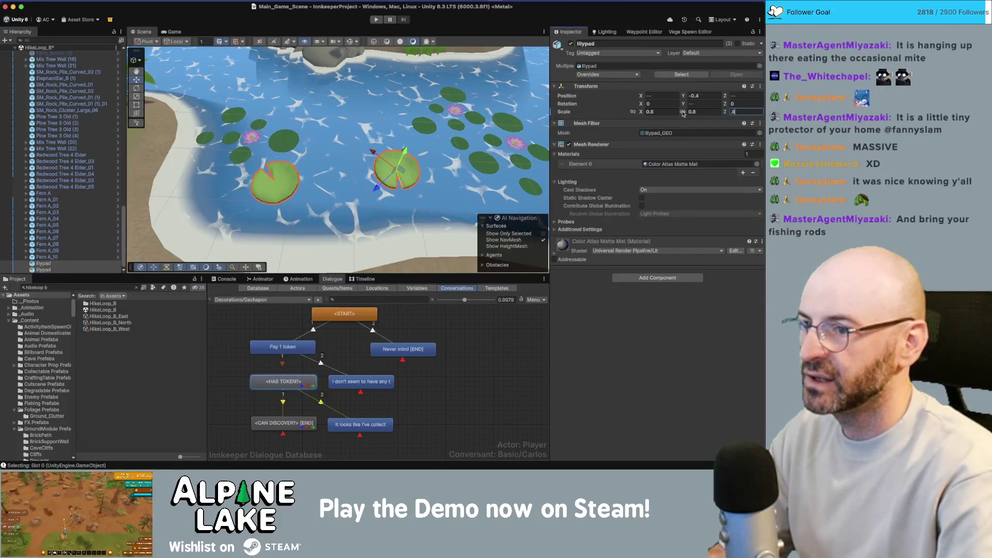
{"action": "key", "text": "Return"}
{"action": "scroll", "coordinate": [155, 233], "scroll_direction": "down", "scroll_amount": 3}
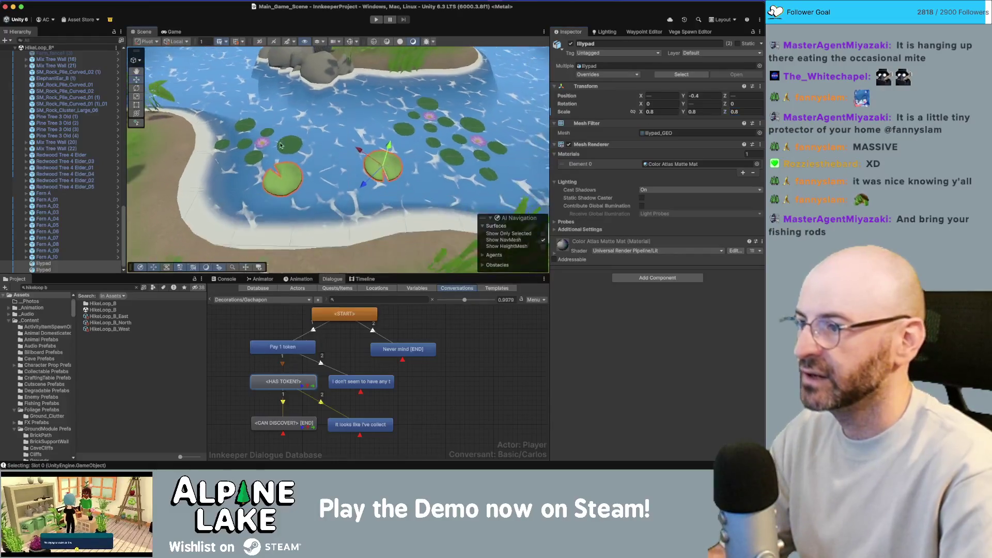
{"action": "key", "text": "super+Tab"}
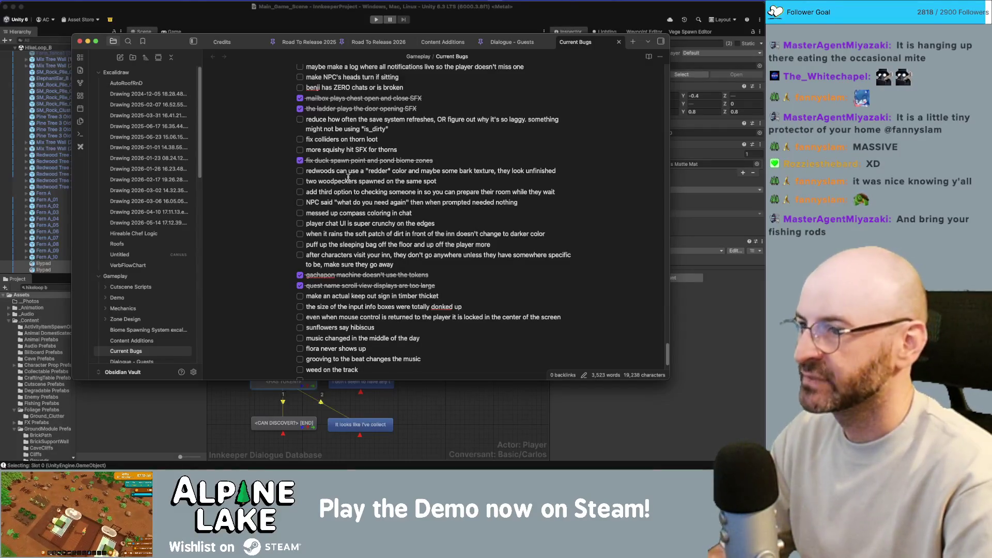
Review the Current Bugs list, then return to Unity.
{"action": "left_click", "coordinate": [192, 16]}
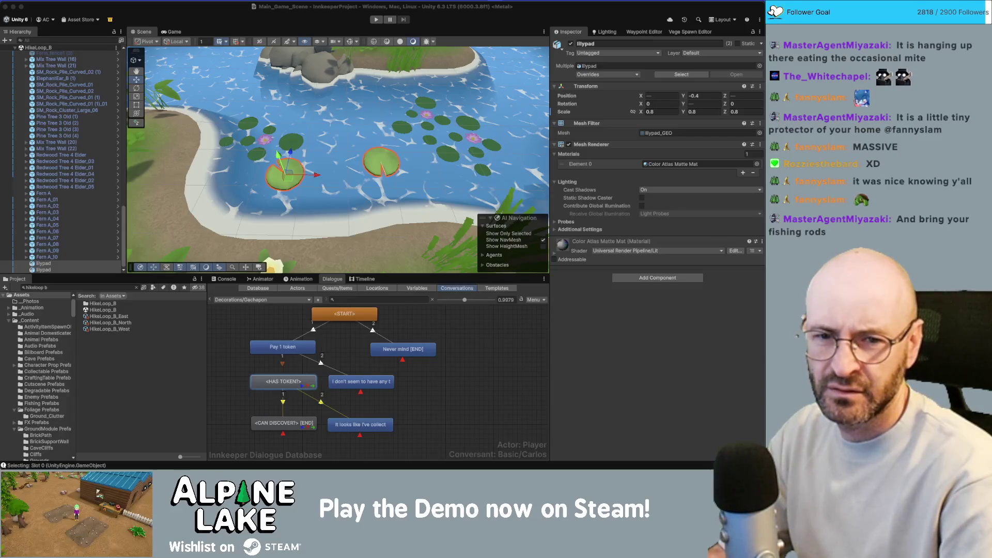
{"action": "key", "text": "super+Tab"}
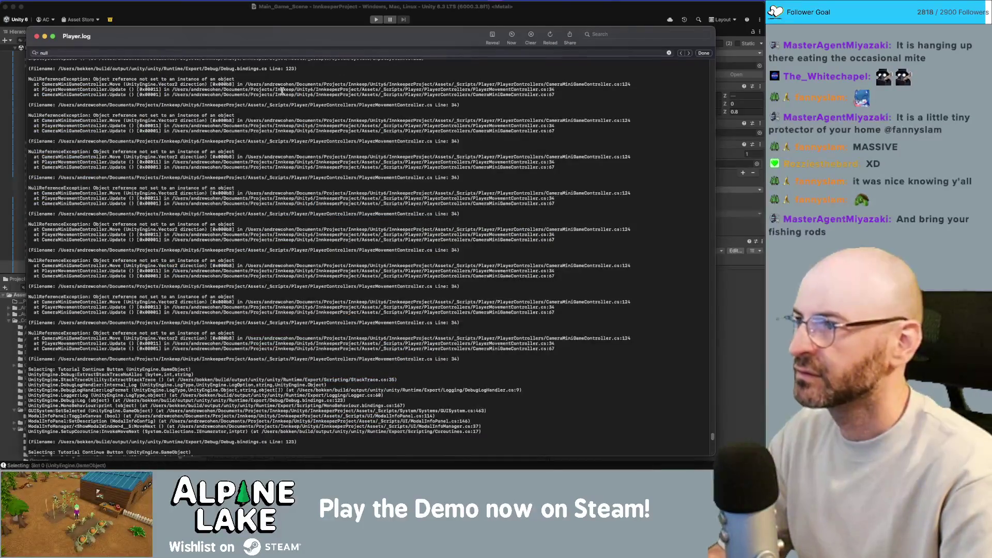
{"action": "key", "text": "super+Tab"}
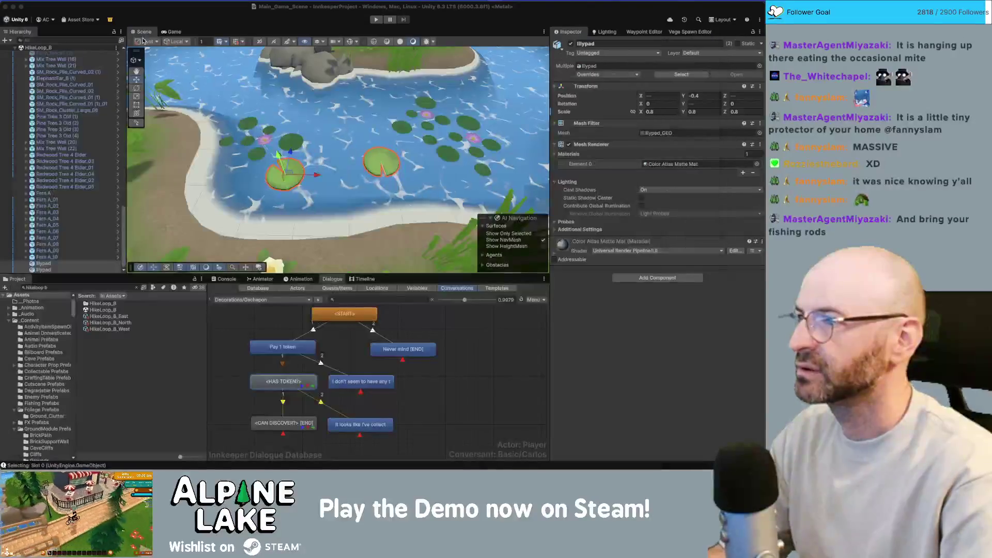
{"action": "key", "text": "super+k"}
{"action": "type", "text": "inspector"}
{"action": "key", "text": "Escape"}
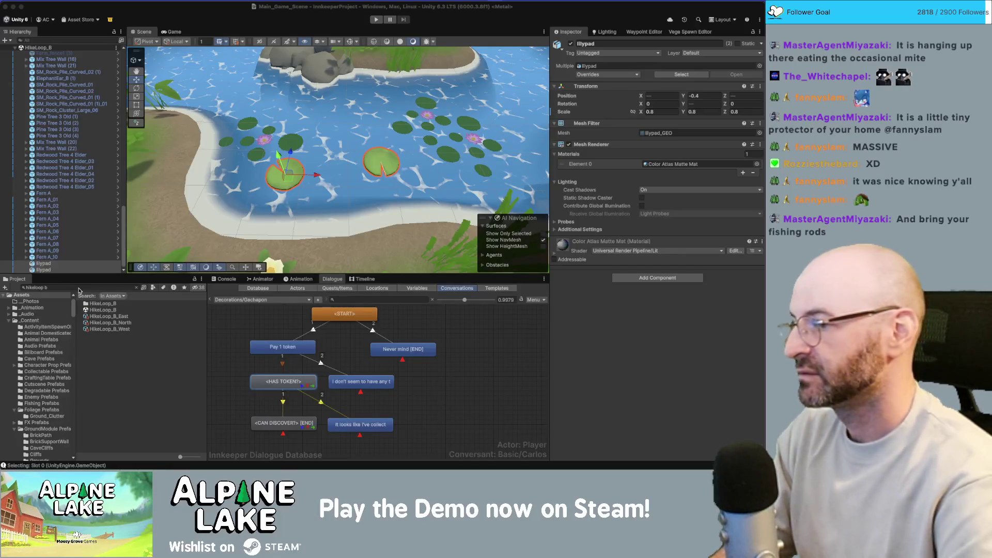
{"action": "left_click", "coordinate": [74, 287]}
{"action": "type", "text": "flora"}
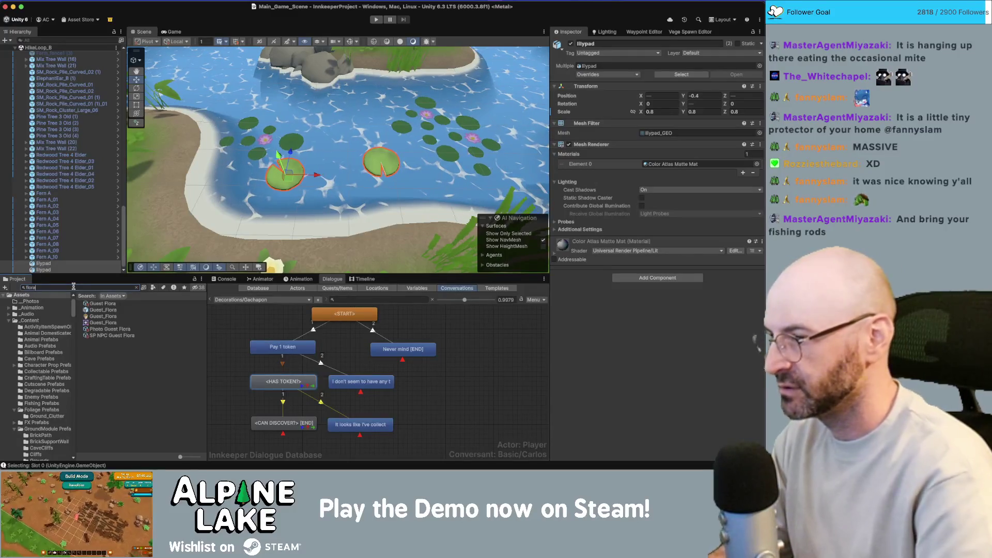
Open Guest Flora and read through its favorites, spawn conditions and quest conditions.
{"action": "left_click", "coordinate": [99, 303]}
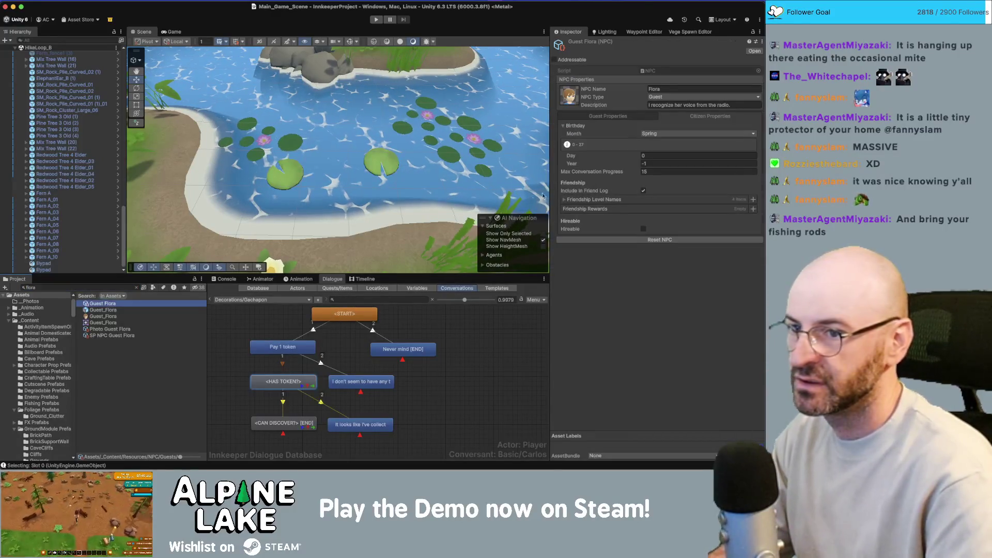
{"action": "left_click", "coordinate": [577, 193]}
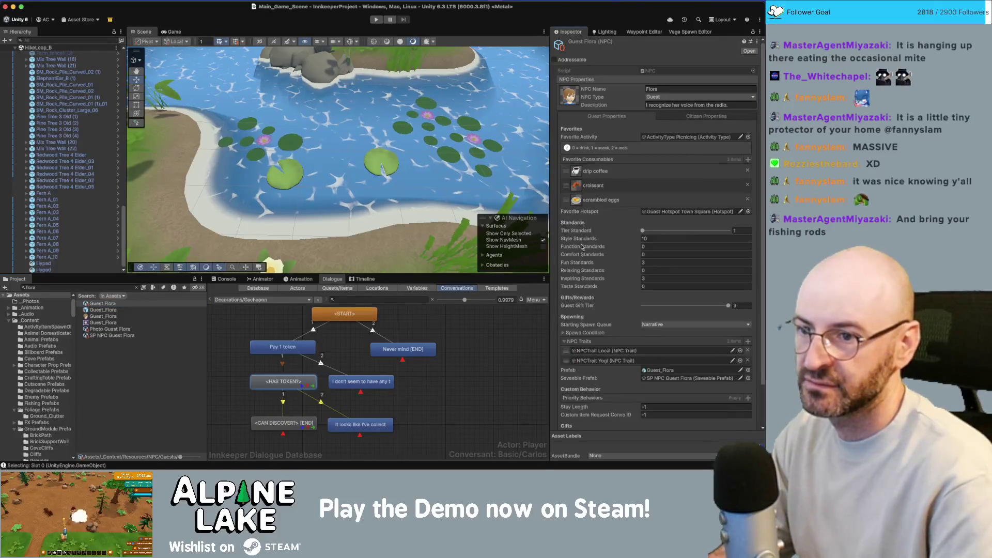
{"action": "scroll", "coordinate": [575, 276], "scroll_direction": "down", "scroll_amount": 2}
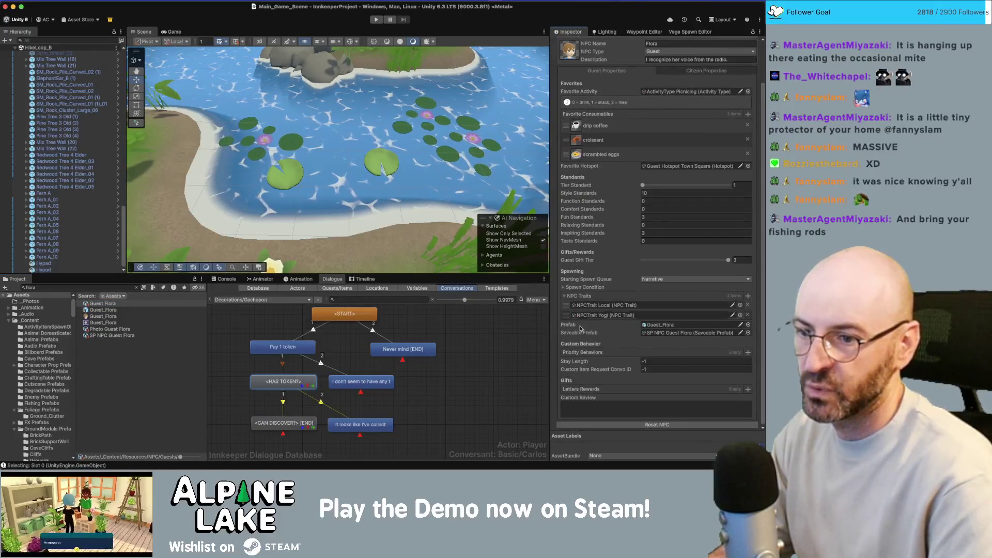
{"action": "left_click", "coordinate": [564, 287]}
{"action": "scroll", "coordinate": [573, 330], "scroll_direction": "down", "scroll_amount": 5}
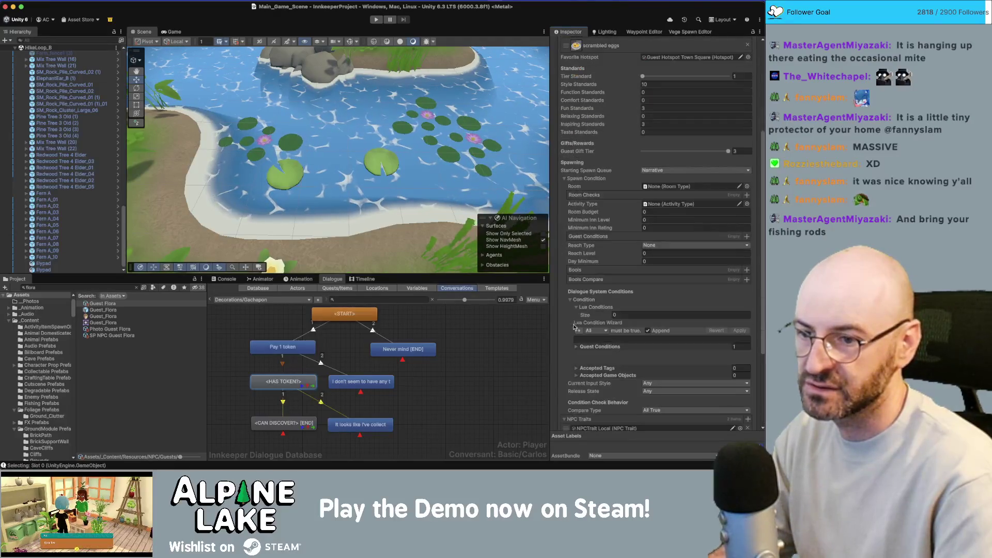
{"action": "left_click", "coordinate": [575, 346]}
{"action": "scroll", "coordinate": [581, 338], "scroll_direction": "down", "scroll_amount": 1}
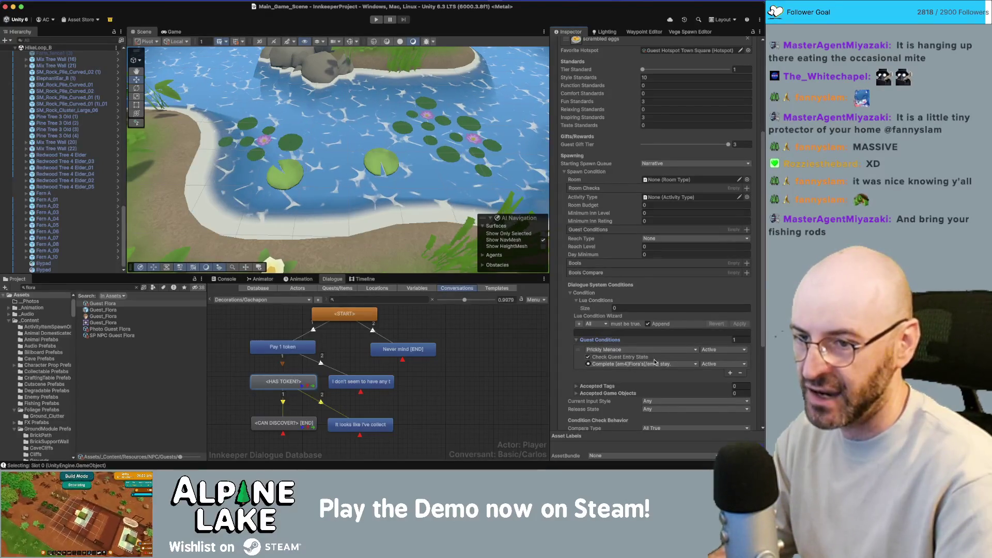
{"action": "scroll", "coordinate": [650, 356], "scroll_direction": "down", "scroll_amount": 1}
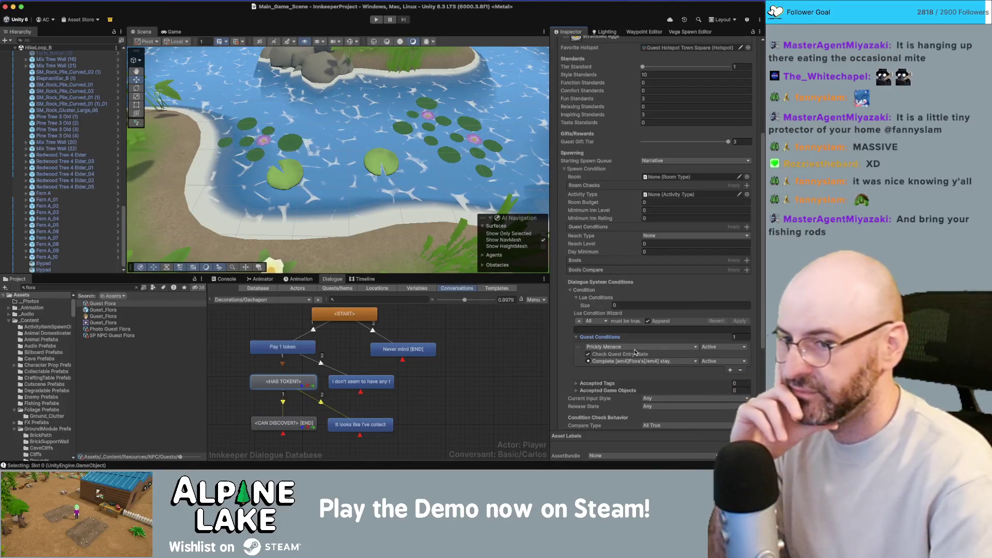
{"action": "scroll", "coordinate": [617, 351], "scroll_direction": "down", "scroll_amount": 3}
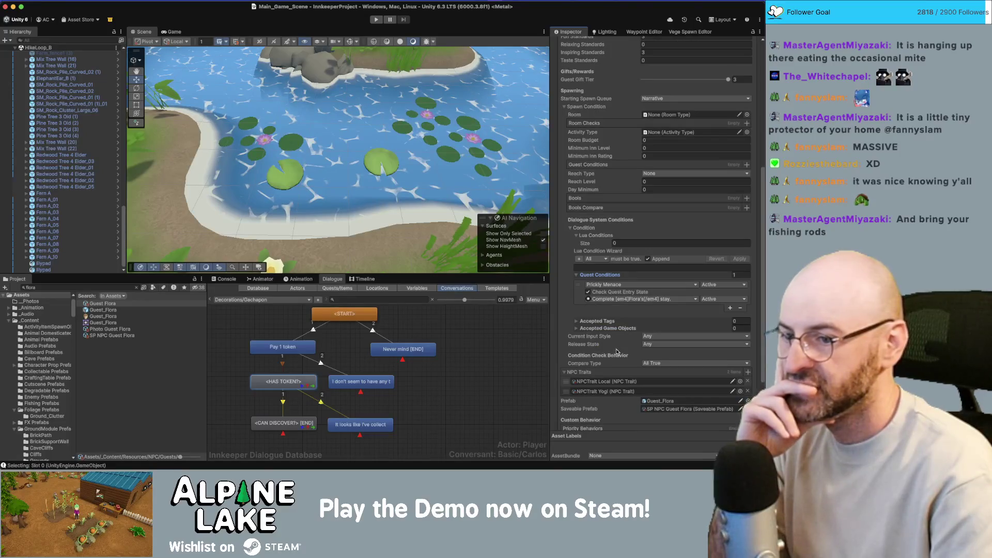
{"action": "scroll", "coordinate": [616, 352], "scroll_direction": "down", "scroll_amount": 3}
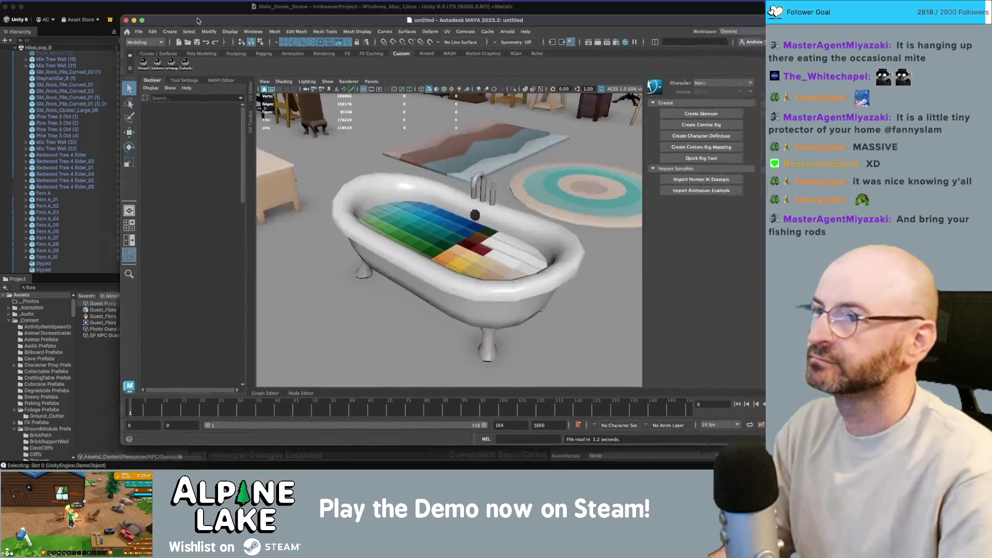
Maximize the Maya furniture scene, then select and frame sleeping_bag_occupied_GEO.
{"action": "double_click", "coordinate": [197, 21]}
{"action": "left_click", "coordinate": [187, 16]}
{"action": "left_click", "coordinate": [187, 17]}
{"action": "scroll", "coordinate": [339, 183], "scroll_direction": "down", "scroll_amount": 10}
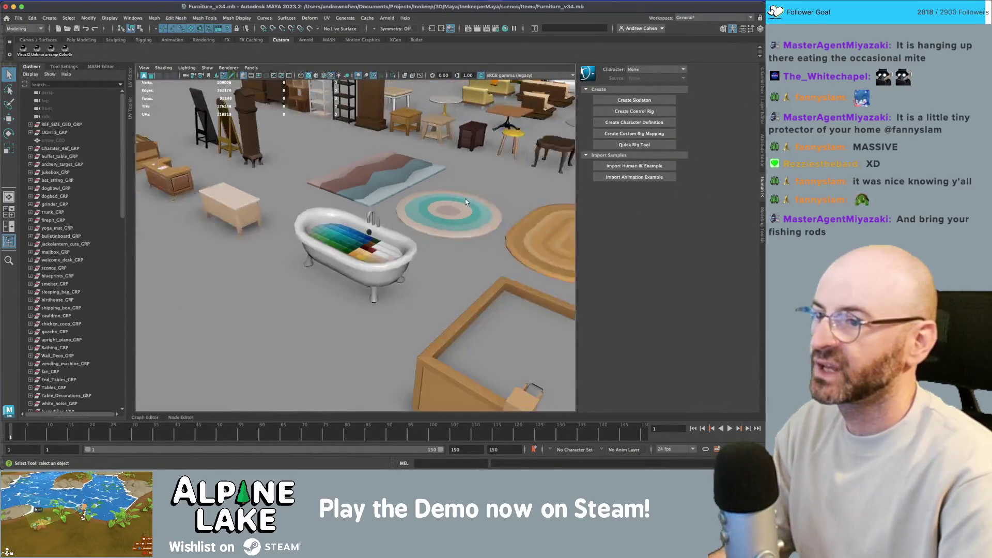
{"action": "mouse_move", "coordinate": [362, 191]}
{"action": "left_mouse_down"}
{"action": "mouse_move", "coordinate": [462, 212]}
{"action": "mouse_move", "coordinate": [347, 202]}
{"action": "mouse_move", "coordinate": [356, 195]}
{"action": "mouse_move", "coordinate": [393, 217]}
{"action": "mouse_move", "coordinate": [379, 247]}
{"action": "mouse_move", "coordinate": [394, 237]}
{"action": "mouse_move", "coordinate": [368, 248]}
{"action": "left_mouse_up"}
{"action": "left_click", "coordinate": [457, 207]}
{"action": "key", "text": "f"}
{"action": "scroll", "coordinate": [409, 221], "scroll_direction": "down", "scroll_amount": 3}
{"action": "scroll", "coordinate": [432, 250], "scroll_direction": "up", "scroll_amount": 5}
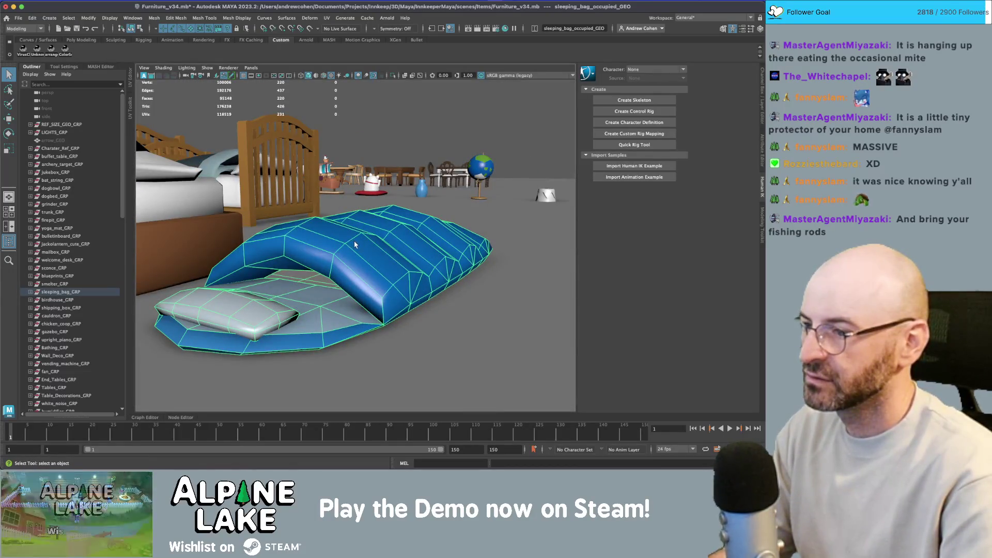
In face mode with wireframe display, marquee-select the sleeping bag's dome faces.
{"action": "left_click", "coordinate": [141, 29]}
{"action": "key", "text": "4"}
{"action": "mouse_move", "coordinate": [305, 175]}
{"action": "left_mouse_down"}
{"action": "mouse_move", "coordinate": [327, 160]}
{"action": "mouse_move", "coordinate": [390, 177]}
{"action": "mouse_move", "coordinate": [253, 149]}
{"action": "mouse_move", "coordinate": [287, 157]}
{"action": "left_mouse_up"}
{"action": "mouse_move", "coordinate": [203, 151]}
{"action": "left_mouse_down"}
{"action": "mouse_move", "coordinate": [439, 201]}
{"action": "mouse_move", "coordinate": [634, 271]}
{"action": "left_mouse_up"}
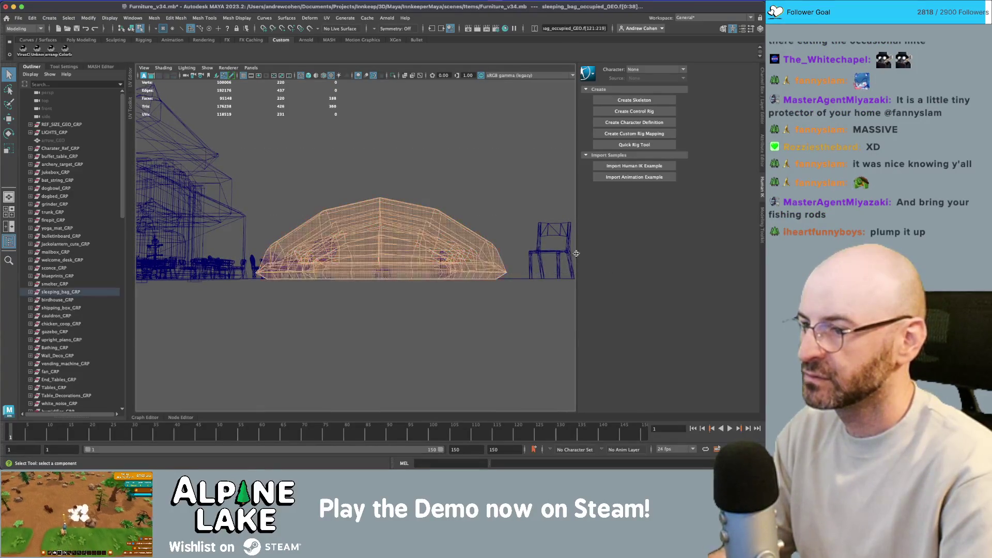
{"action": "left_click", "coordinate": [452, 213], "text": "ctrl"}
{"action": "mouse_move", "coordinate": [452, 213]}
{"action": "left_mouse_down"}
{"action": "mouse_move", "coordinate": [413, 216]}
{"action": "mouse_move", "coordinate": [425, 211]}
{"action": "mouse_move", "coordinate": [418, 241]}
{"action": "mouse_move", "coordinate": [440, 237]}
{"action": "mouse_move", "coordinate": [369, 220]}
{"action": "mouse_move", "coordinate": [387, 212]}
{"action": "mouse_move", "coordinate": [355, 252]}
{"action": "left_mouse_up"}
Add another dome face in shaded view, undo a trial Move, and expand the sleeping bag group.
{"action": "key", "text": "5"}
{"action": "left_click", "coordinate": [421, 258], "text": "shift"}
{"action": "key", "text": "w"}
{"action": "key", "text": "z"}
{"action": "mouse_move", "coordinate": [333, 317]}
{"action": "left_mouse_down"}
{"action": "mouse_move", "coordinate": [381, 217]}
{"action": "mouse_move", "coordinate": [217, 230]}
{"action": "mouse_move", "coordinate": [449, 243]}
{"action": "left_mouse_up"}
{"action": "left_click", "coordinate": [30, 292]}
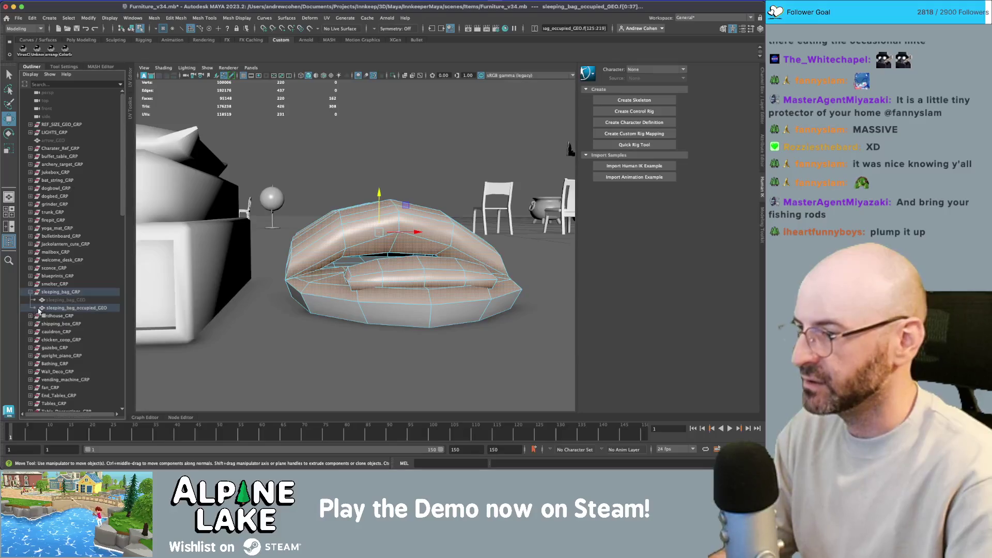
Unhide the plain sleeping_bag_GEO with Shift+H and select it along with the occupied bag.
{"action": "left_click", "coordinate": [58, 300]}
{"action": "key", "text": "shift+h"}
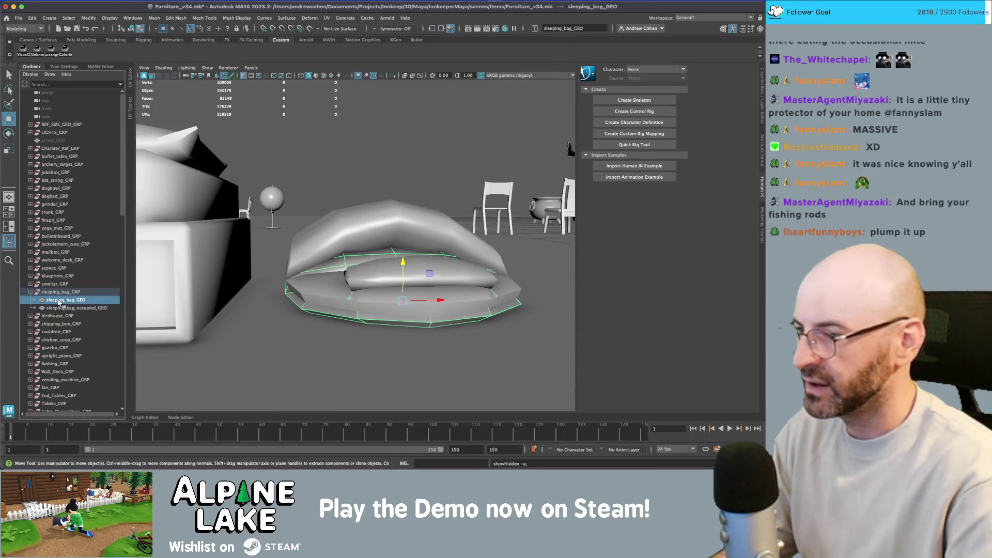
{"action": "left_click", "coordinate": [64, 308]}
{"action": "key", "text": "z"}
{"action": "key", "text": "z"}
{"action": "key", "text": "z"}
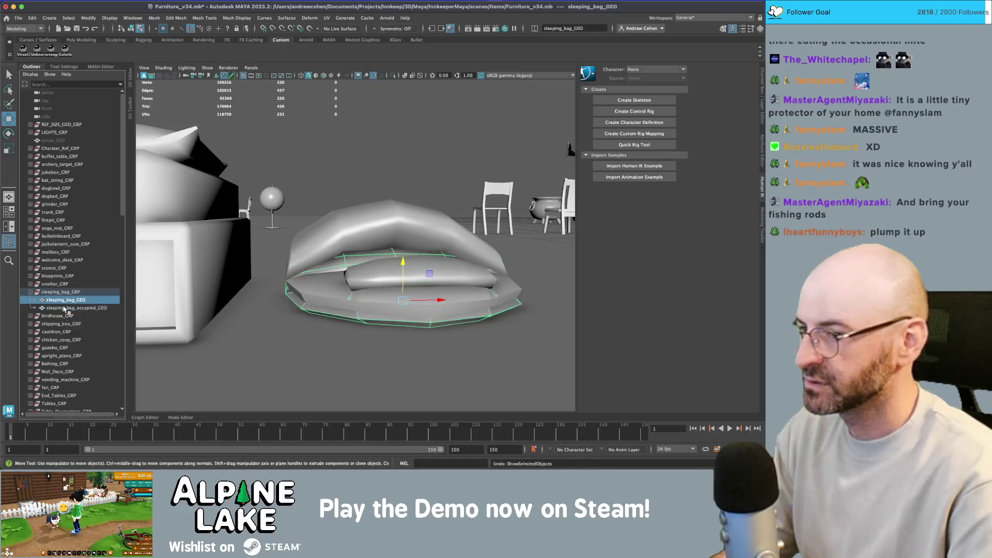
{"action": "left_click", "coordinate": [64, 301]}
{"action": "key", "text": "shift+h"}
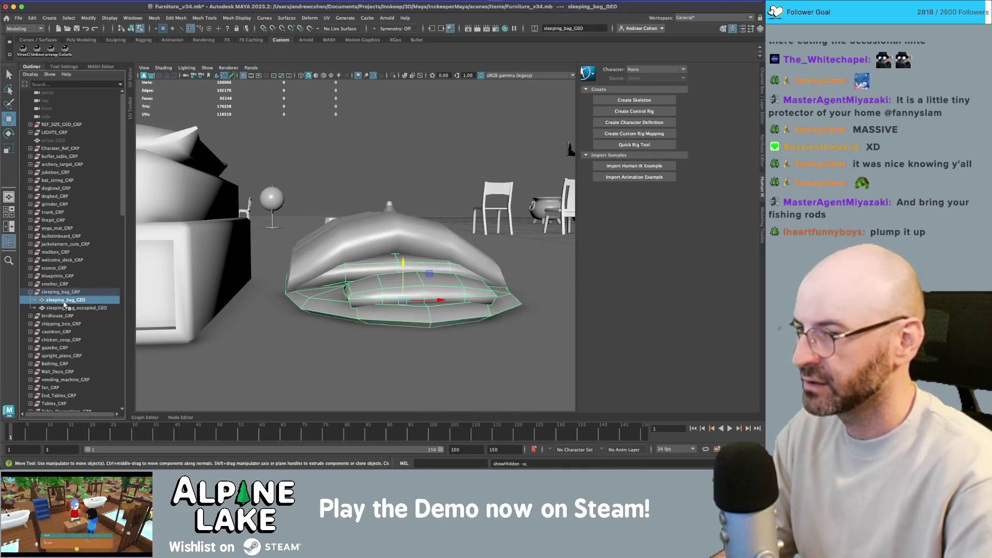
{"action": "left_click", "coordinate": [67, 307], "text": "shift"}
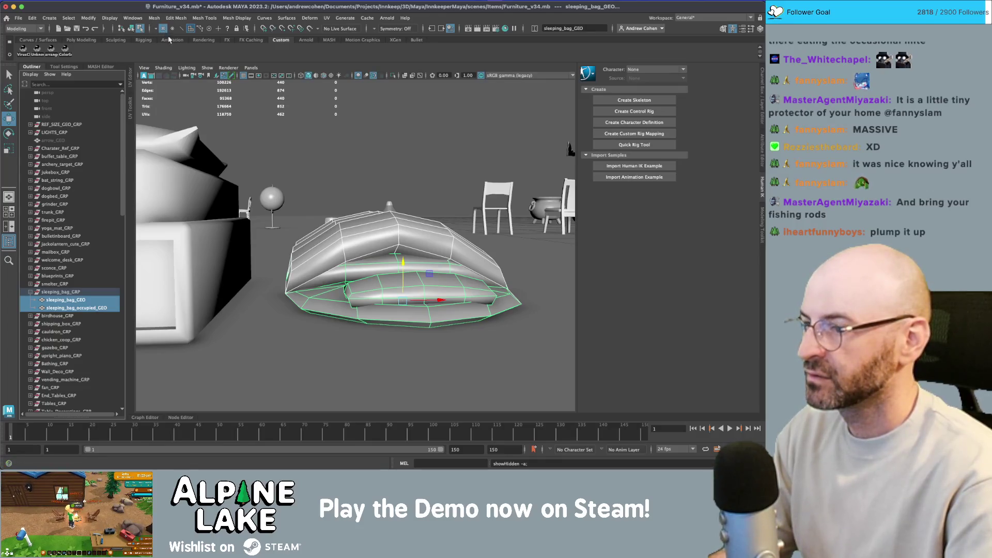
{"action": "key", "text": "4"}
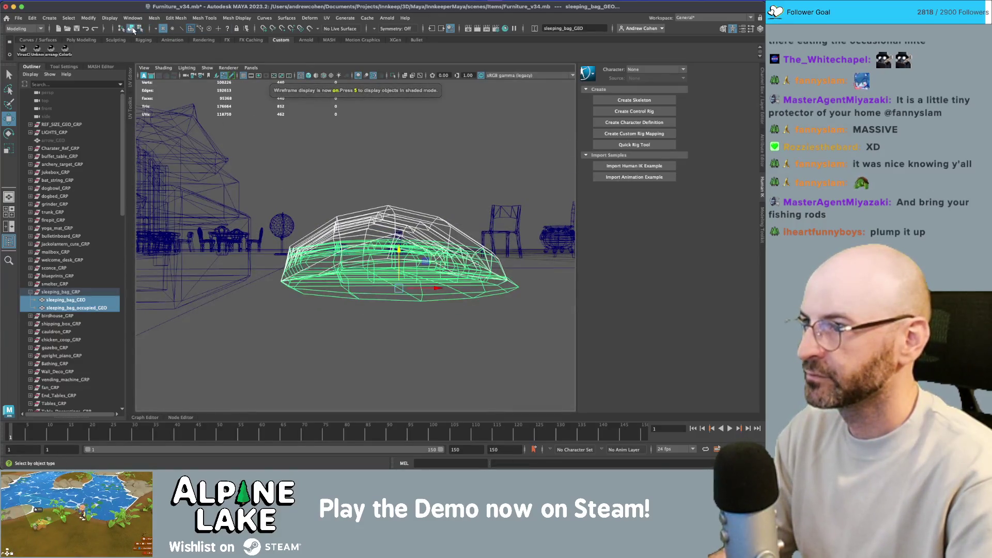
Marquee-select the vertices across both sleeping bag meshes, ready for Move.
{"action": "left_click", "coordinate": [140, 29]}
{"action": "left_click_drag", "start_coordinate": [332, 147], "coordinate": [289, 130]}
{"action": "key", "text": "q"}
{"action": "left_click_drag", "start_coordinate": [207, 129], "coordinate": [485, 248]}
{"action": "key", "text": "5"}
{"action": "mouse_move", "coordinate": [392, 215]}
{"action": "left_mouse_down"}
{"action": "mouse_move", "coordinate": [341, 223]}
{"action": "mouse_move", "coordinate": [343, 189]}
{"action": "left_mouse_up"}
{"action": "key", "text": "w"}
{"action": "left_click", "coordinate": [132, 29]}
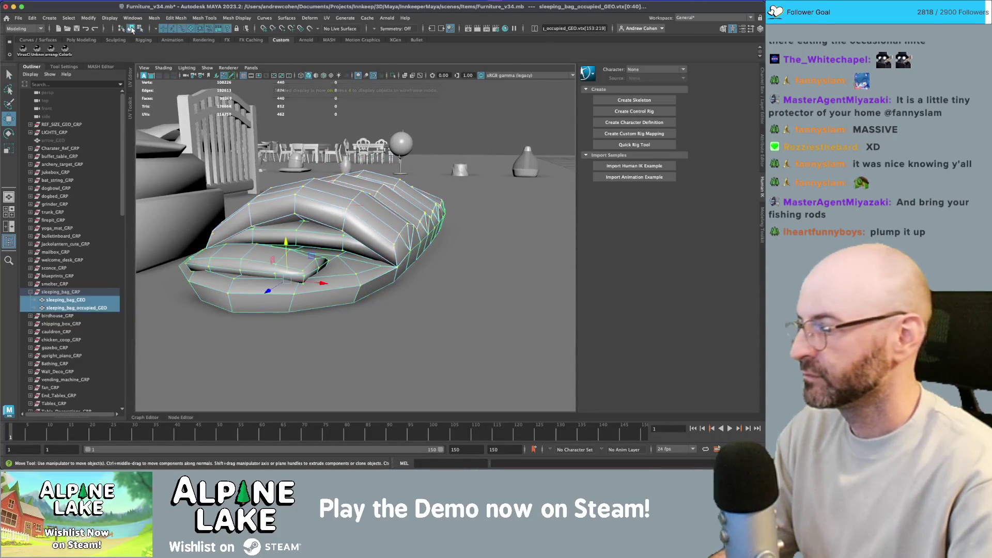
Select only sleeping_bag_GEO and isolate it with Ctrl+1.
{"action": "key", "text": "q"}
{"action": "left_click", "coordinate": [104, 299], "text": "ctrl"}
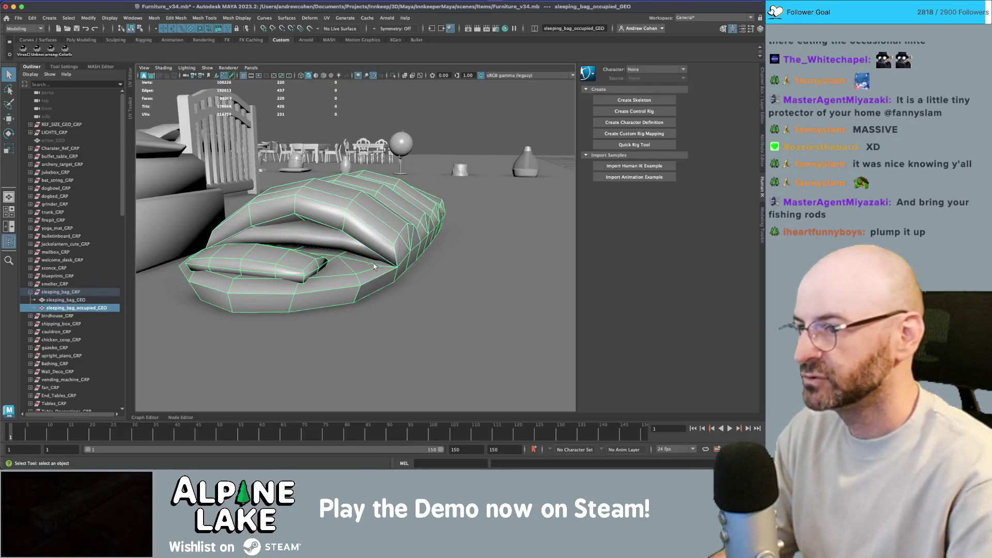
{"action": "left_click", "coordinate": [80, 301]}
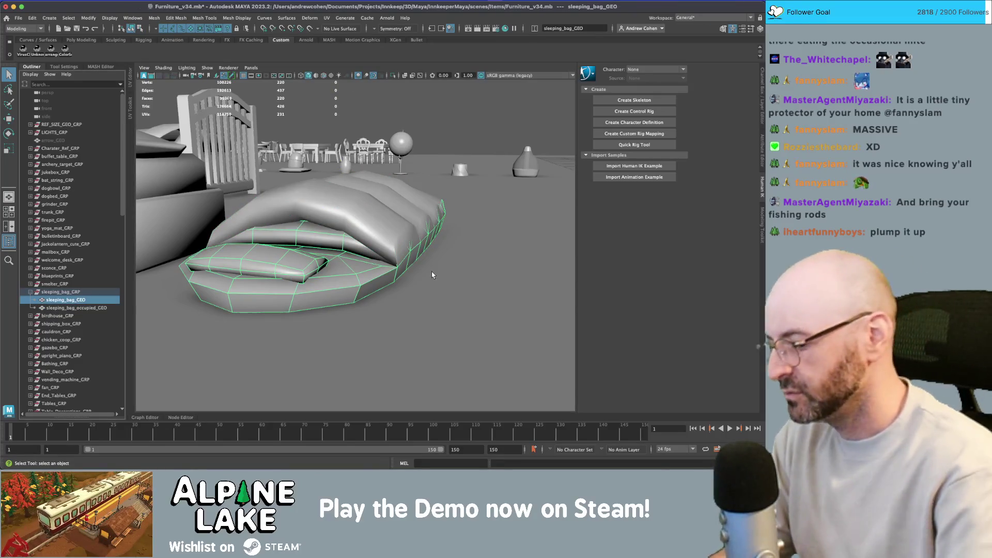
{"action": "key", "text": "ctrl+1"}
{"action": "left_click", "coordinate": [449, 255]}
{"action": "mouse_move", "coordinate": [448, 256]}
{"action": "left_mouse_down"}
{"action": "mouse_move", "coordinate": [288, 270]}
{"action": "mouse_move", "coordinate": [346, 239]}
{"action": "left_mouse_up"}
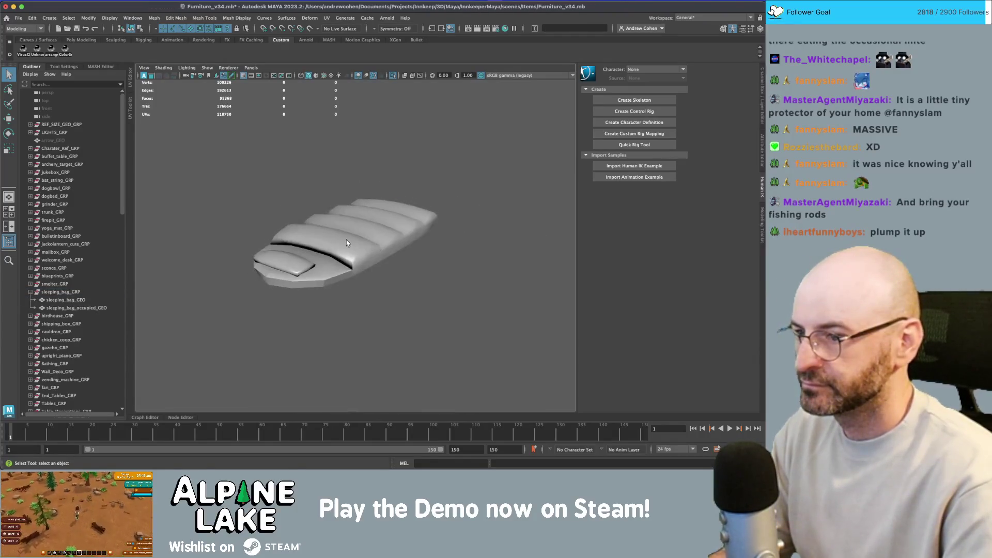
{"action": "left_click", "coordinate": [347, 241]}
{"action": "left_click", "coordinate": [233, 18]}
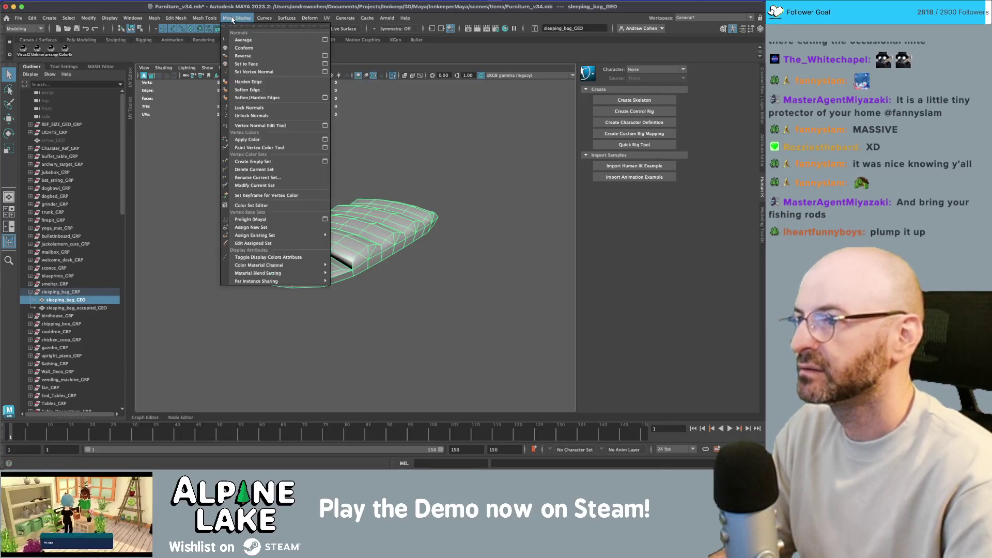
Apply Soften Edge to the plain sleeping_bag_GEO, then select the occupied bag.
{"action": "left_click", "coordinate": [247, 90]}
{"action": "left_click", "coordinate": [275, 144]}
{"action": "mouse_move", "coordinate": [274, 145]}
{"action": "left_mouse_down"}
{"action": "mouse_move", "coordinate": [283, 167]}
{"action": "mouse_move", "coordinate": [221, 179]}
{"action": "left_mouse_up"}
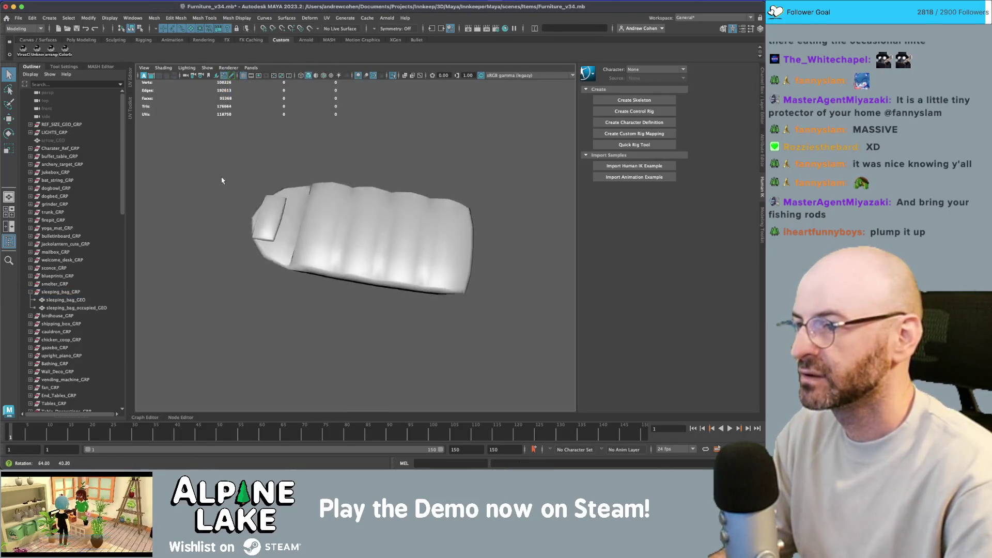
{"action": "left_click", "coordinate": [91, 308]}
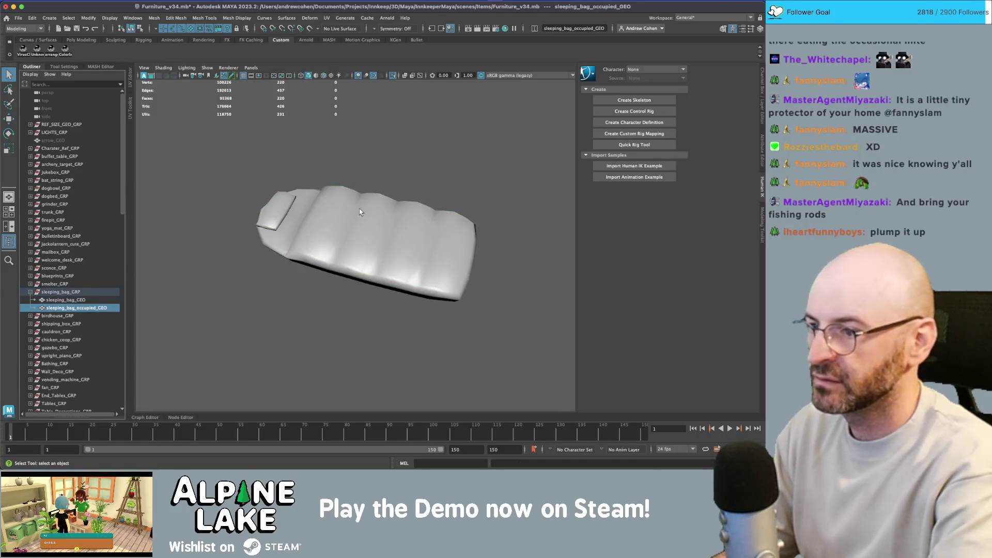
{"action": "mouse_move", "coordinate": [360, 212]}
{"action": "left_mouse_down"}
{"action": "mouse_move", "coordinate": [413, 189]}
{"action": "mouse_move", "coordinate": [399, 238]}
{"action": "mouse_move", "coordinate": [413, 261]}
{"action": "mouse_move", "coordinate": [341, 258]}
{"action": "left_mouse_up"}
Select and frame both bags, then marquee-select a band of vertices in wireframe.
{"action": "left_click", "coordinate": [57, 300], "text": "shift"}
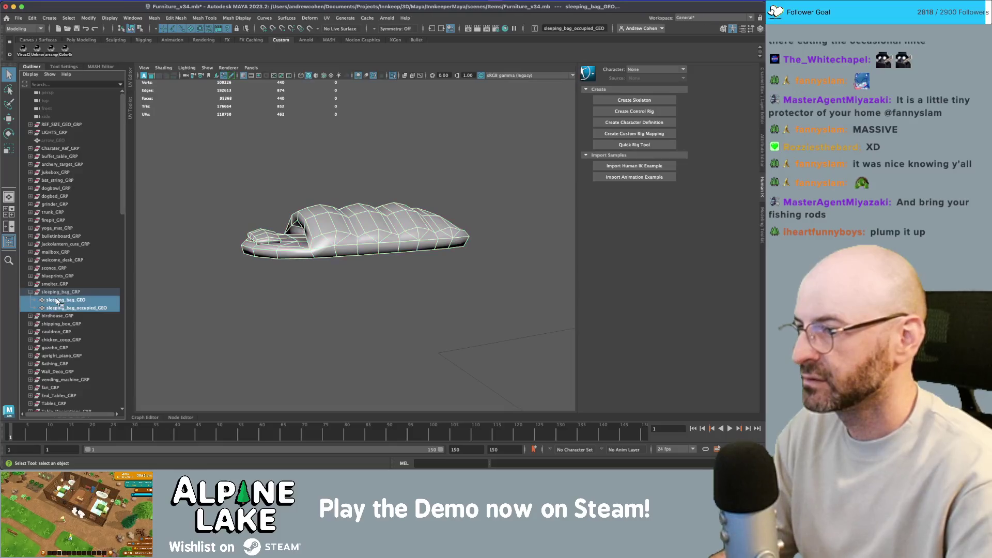
{"action": "key", "text": "f"}
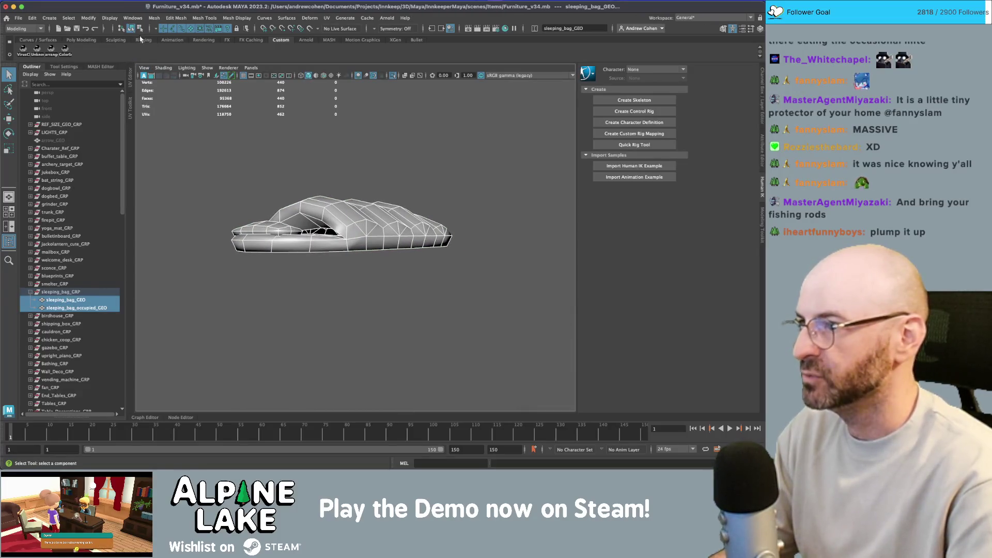
{"action": "key", "text": "F9"}
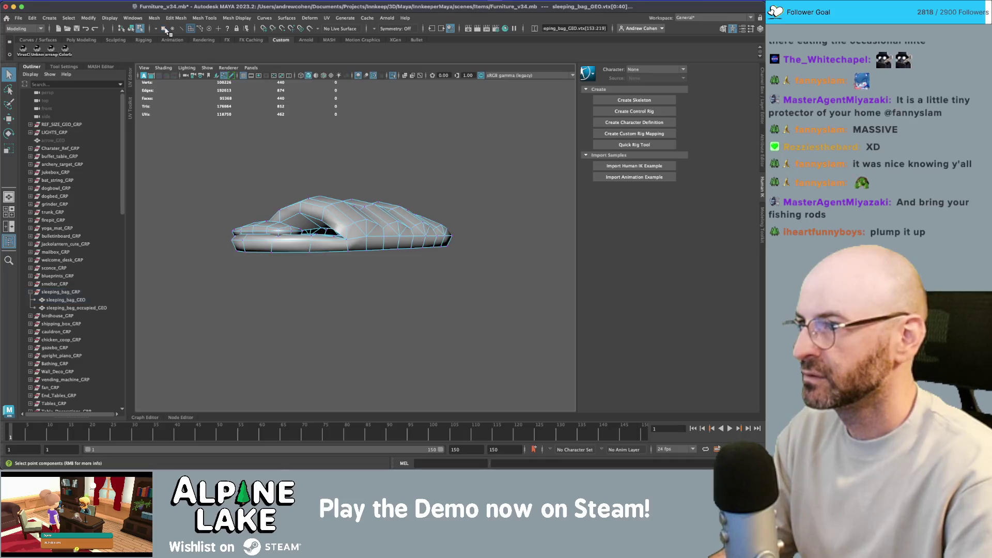
{"action": "key", "text": "4"}
{"action": "left_click_drag", "start_coordinate": [277, 209], "coordinate": [294, 205]}
{"action": "left_click_drag", "start_coordinate": [182, 186], "coordinate": [578, 245]}
{"action": "key", "text": "F8"}
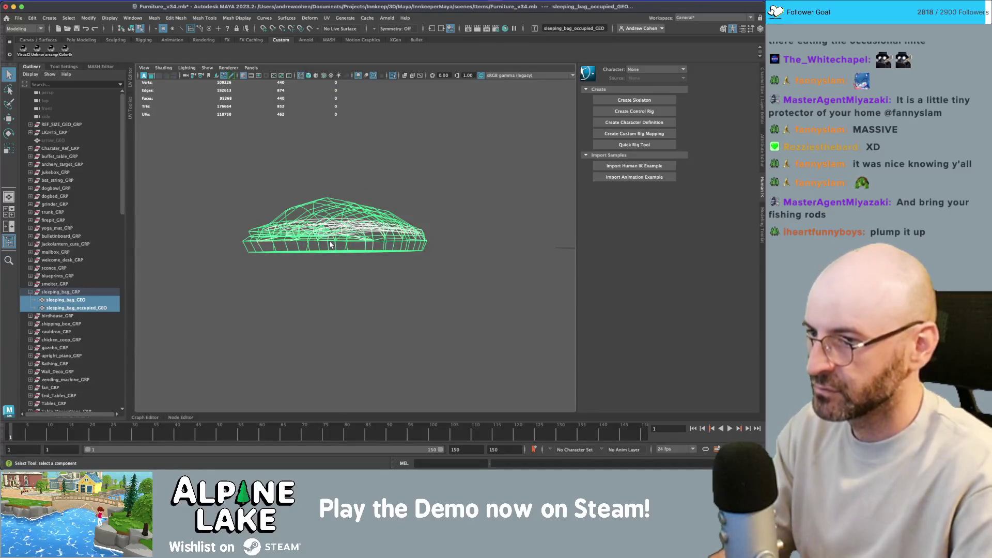
{"action": "left_click", "coordinate": [131, 29]}
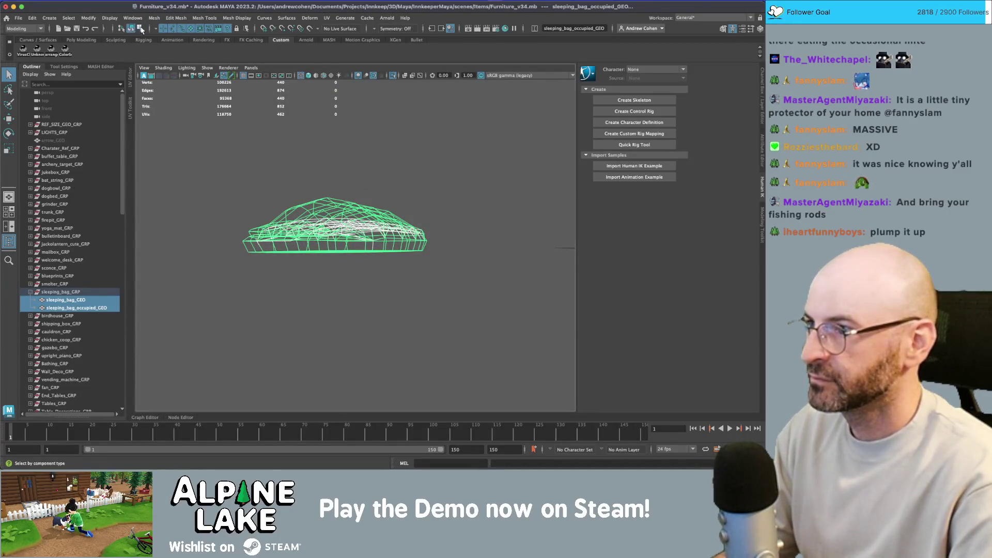
{"action": "left_click_drag", "start_coordinate": [200, 137], "coordinate": [549, 252]}
Return to textured display, clear the selection, and select sleeping_bag_occupied_GEO.
{"action": "key", "text": "6"}
{"action": "key", "text": "w"}
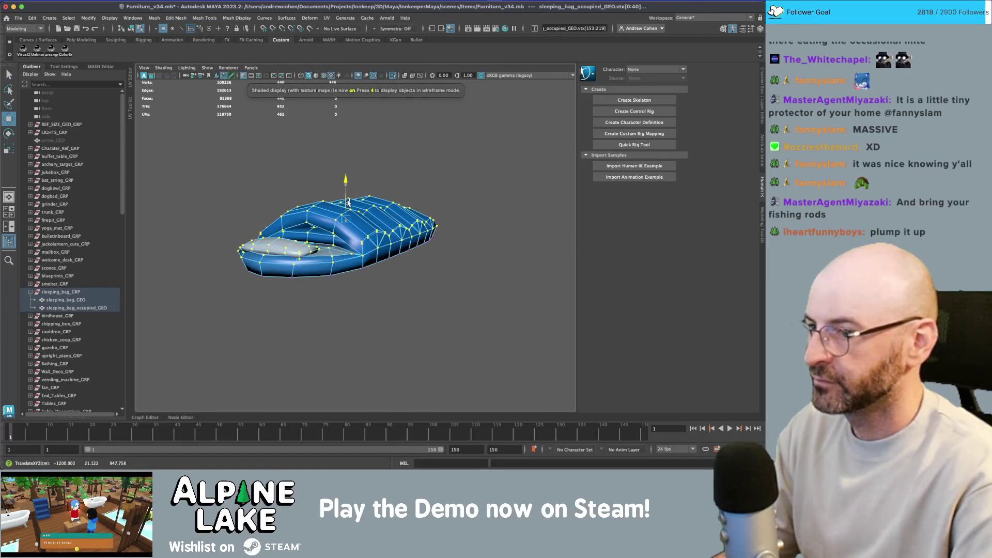
{"action": "mouse_move", "coordinate": [347, 204]}
{"action": "left_mouse_down", "text": "alt"}
{"action": "mouse_move", "coordinate": [266, 238]}
{"action": "mouse_move", "coordinate": [310, 219]}
{"action": "mouse_move", "coordinate": [313, 207]}
{"action": "mouse_move", "coordinate": [310, 227]}
{"action": "mouse_move", "coordinate": [326, 225]}
{"action": "mouse_move", "coordinate": [274, 192]}
{"action": "mouse_move", "coordinate": [424, 202]}
{"action": "left_mouse_up", "text": "alt"}
{"action": "left_click", "coordinate": [131, 28]}
{"action": "left_click", "coordinate": [309, 222]}
{"action": "scroll", "coordinate": [522, 231], "scroll_direction": "up", "scroll_amount": 5}
{"action": "mouse_move", "coordinate": [522, 231]}
{"action": "left_mouse_down", "text": "alt"}
{"action": "mouse_move", "coordinate": [296, 186]}
{"action": "mouse_move", "coordinate": [328, 192]}
{"action": "mouse_move", "coordinate": [344, 209]}
{"action": "mouse_move", "coordinate": [342, 222]}
{"action": "mouse_move", "coordinate": [310, 228]}
{"action": "left_mouse_up", "text": "alt"}
{"action": "left_click", "coordinate": [299, 192]}
Select the top-ridge faces of the occupied sleeping bag in face mode.
{"action": "right_click", "coordinate": [345, 209]}
{"action": "left_click", "coordinate": [307, 201]}
{"action": "left_click", "coordinate": [344, 186]}
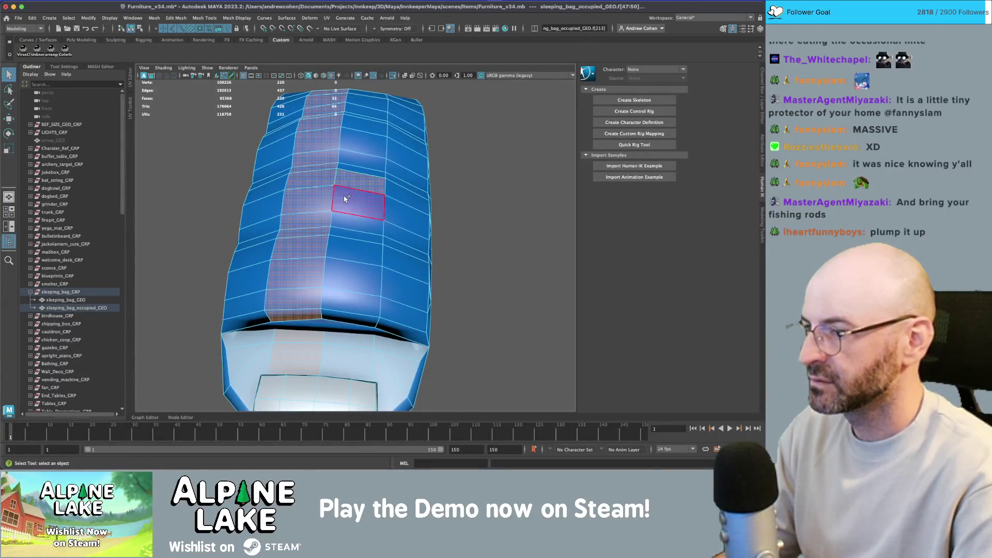
{"action": "key", "text": "4"}
{"action": "mouse_move", "coordinate": [344, 189]}
{"action": "left_mouse_down", "text": "alt"}
{"action": "mouse_move", "coordinate": [331, 217]}
{"action": "mouse_move", "coordinate": [313, 222]}
{"action": "left_mouse_up", "text": "alt"}
{"action": "left_click", "coordinate": [313, 223]}
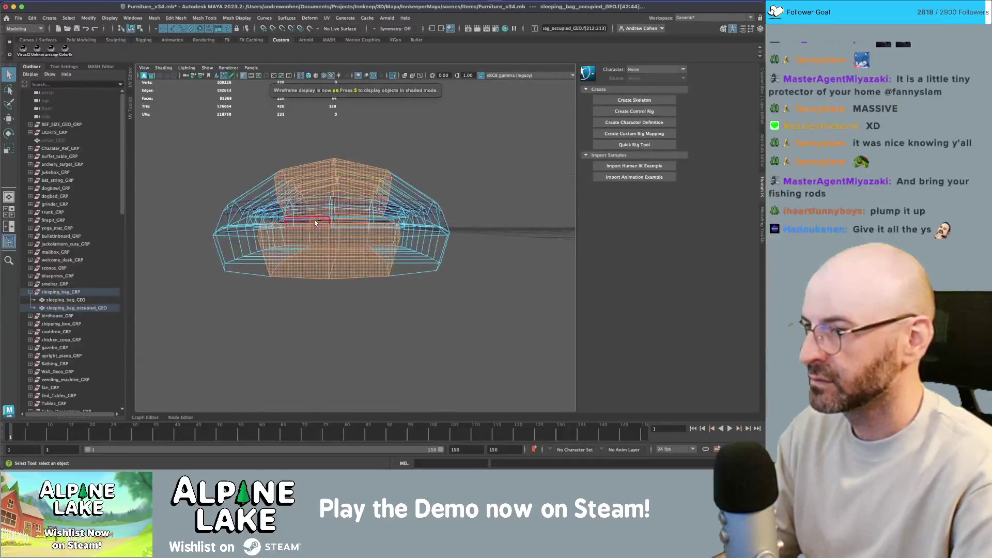
{"action": "left_click_drag", "start_coordinate": [425, 281], "coordinate": [329, 283], "text": "alt"}
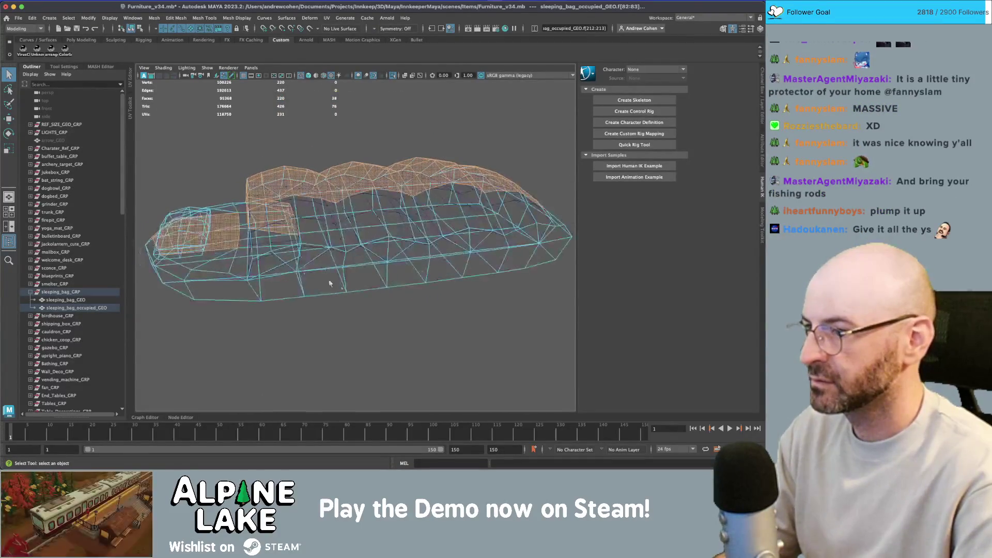
{"action": "left_click", "coordinate": [200, 221], "text": "ctrl"}
{"action": "mouse_move", "coordinate": [200, 220]}
{"action": "left_mouse_down", "text": "alt"}
{"action": "mouse_move", "coordinate": [440, 237]}
{"action": "mouse_move", "coordinate": [269, 193]}
{"action": "mouse_move", "coordinate": [415, 184]}
{"action": "mouse_move", "coordinate": [408, 217]}
{"action": "mouse_move", "coordinate": [396, 186]}
{"action": "left_mouse_up", "text": "alt"}
Scale and raise the selected ridge faces to puff up the bag's top.
{"action": "key", "text": "r"}
{"action": "key", "text": "5"}
{"action": "key", "text": "w"}
{"action": "key", "text": "r"}
{"action": "key", "text": "w"}
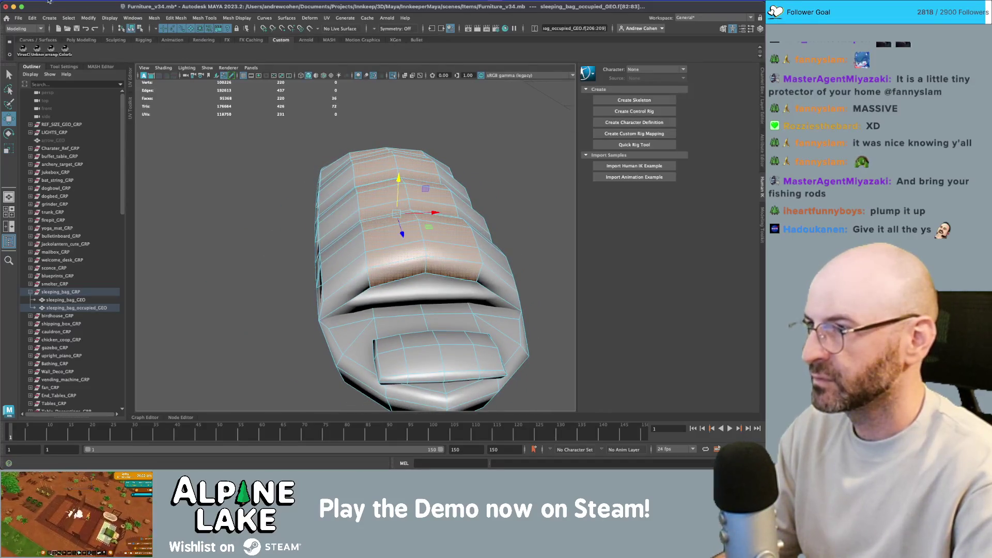
Save Furniture_v34.mb and reselect the occupied sleeping bag mesh.
{"action": "left_click", "coordinate": [131, 28]}
{"action": "key", "text": "q"}
{"action": "left_click", "coordinate": [260, 158]}
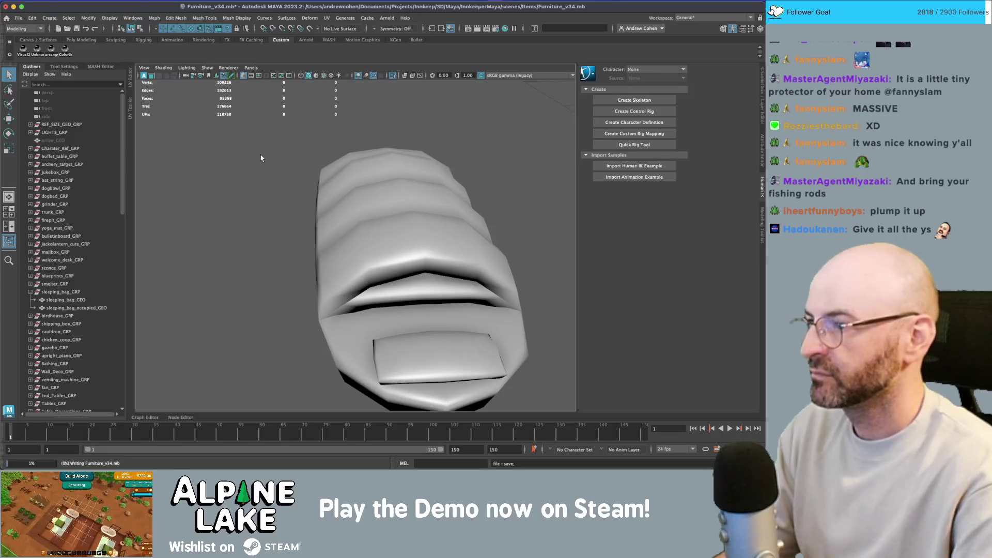
{"action": "scroll", "coordinate": [65, 192], "scroll_direction": "down", "scroll_amount": 15}
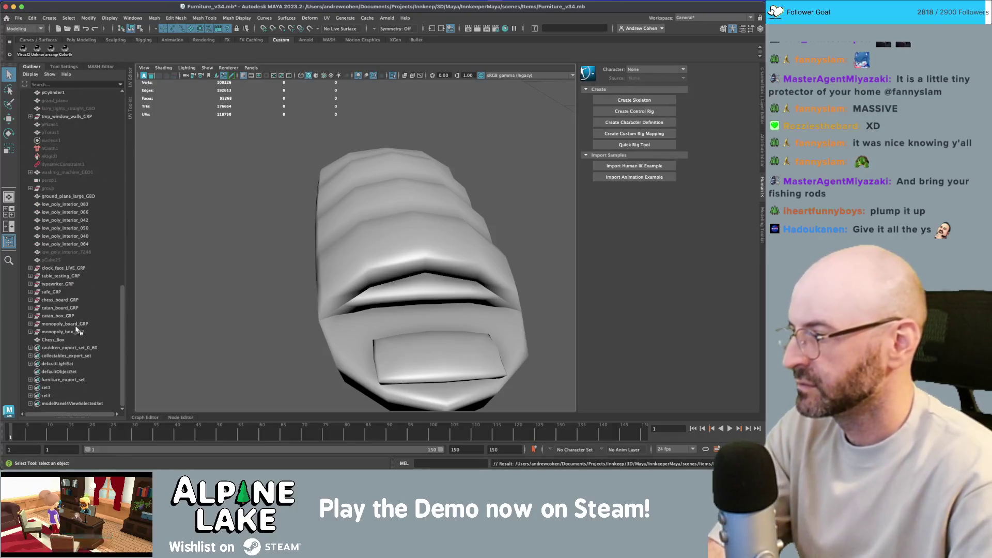
{"action": "left_click", "coordinate": [450, 286]}
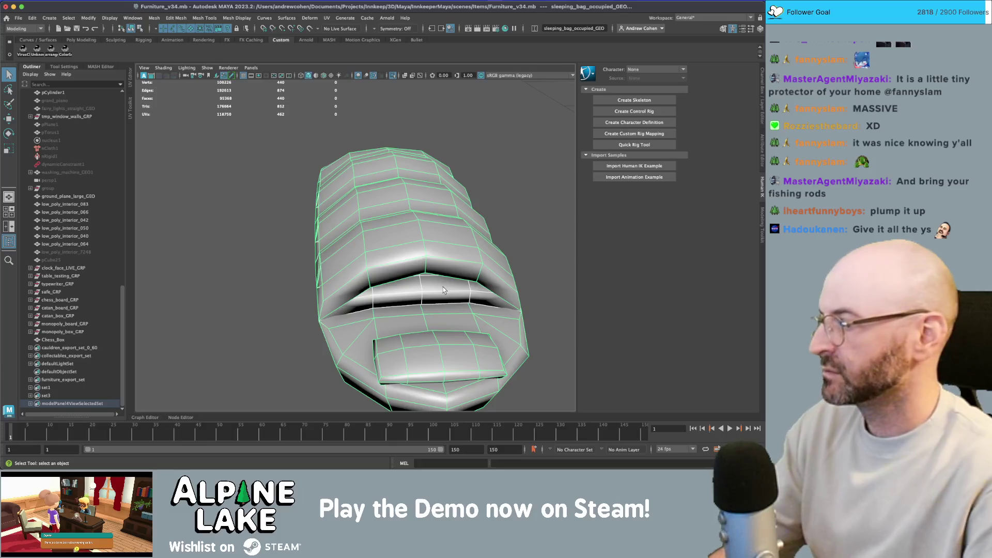
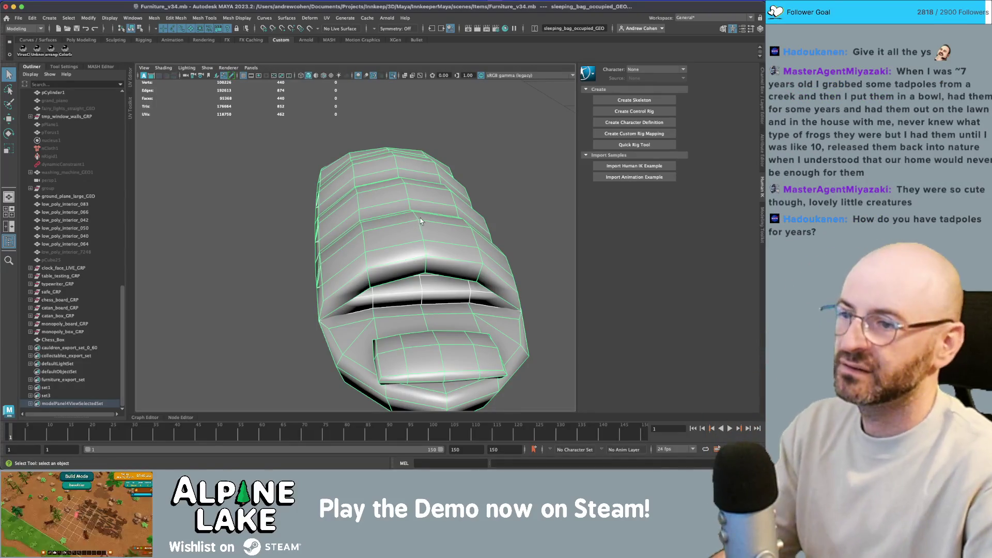
Orbit around the isolated sleeping bag to inspect it from several angles.
{"action": "mouse_move", "coordinate": [413, 197]}
{"action": "left_mouse_down", "text": "alt"}
{"action": "mouse_move", "coordinate": [411, 175]}
{"action": "mouse_move", "coordinate": [385, 351]}
{"action": "mouse_move", "coordinate": [368, 302]}
{"action": "left_mouse_up", "text": "alt"}
{"action": "left_click", "coordinate": [408, 166]}
{"action": "left_click", "coordinate": [385, 350]}
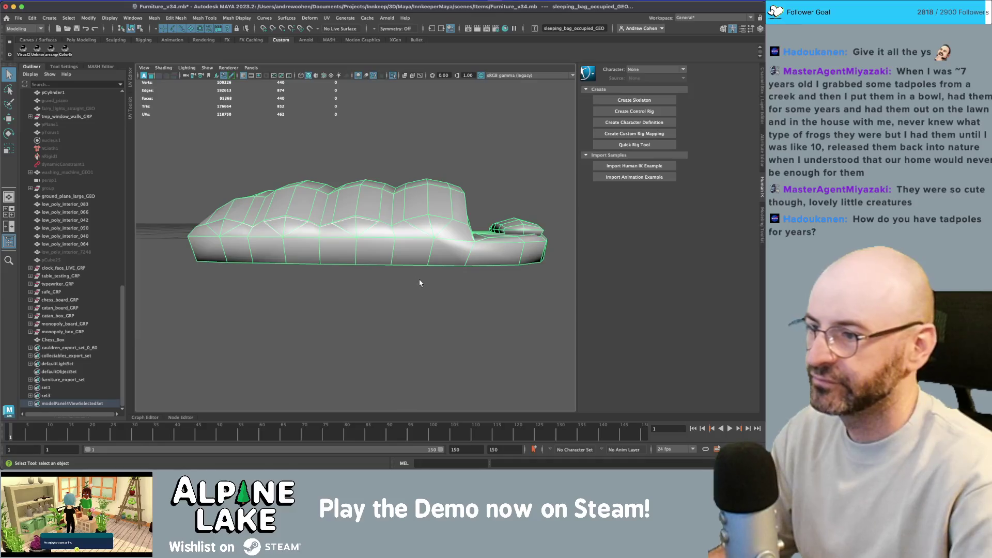
{"action": "left_click_drag", "start_coordinate": [420, 283], "coordinate": [398, 281], "text": "alt"}
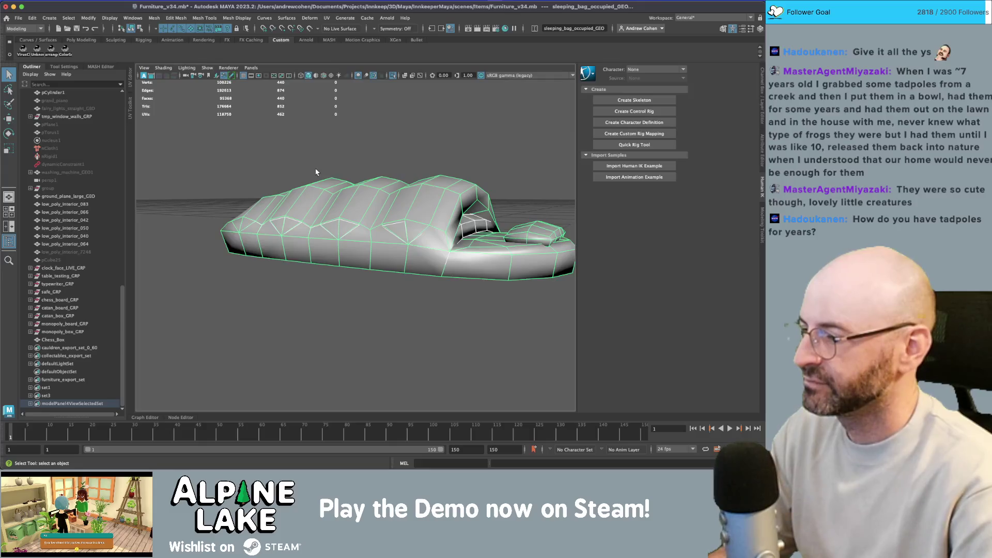
{"action": "left_click", "coordinate": [298, 158]}
{"action": "mouse_move", "coordinate": [321, 162]}
{"action": "left_mouse_down", "text": "alt"}
{"action": "mouse_move", "coordinate": [290, 169]}
{"action": "mouse_move", "coordinate": [410, 189]}
{"action": "left_mouse_up", "text": "alt"}
{"action": "scroll", "coordinate": [409, 189], "scroll_direction": "down", "scroll_amount": 5}
{"action": "mouse_move", "coordinate": [351, 177]}
{"action": "left_mouse_down"}
{"action": "mouse_move", "coordinate": [184, 348]}
{"action": "mouse_move", "coordinate": [210, 339]}
{"action": "left_mouse_up"}
Switch to textured shading, exit Isolate Select, and frame the sleeping bag among the furniture.
{"action": "key", "text": "6"}
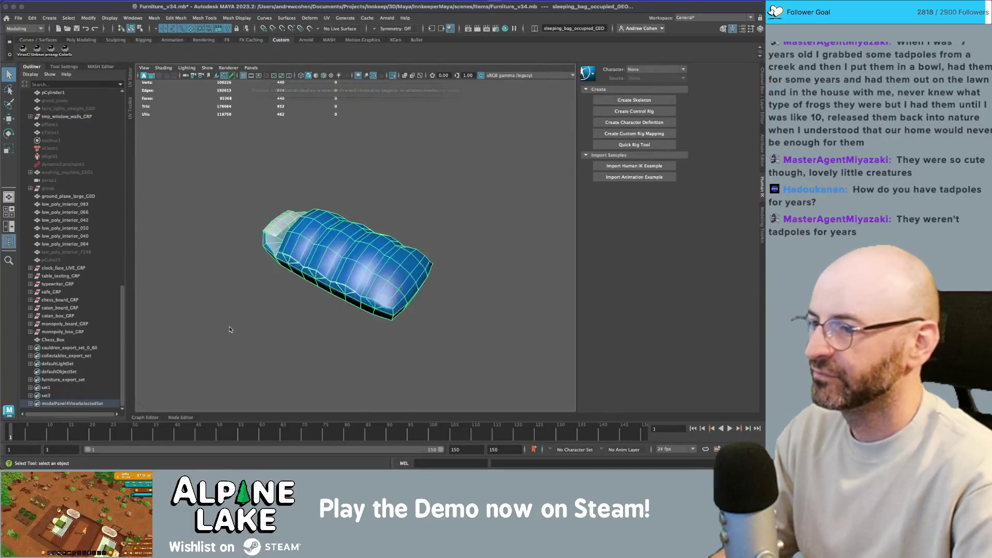
{"action": "left_click", "coordinate": [228, 327]}
{"action": "key", "text": "ctrl+1"}
{"action": "mouse_move", "coordinate": [230, 328]}
{"action": "left_mouse_down", "text": "alt"}
{"action": "mouse_move", "coordinate": [320, 247]}
{"action": "mouse_move", "coordinate": [302, 213]}
{"action": "mouse_move", "coordinate": [270, 252]}
{"action": "left_mouse_up", "text": "alt"}
{"action": "left_click", "coordinate": [284, 248]}
{"action": "key", "text": "f"}
{"action": "scroll", "coordinate": [270, 252], "scroll_direction": "up", "scroll_amount": 3}
Send furniture_export_set to Unity as a selection export, replacing _Models/Decorations/furniture.fbx.
{"action": "left_click", "coordinate": [62, 387]}
{"action": "left_click", "coordinate": [18, 18]}
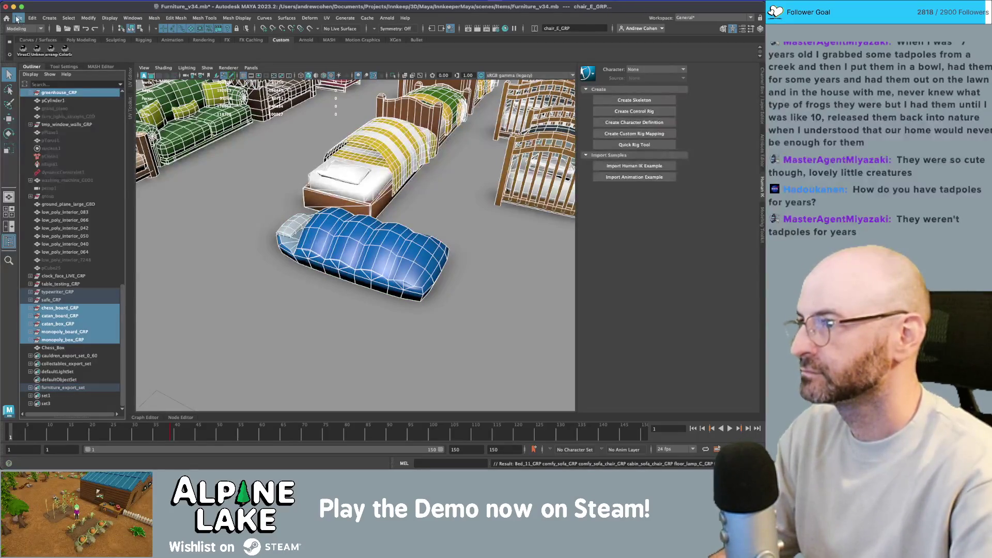
{"action": "mouse_move", "coordinate": [69, 134]}
{"action": "left_click", "coordinate": [156, 140]}
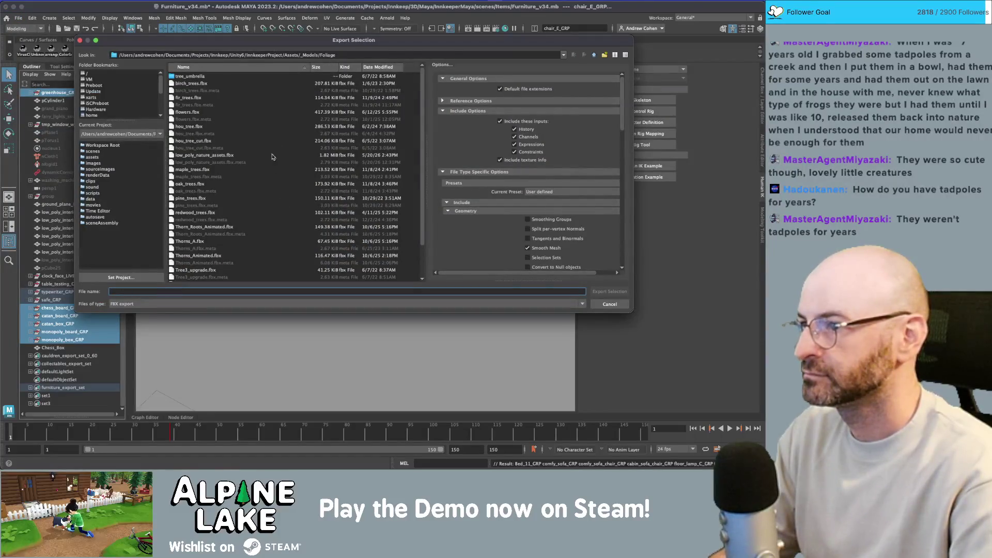
{"action": "left_click", "coordinate": [593, 55]}
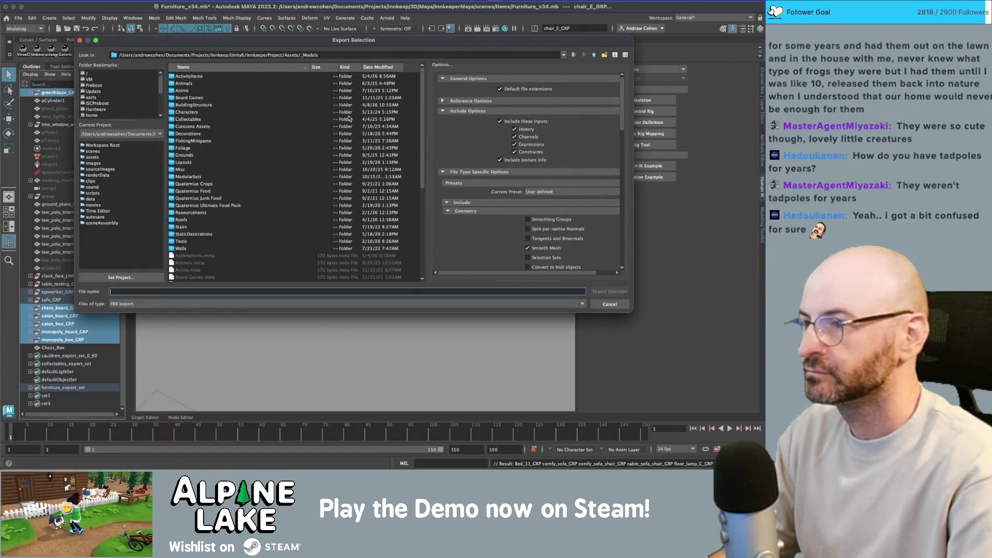
{"action": "double_click", "coordinate": [198, 137]}
{"action": "double_click", "coordinate": [189, 119]}
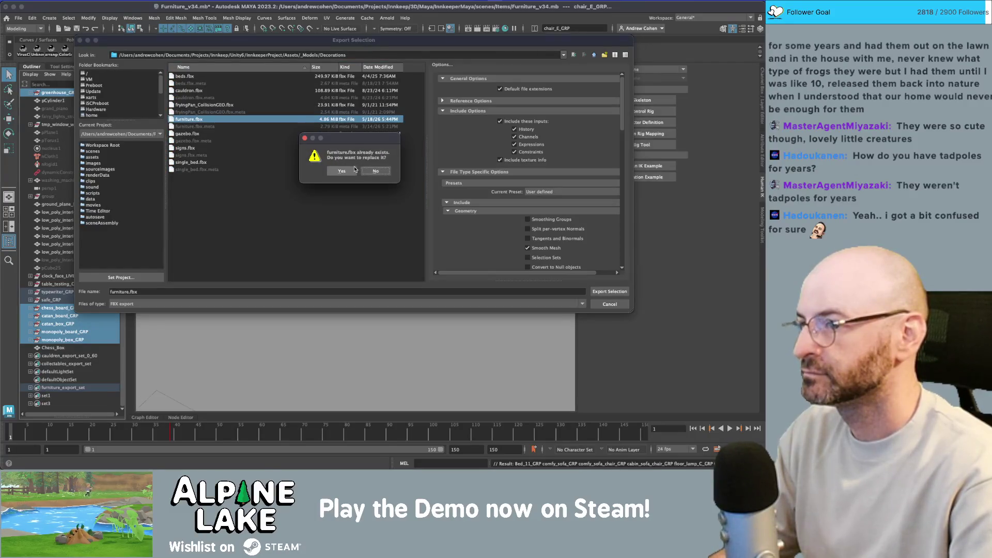
{"action": "left_click", "coordinate": [345, 170]}
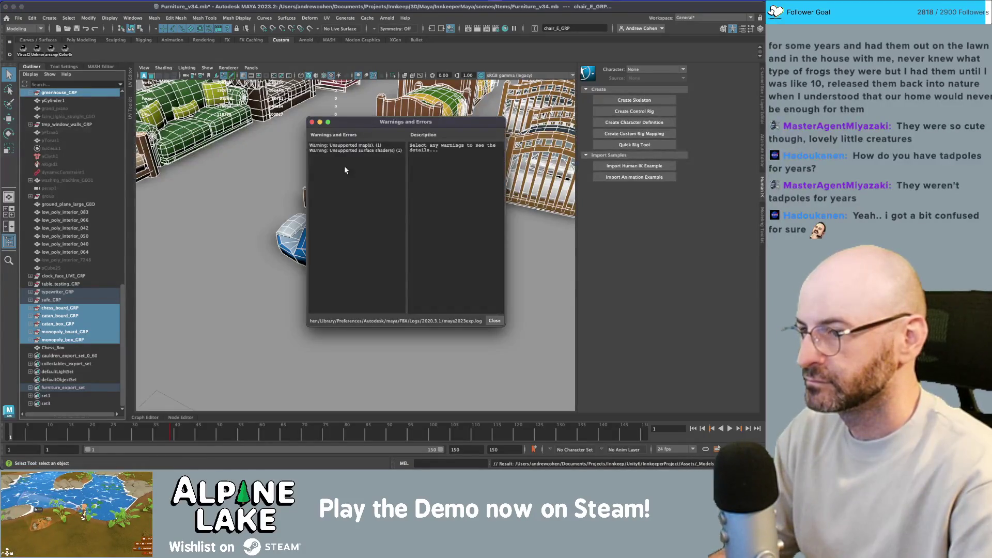
{"action": "left_click", "coordinate": [312, 123]}
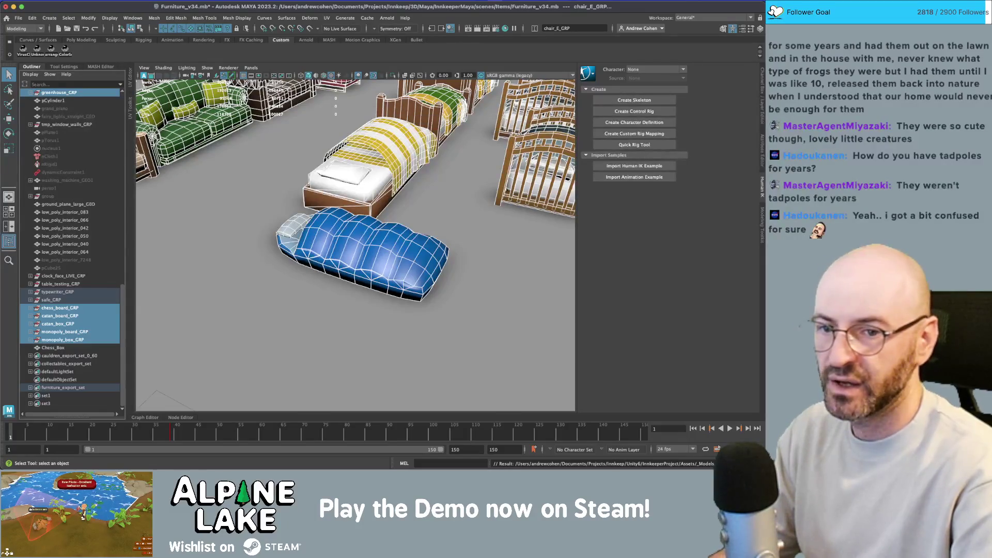
In Unity, search the Project for 'sleeping bag' and open the Decor Sleeping Bag prefab.
{"action": "key", "text": "super+Tab"}
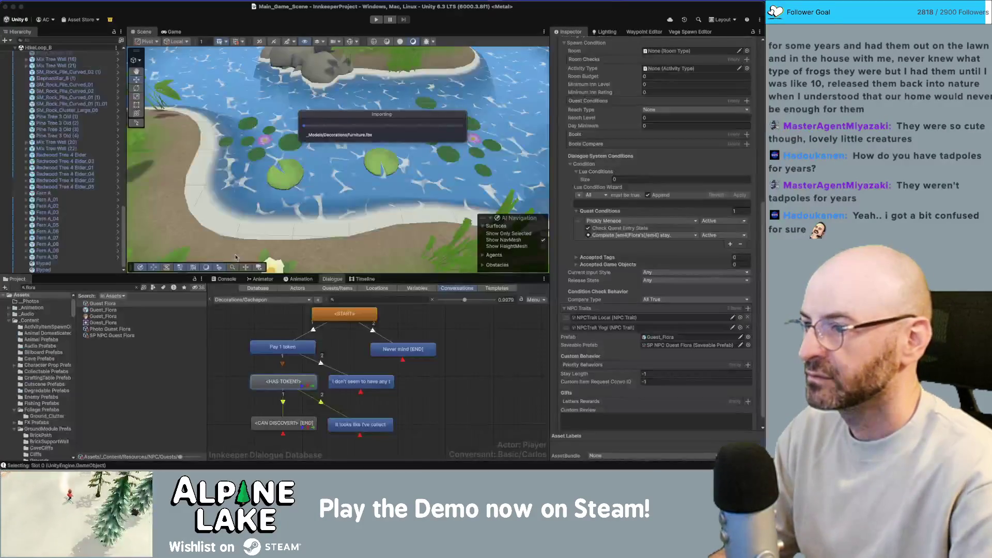
{"action": "left_click", "coordinate": [71, 288]}
{"action": "type", "text": "sleeping"}
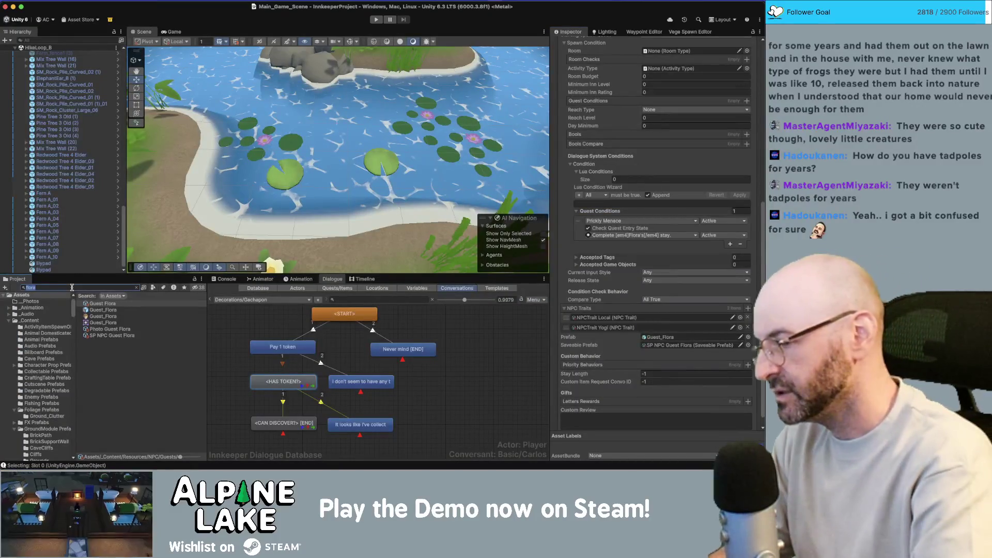
{"action": "type", "text": " bag"}
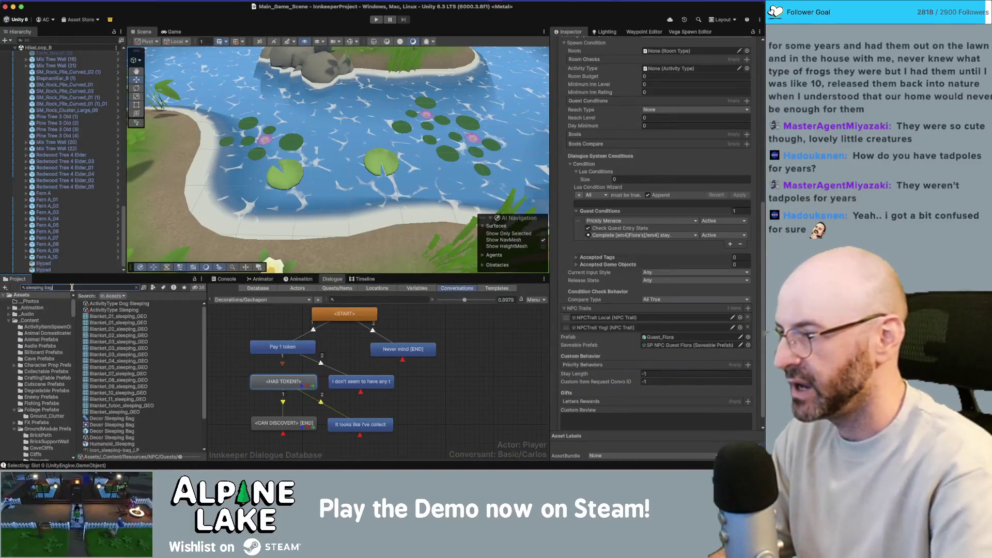
{"action": "left_click", "coordinate": [110, 305]}
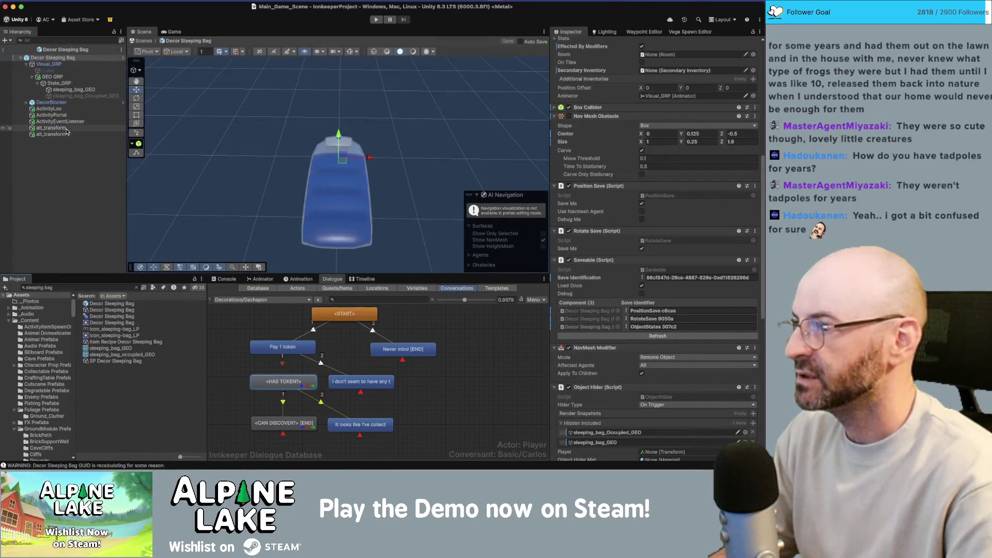
Select ActivityLoc, orbit around the bag, then exit prefab mode and return to Maya.
{"action": "left_click", "coordinate": [49, 109]}
{"action": "mouse_move", "coordinate": [310, 103]}
{"action": "left_mouse_down"}
{"action": "mouse_move", "coordinate": [365, 107]}
{"action": "mouse_move", "coordinate": [335, 175]}
{"action": "left_mouse_up"}
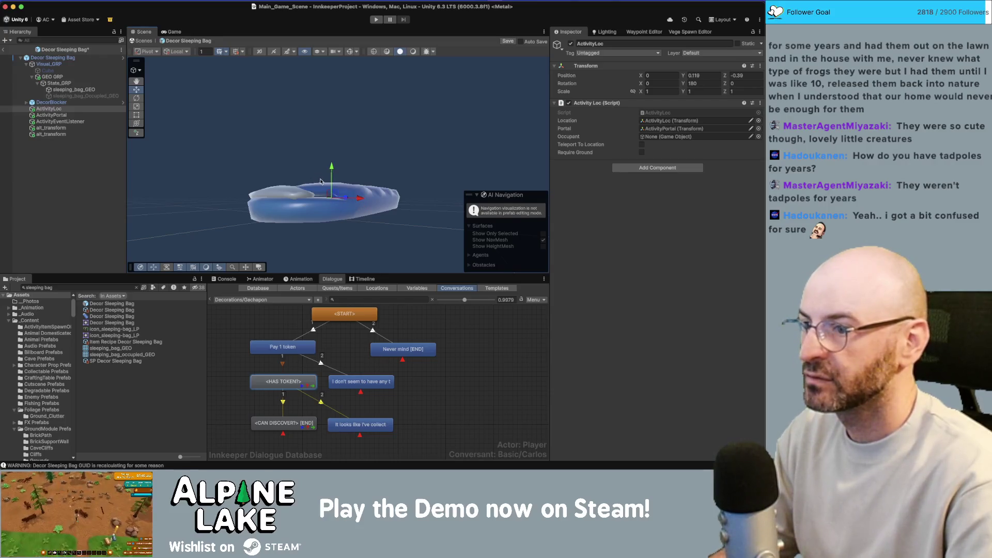
{"action": "mouse_move", "coordinate": [332, 189]}
{"action": "left_mouse_down"}
{"action": "mouse_move", "coordinate": [340, 176]}
{"action": "mouse_move", "coordinate": [330, 190]}
{"action": "left_mouse_up"}
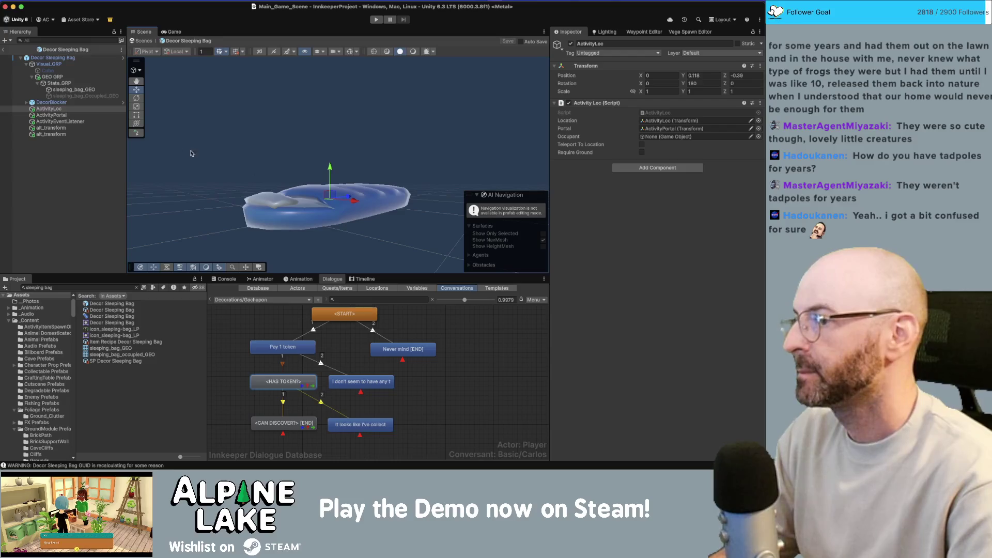
{"action": "left_click", "coordinate": [5, 49]}
{"action": "key", "text": "super+Tab"}
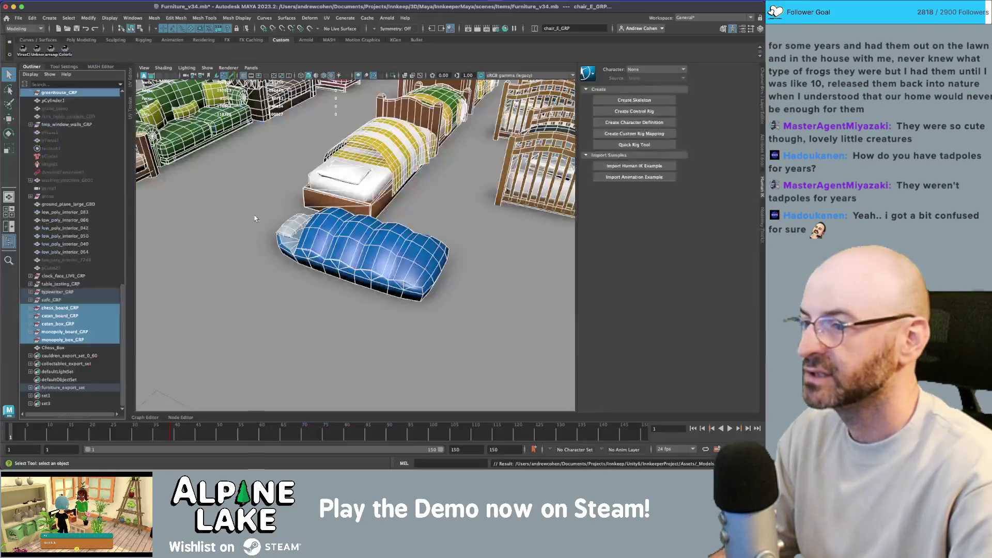
Tick off the quest name scroll view and sleeping bag puff-up items, then return to Unity.
{"action": "key", "text": "super+Tab"}
{"action": "left_click", "coordinate": [300, 285]}
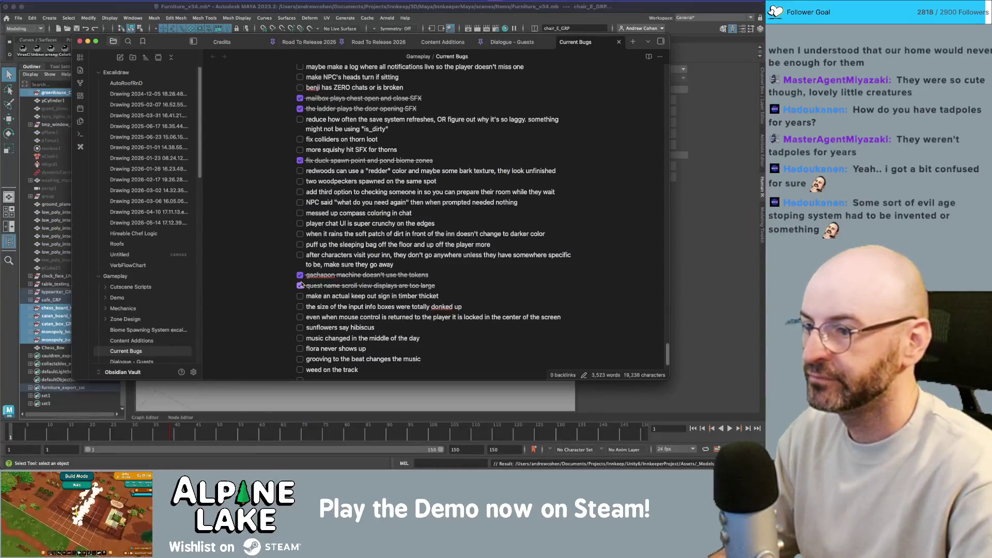
{"action": "left_click", "coordinate": [300, 245]}
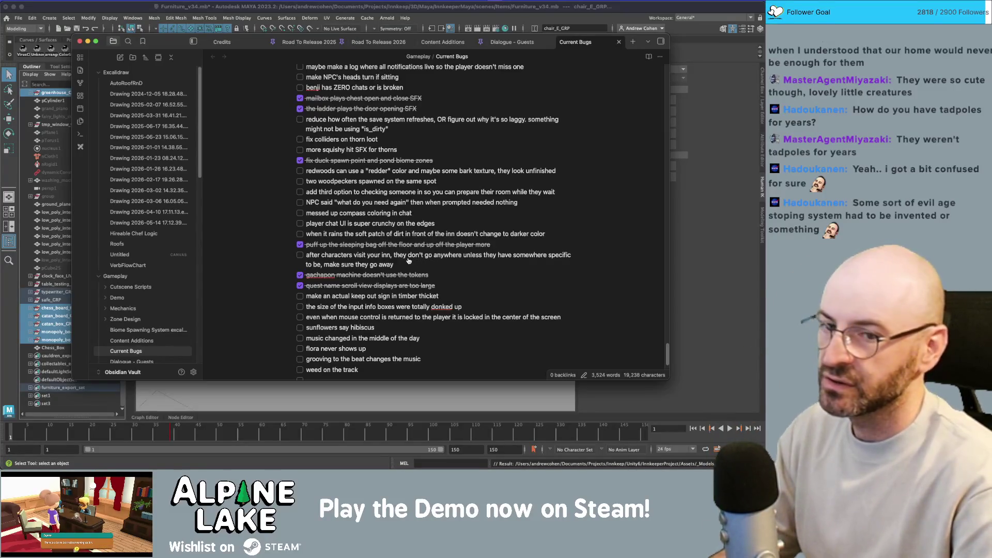
{"action": "key", "text": "super+Tab"}
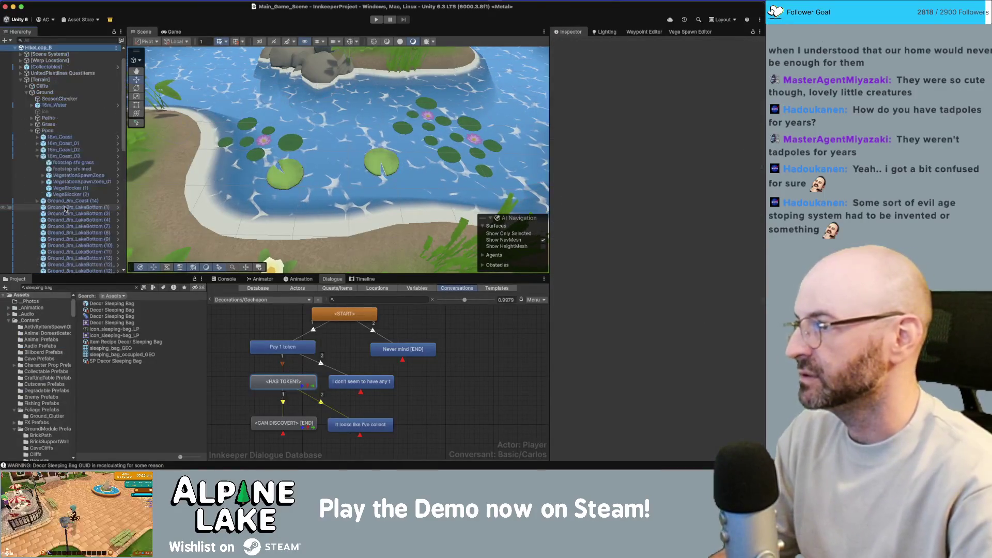
Remove the HikeLoop_B scene from the Hierarchy and expand Main_Game_Scene.
{"action": "right_click", "coordinate": [37, 47]}
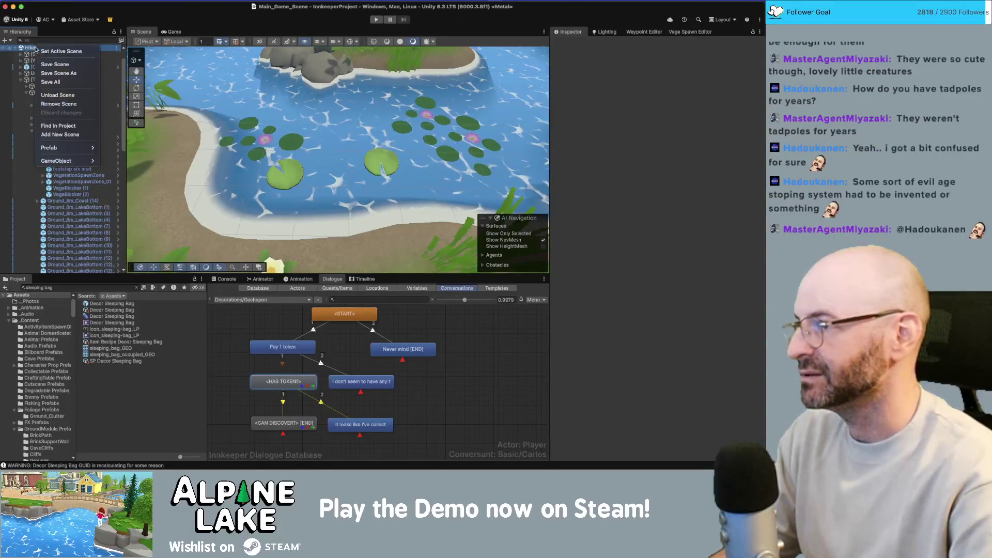
{"action": "left_click", "coordinate": [62, 105]}
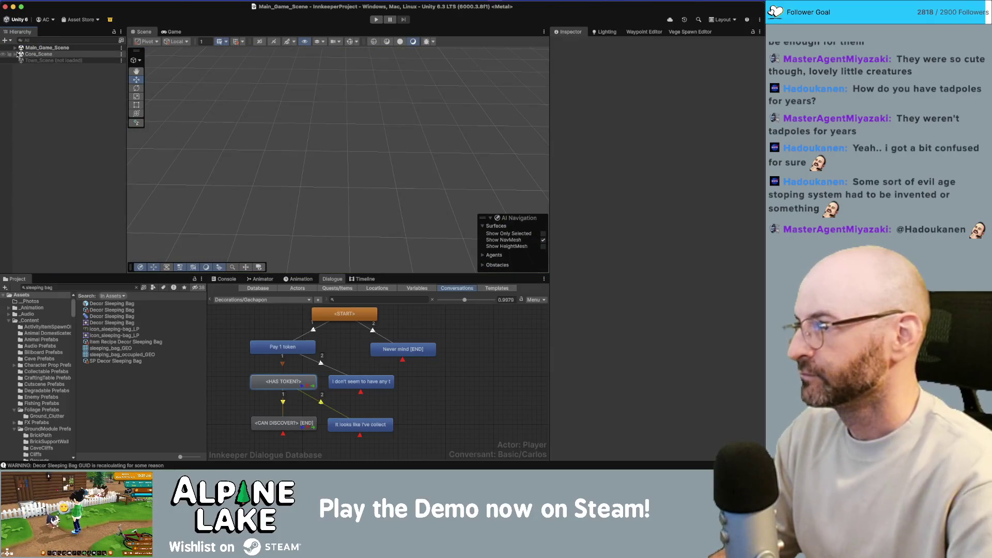
{"action": "left_click", "coordinate": [15, 48]}
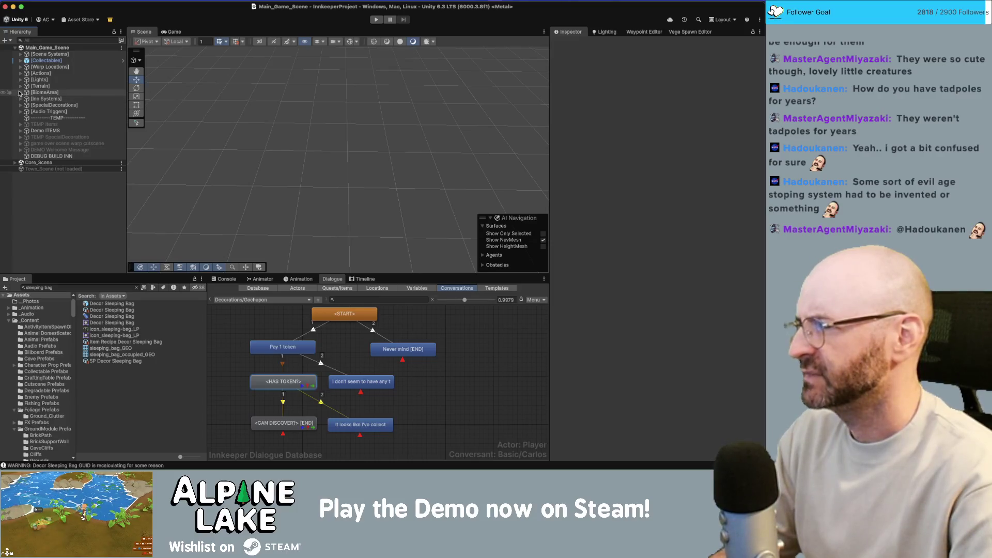
Select and frame the dirt path connector plane under [Terrain] > Inn_GroundPlane.
{"action": "left_click", "coordinate": [20, 86]}
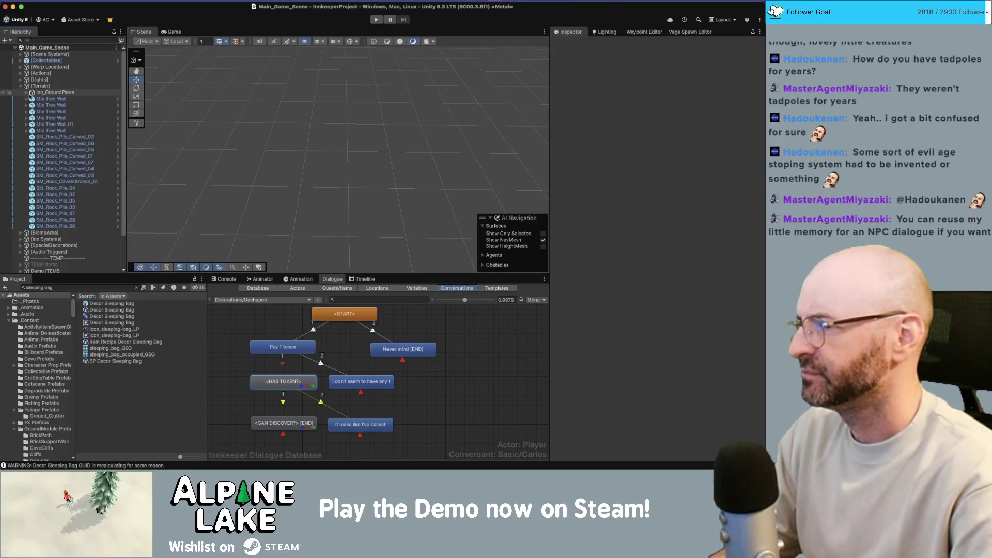
{"action": "left_click", "coordinate": [23, 93]}
{"action": "left_click", "coordinate": [27, 93]}
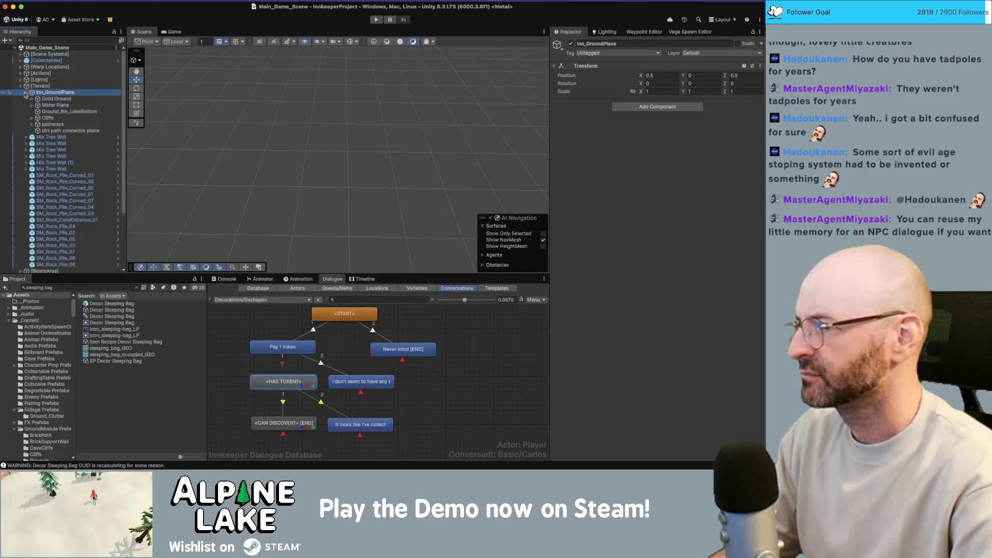
{"action": "left_click", "coordinate": [70, 130]}
{"action": "key", "text": "f"}
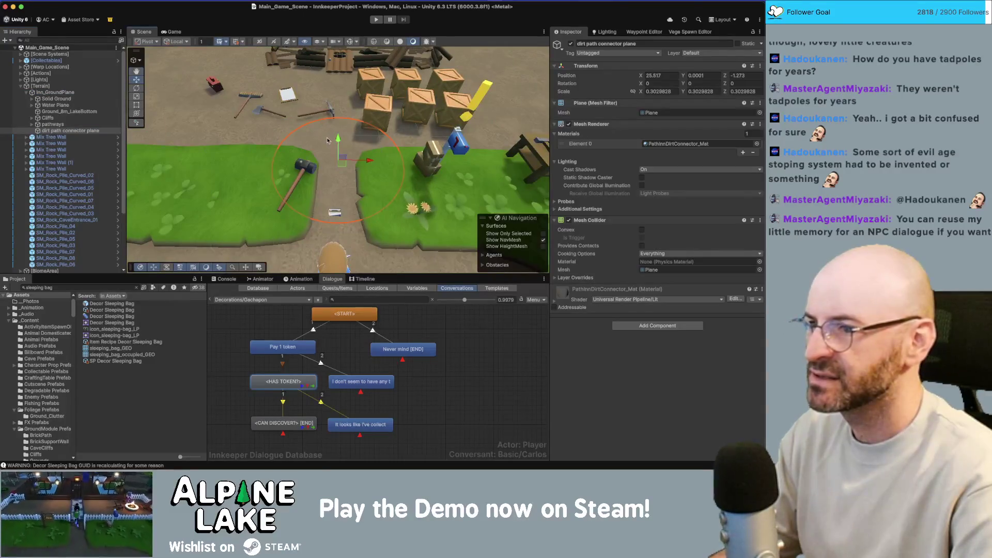
{"action": "scroll", "coordinate": [327, 140], "scroll_direction": "up", "scroll_amount": 5}
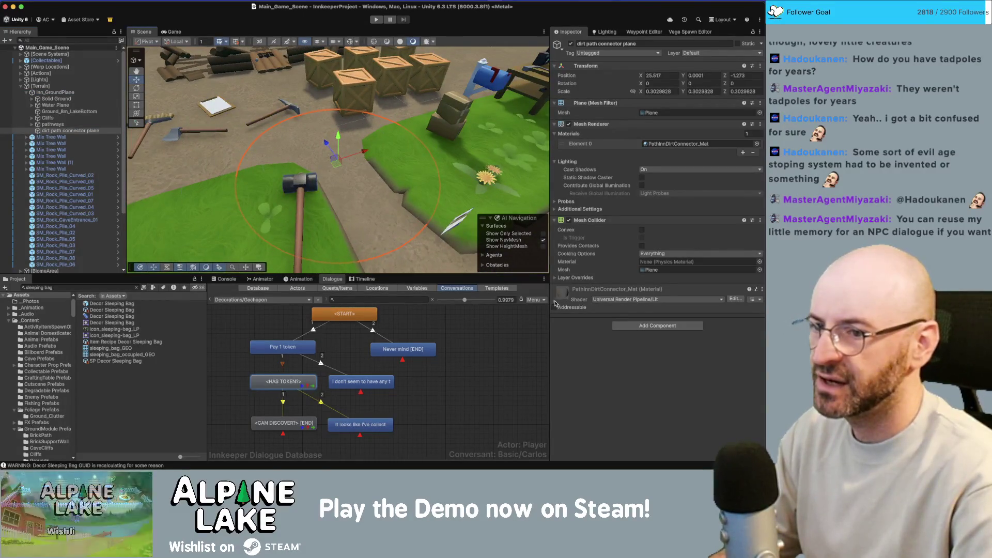
Inspect the path plane and grassable dirt tile materials, then select Ground_8m_PathwayCross (1).
{"action": "left_click", "coordinate": [553, 304]}
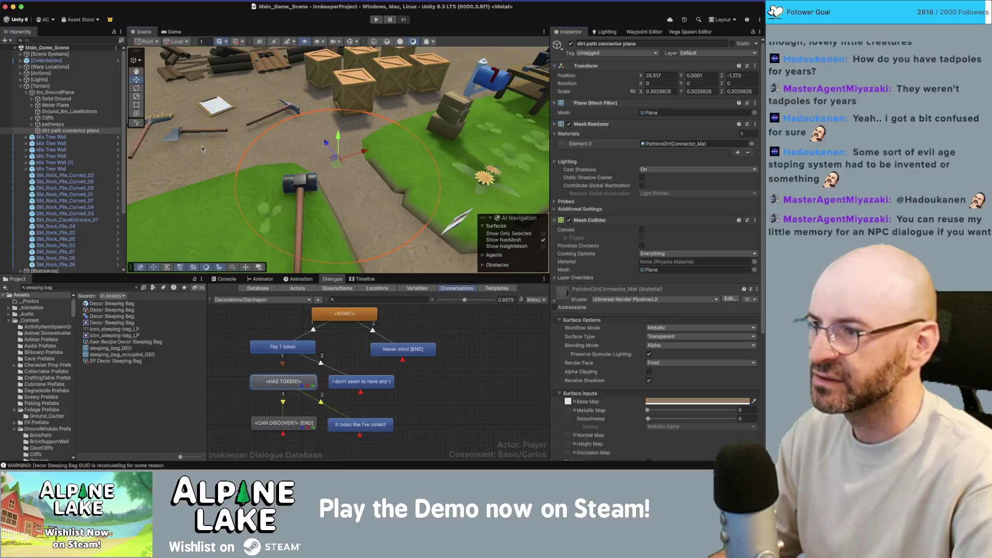
{"action": "left_click", "coordinate": [378, 185]}
{"action": "scroll", "coordinate": [585, 424], "scroll_direction": "down", "scroll_amount": 1}
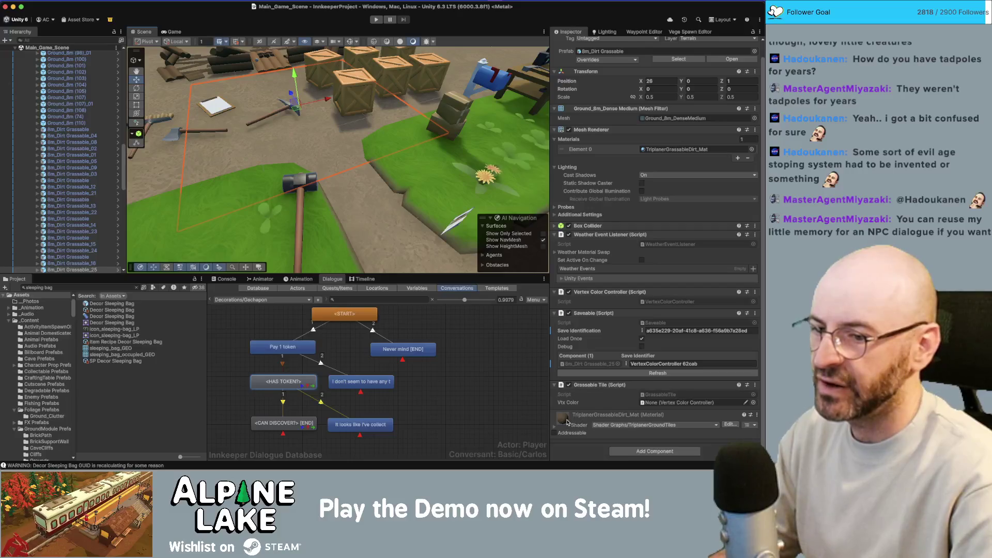
{"action": "left_click", "coordinate": [557, 428]}
{"action": "scroll", "coordinate": [566, 413], "scroll_direction": "down", "scroll_amount": 10}
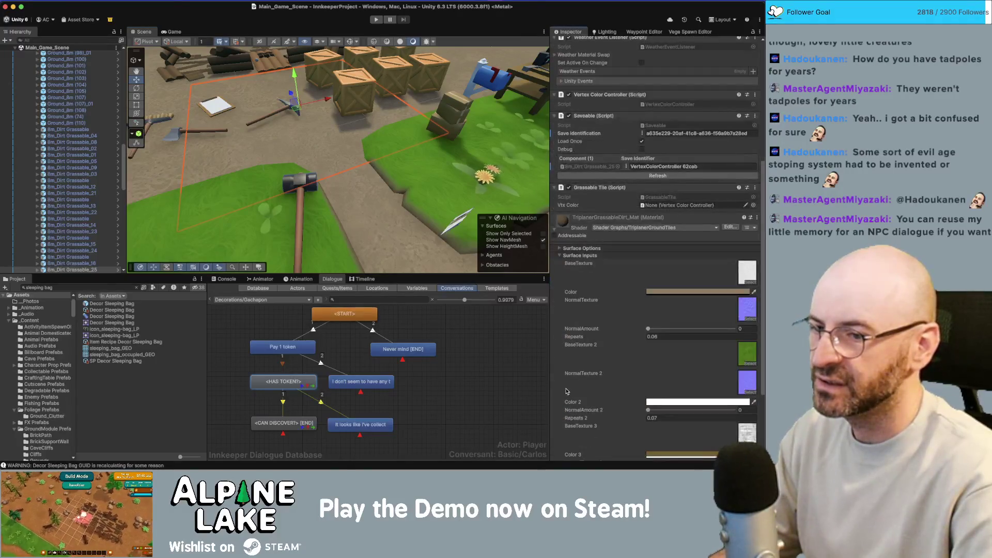
{"action": "scroll", "coordinate": [570, 390], "scroll_direction": "down", "scroll_amount": 3}
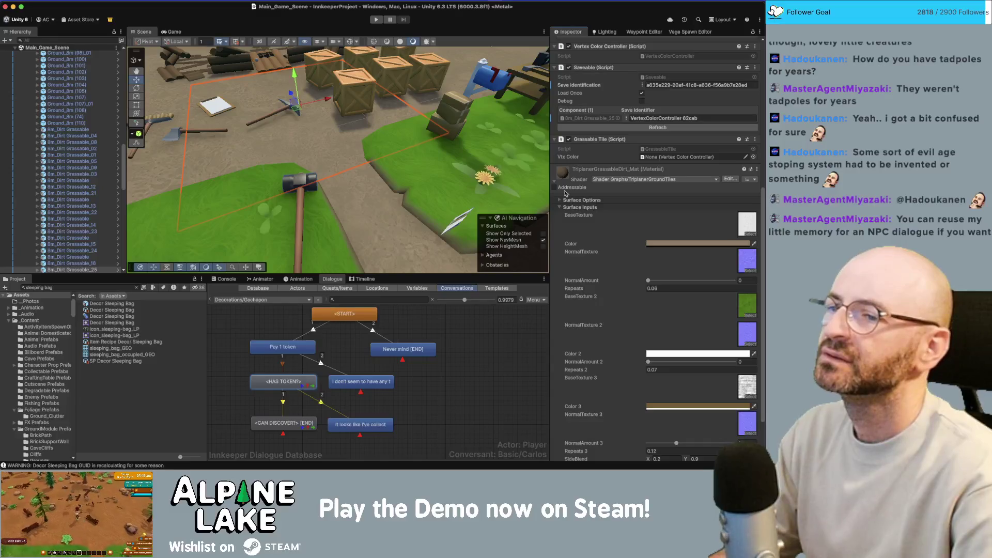
{"action": "scroll", "coordinate": [571, 204], "scroll_direction": "up", "scroll_amount": 2}
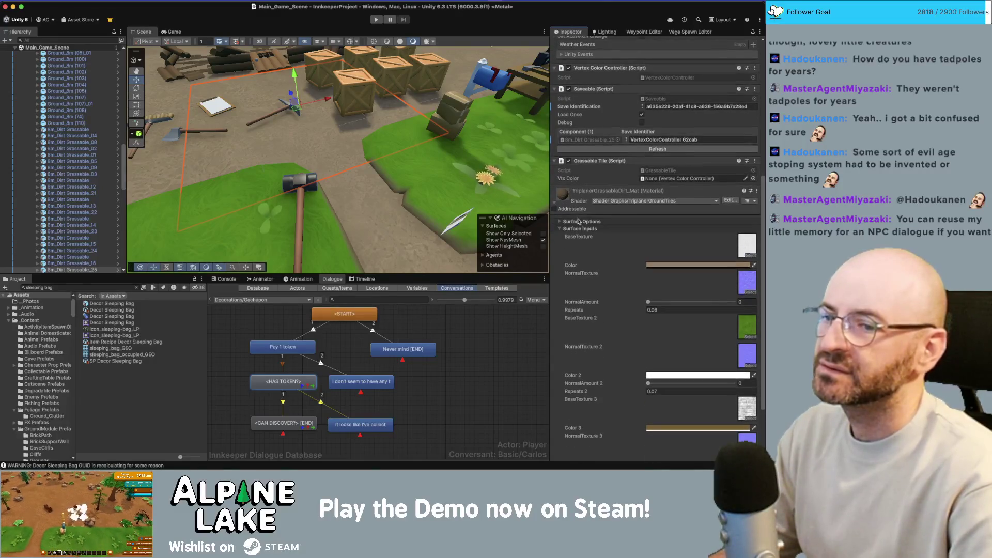
{"action": "scroll", "coordinate": [579, 221], "scroll_direction": "up", "scroll_amount": 10}
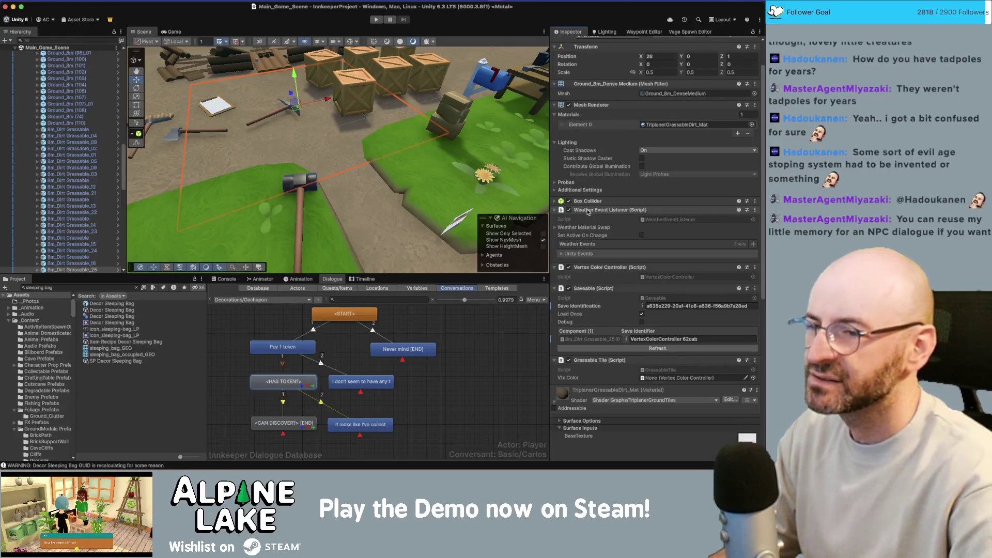
{"action": "scroll", "coordinate": [587, 211], "scroll_direction": "down", "scroll_amount": 5}
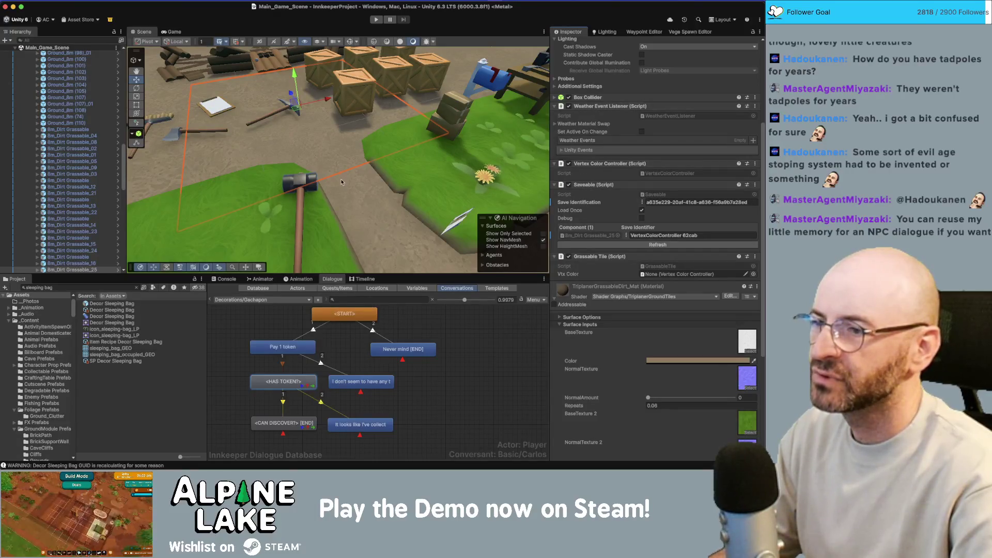
{"action": "left_click", "coordinate": [355, 187]}
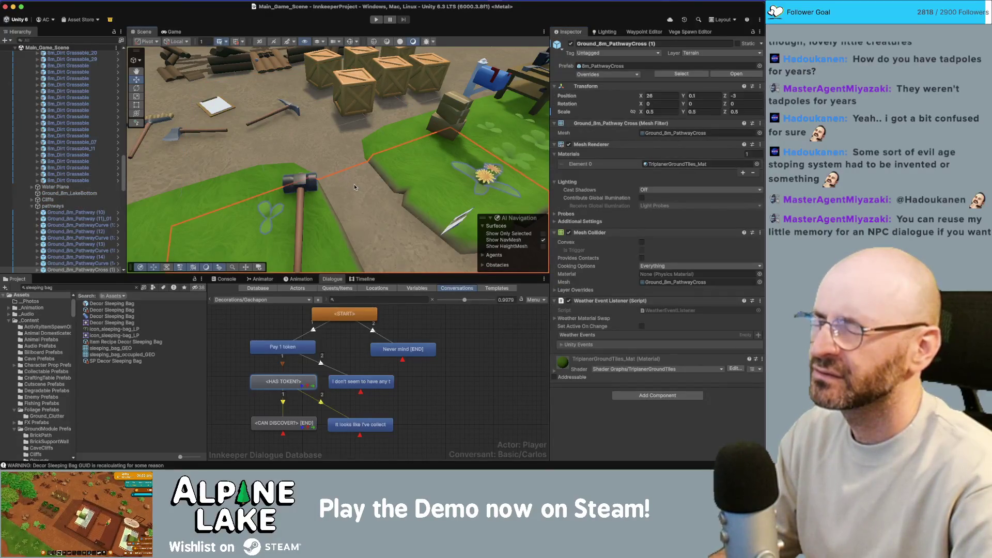
{"action": "key", "text": "super+Tab"}
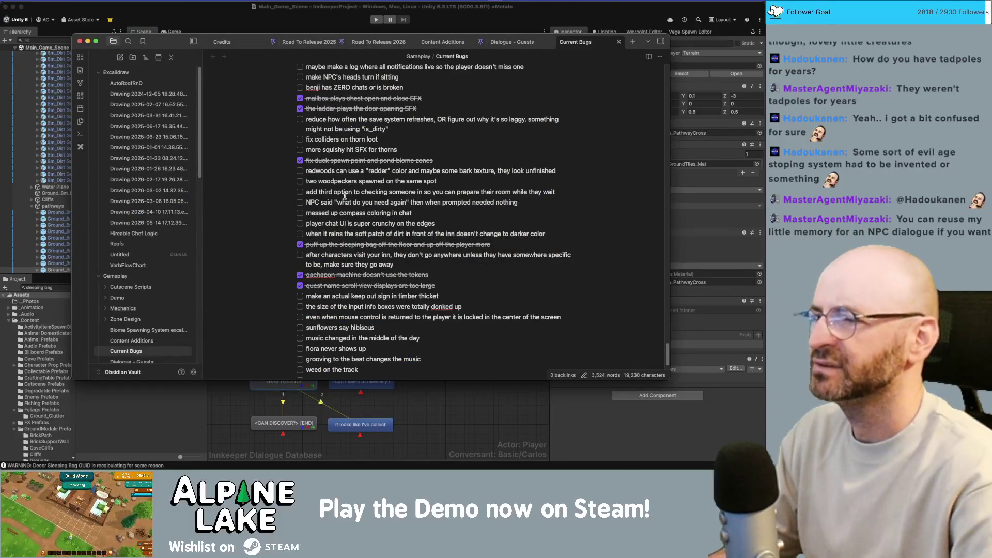
Scroll up and down through the Current Bugs note, then go back to Unity.
{"action": "scroll", "coordinate": [325, 170], "scroll_direction": "up", "scroll_amount": 1}
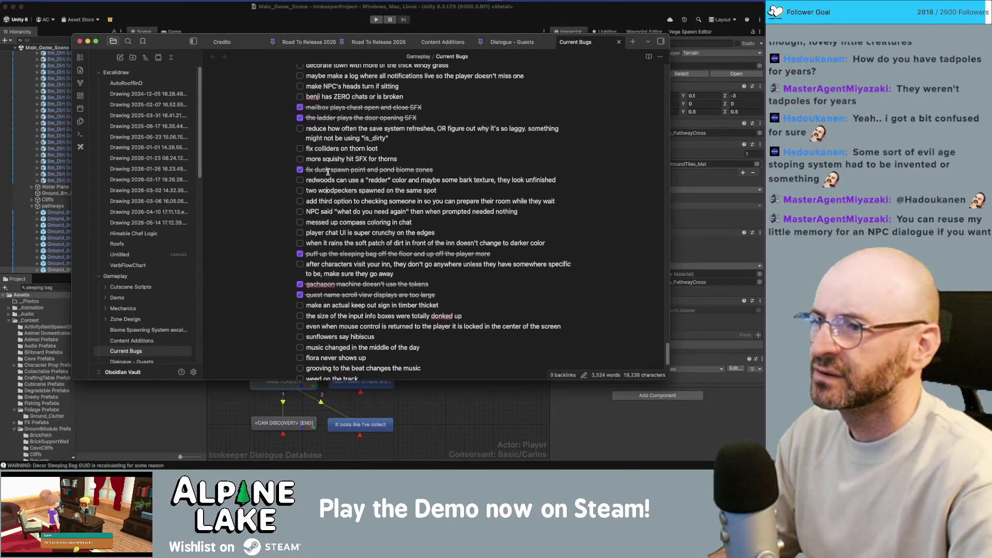
{"action": "scroll", "coordinate": [328, 172], "scroll_direction": "up", "scroll_amount": 3}
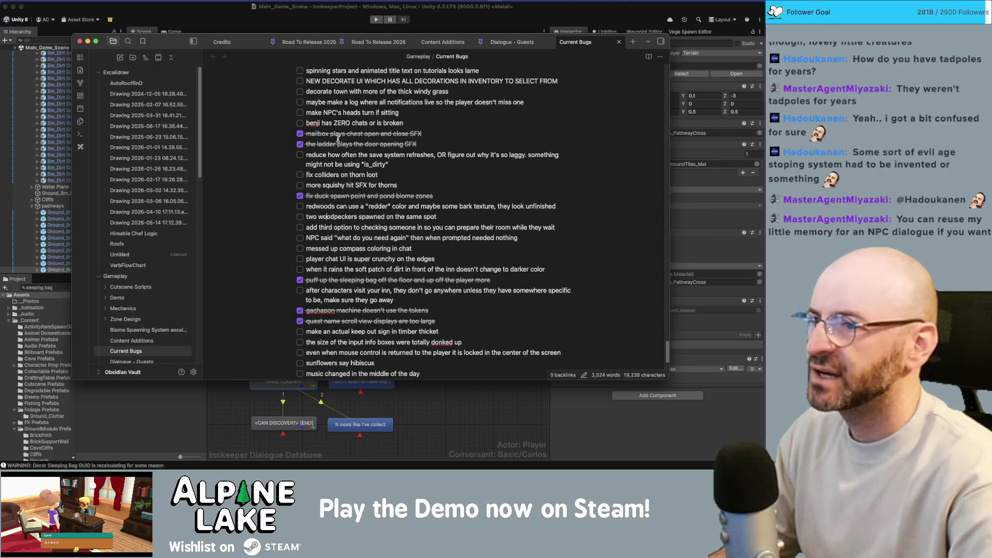
{"action": "scroll", "coordinate": [317, 208], "scroll_direction": "down", "scroll_amount": 10}
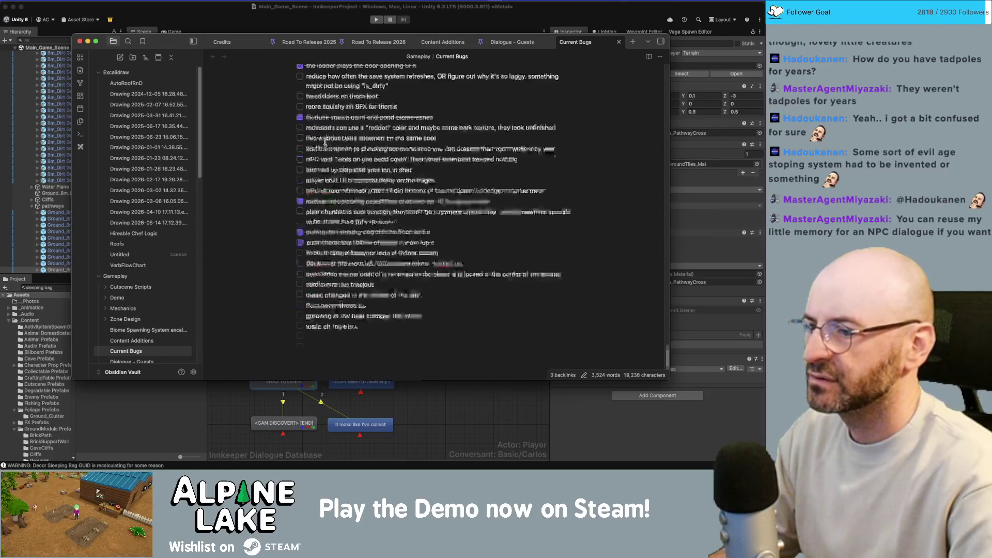
{"action": "key", "text": "super+Tab"}
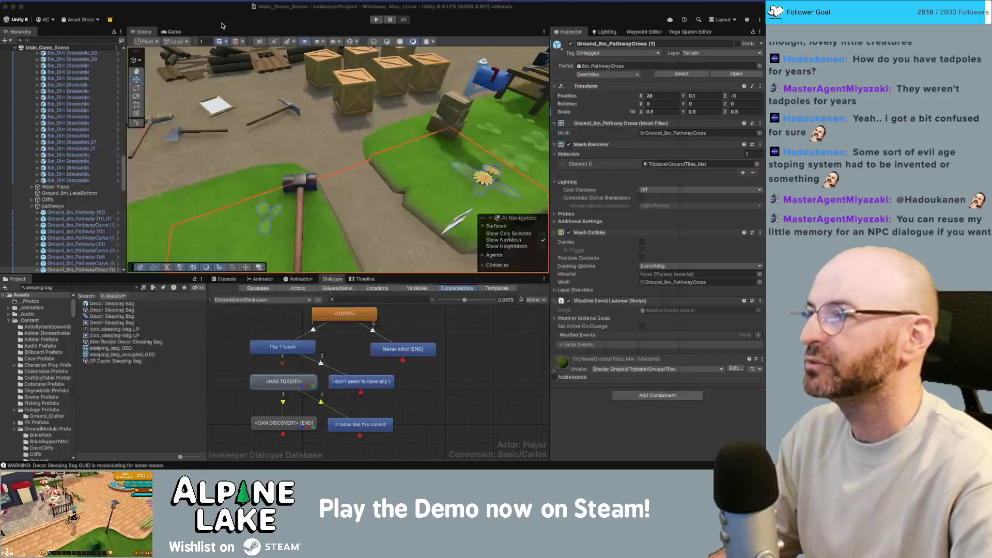
Search the Project for 'decor radio' and open the Decor Radio prefab for editing.
{"action": "left_click", "coordinate": [70, 285]}
{"action": "type", "text": "decor radio"}
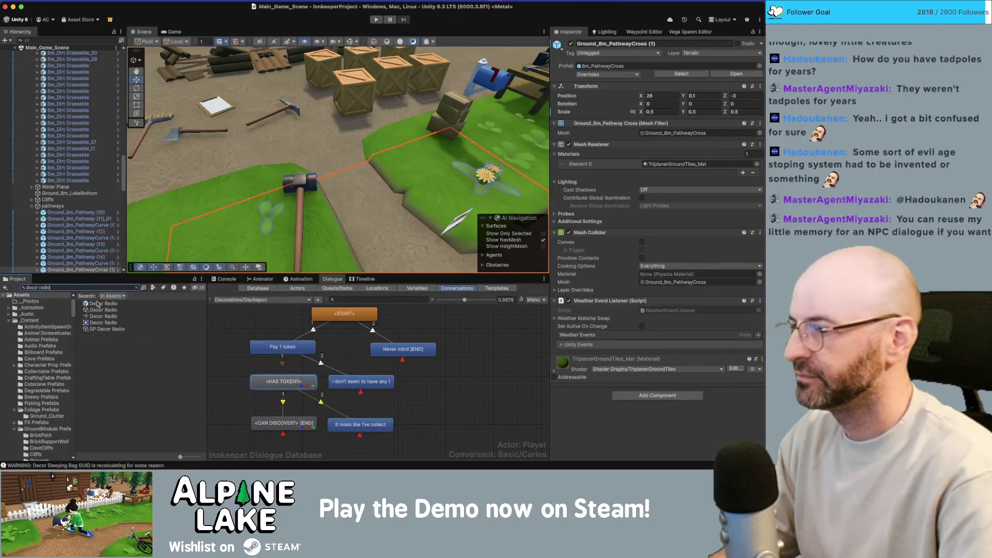
{"action": "left_click", "coordinate": [101, 303]}
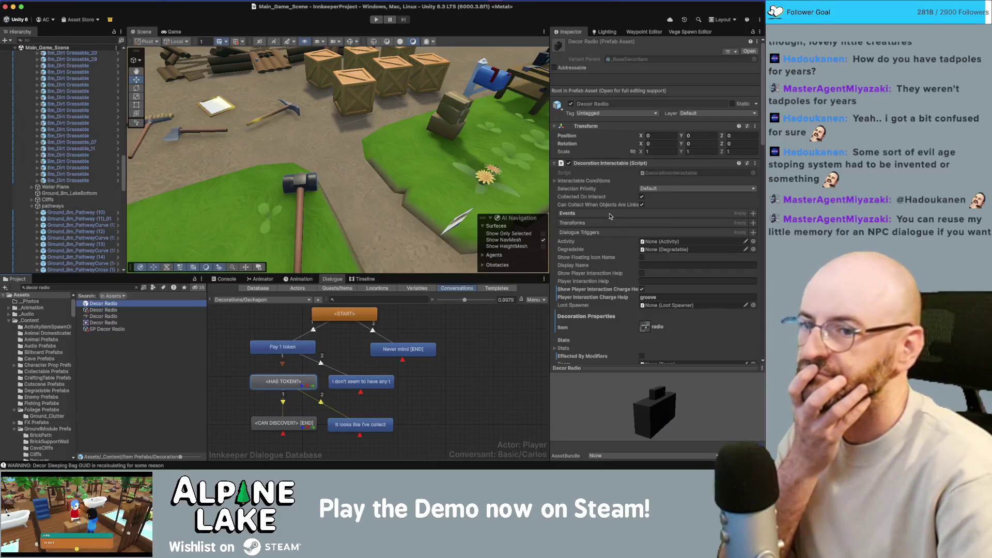
{"action": "left_click", "coordinate": [579, 214]}
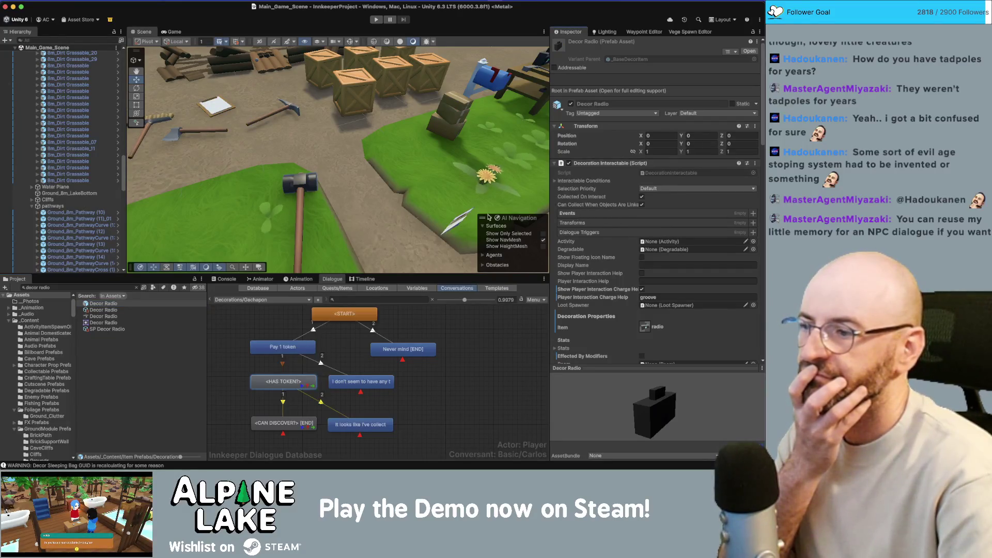
{"action": "left_click", "coordinate": [104, 305]}
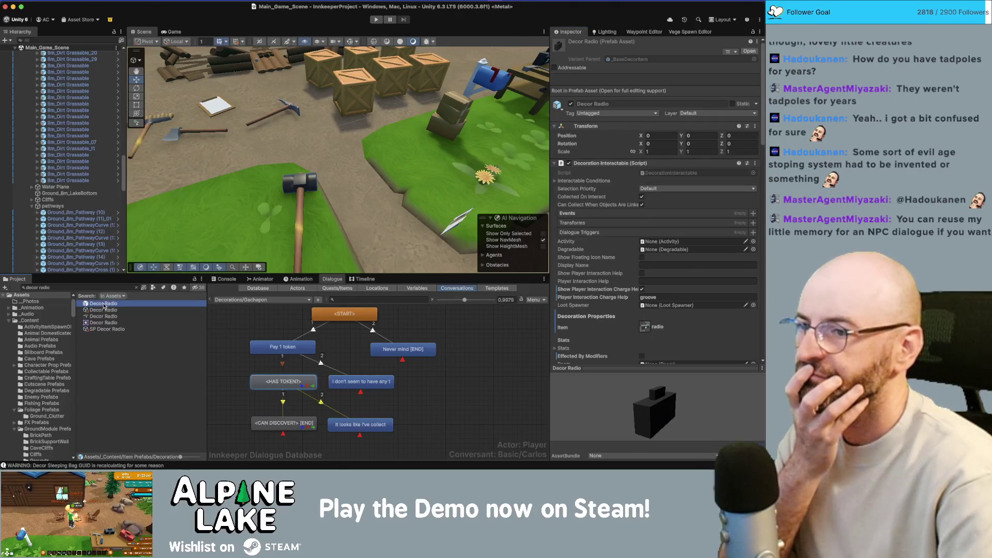
{"action": "double_click", "coordinate": [103, 304]}
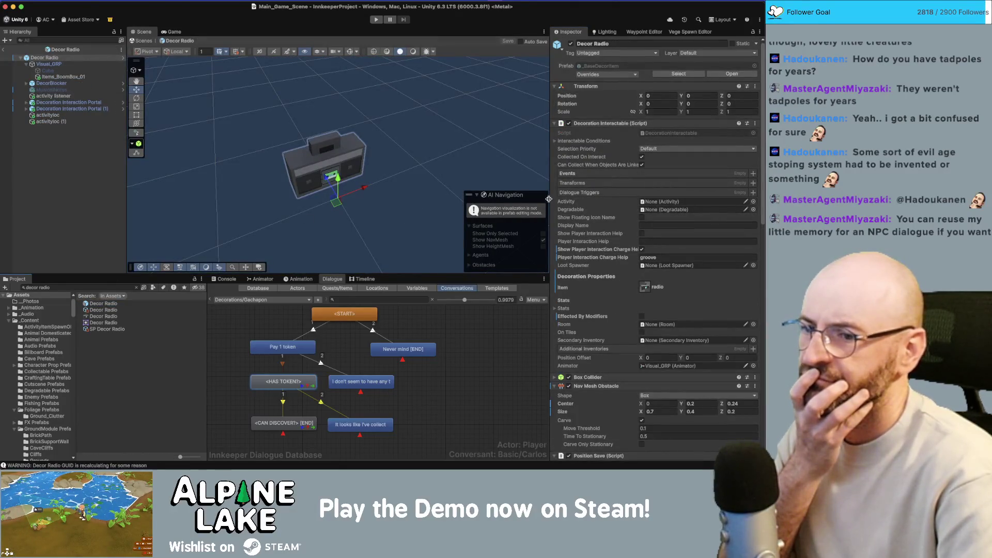
Scroll through the radio's components and select its activity listener child to view its events.
{"action": "scroll", "coordinate": [568, 222], "scroll_direction": "down", "scroll_amount": 5}
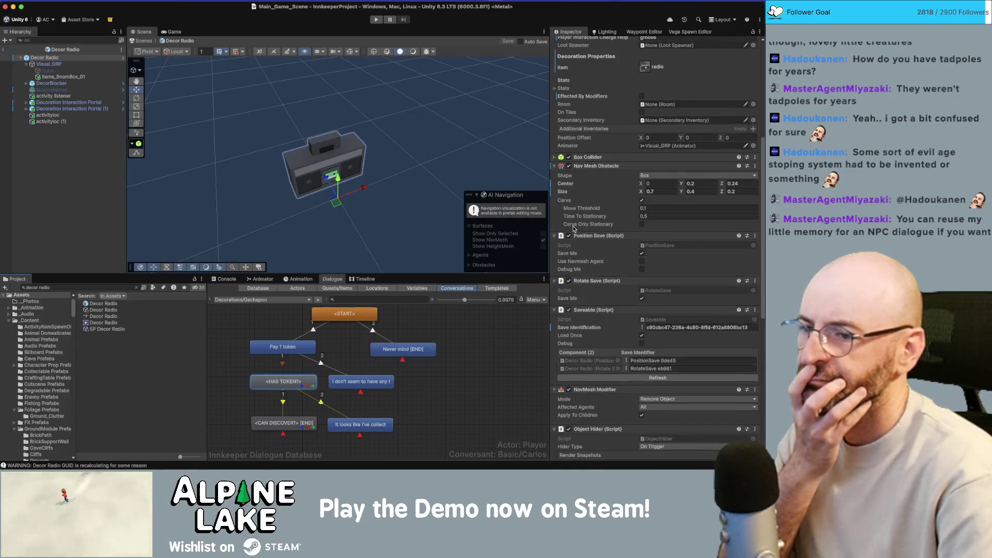
{"action": "scroll", "coordinate": [573, 228], "scroll_direction": "down", "scroll_amount": 6}
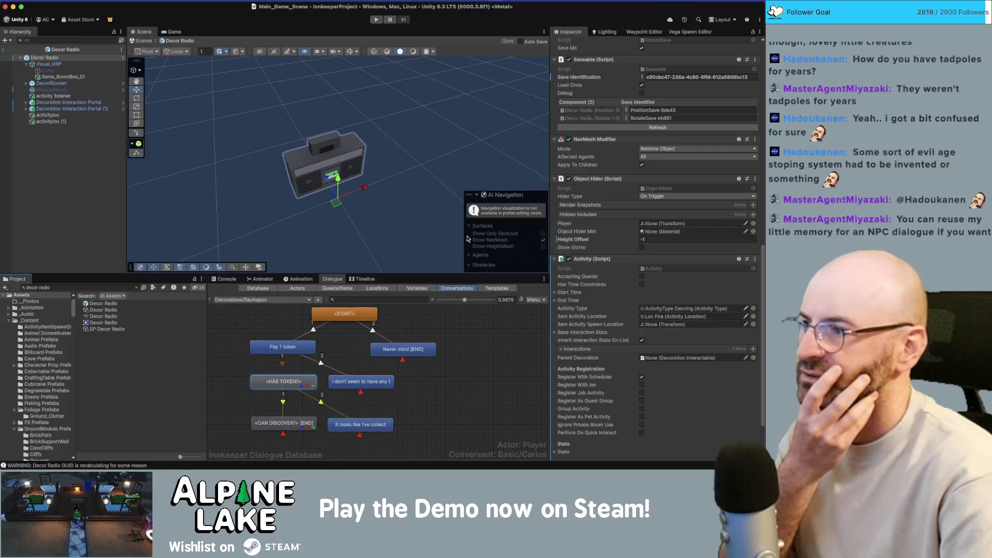
{"action": "key", "text": "Down"}
{"action": "key", "text": "Down"}
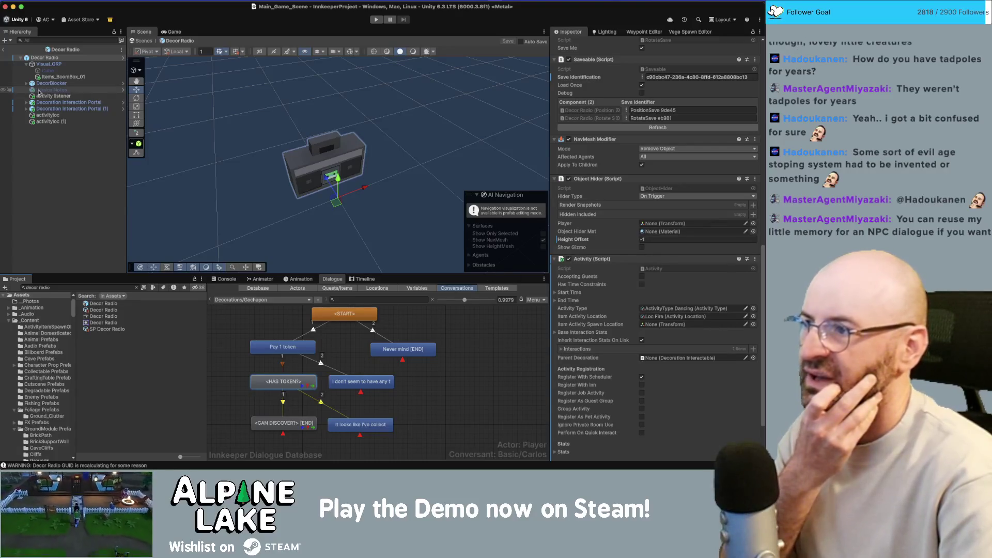
{"action": "left_click", "coordinate": [572, 123]}
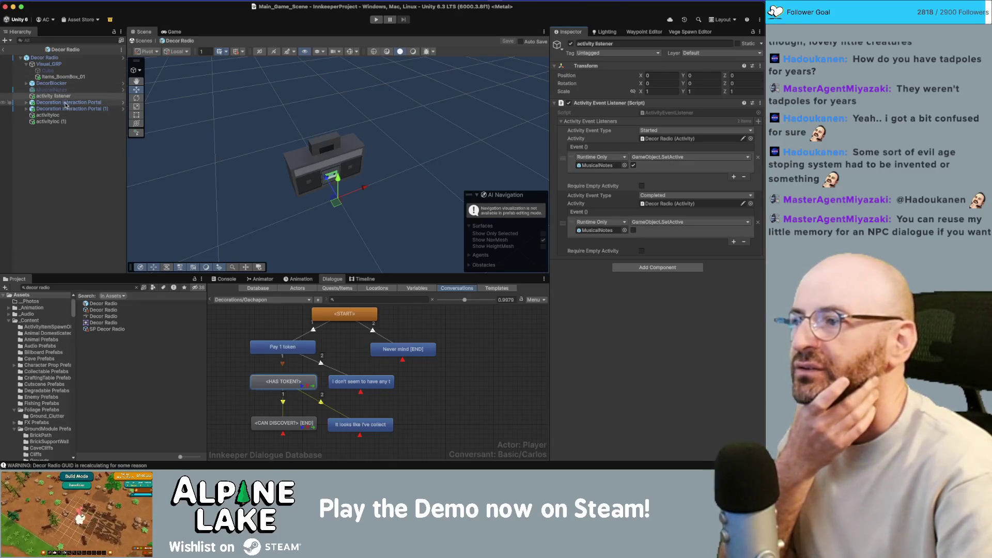
Select the Decor Radio root, locate its base decoration prefab, and inspect its interaction fields.
{"action": "left_click", "coordinate": [51, 58]}
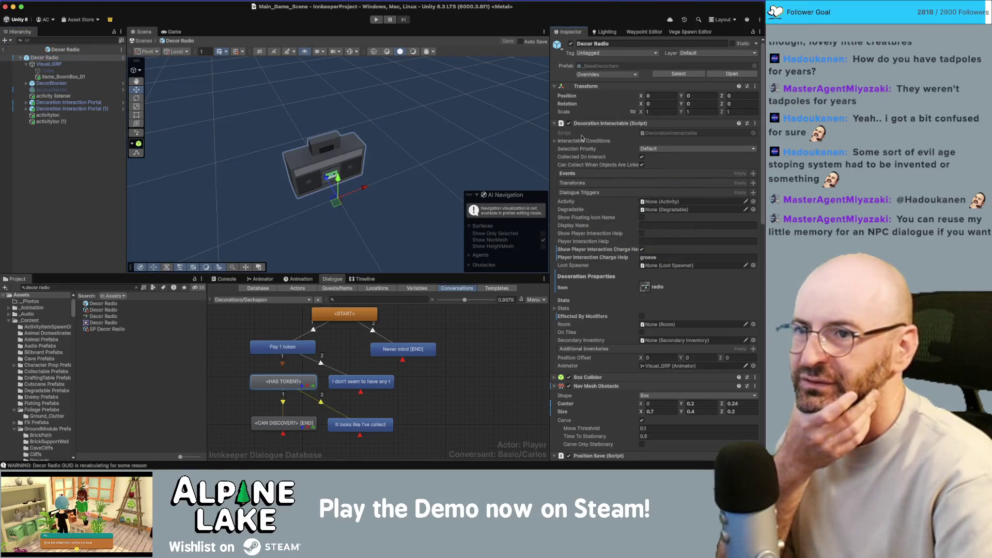
{"action": "left_click", "coordinate": [599, 66]}
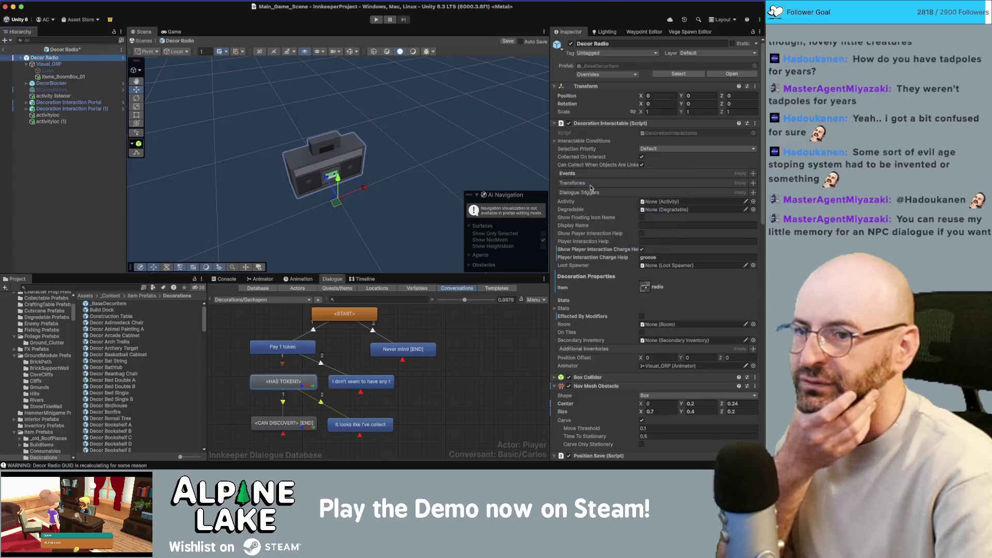
{"action": "left_click", "coordinate": [575, 219]}
{"action": "left_click", "coordinate": [571, 242]}
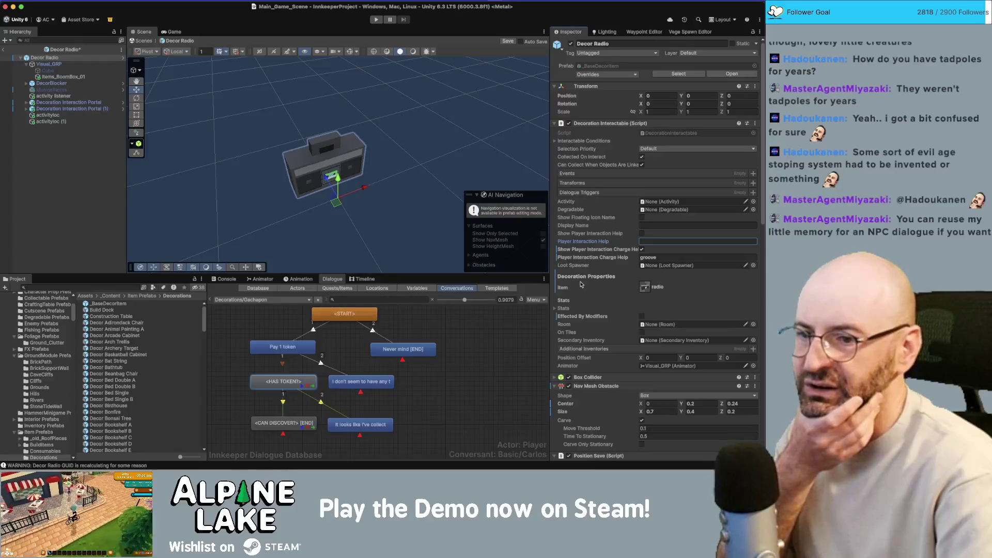
Revert Effected By Modifiers to the prefab value and scroll through Decor Radio's remaining components.
{"action": "right_click", "coordinate": [578, 318]}
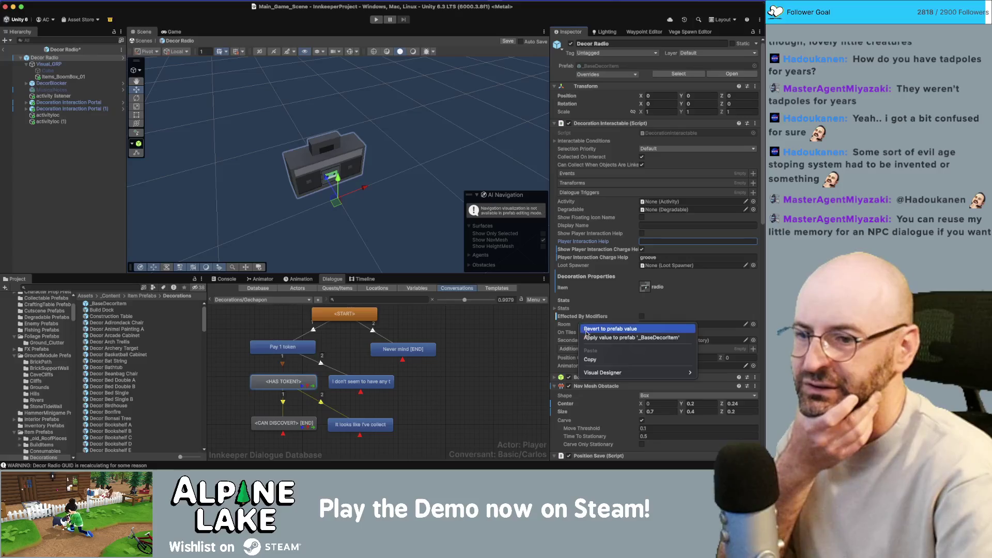
{"action": "left_click", "coordinate": [595, 331]}
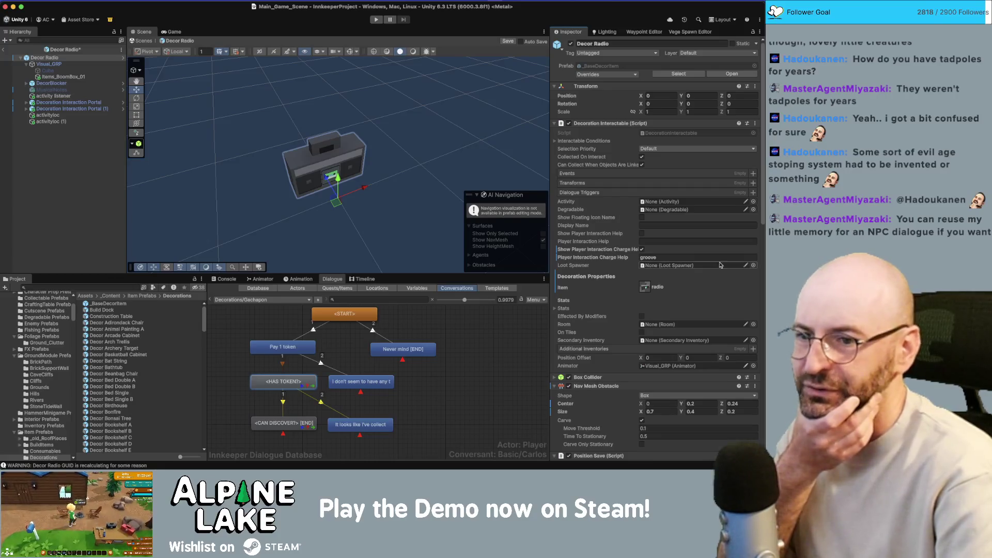
{"action": "scroll", "coordinate": [629, 263], "scroll_direction": "down", "scroll_amount": 1}
{"action": "scroll", "coordinate": [630, 262], "scroll_direction": "down", "scroll_amount": 4}
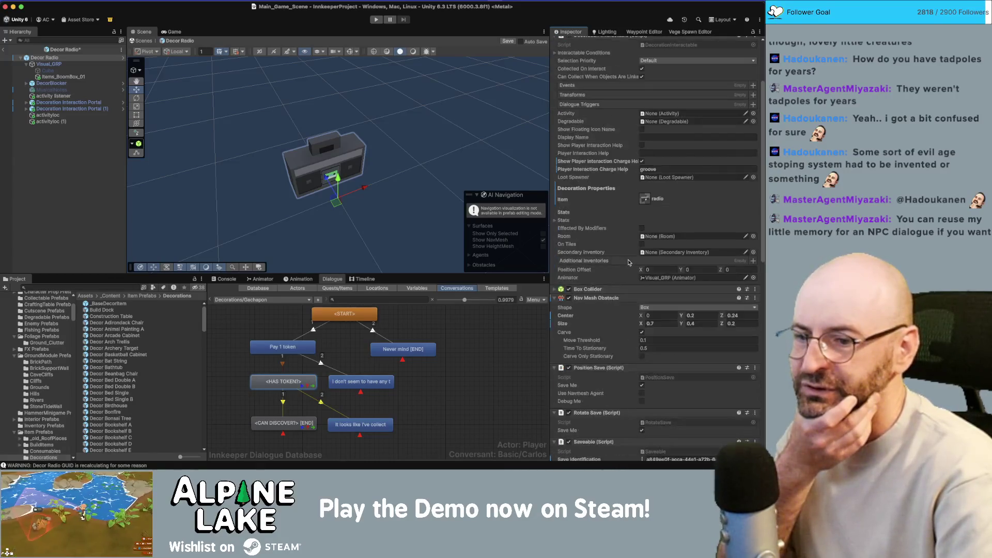
{"action": "scroll", "coordinate": [626, 263], "scroll_direction": "down", "scroll_amount": 4}
{"action": "scroll", "coordinate": [623, 262], "scroll_direction": "down", "scroll_amount": 10}
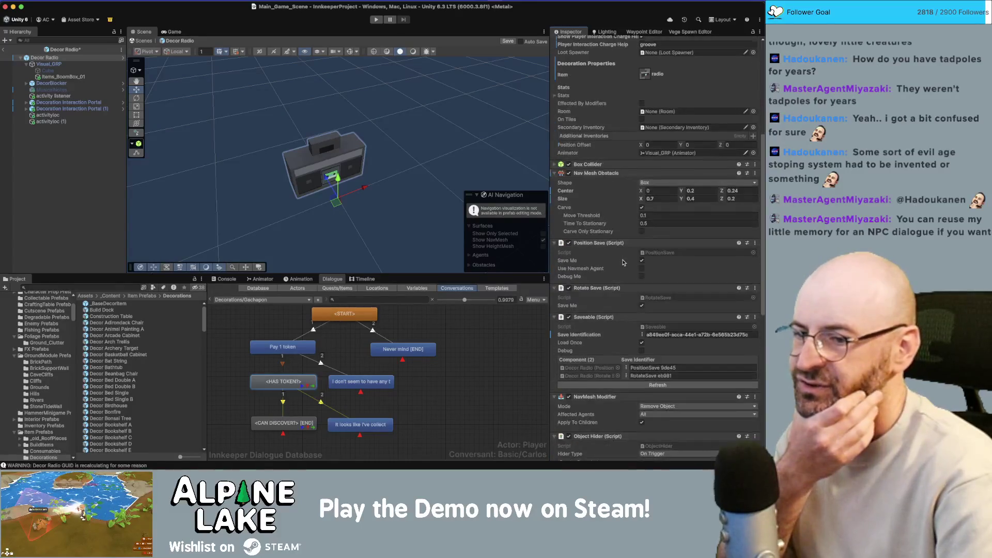
{"action": "scroll", "coordinate": [623, 263], "scroll_direction": "down", "scroll_amount": 6}
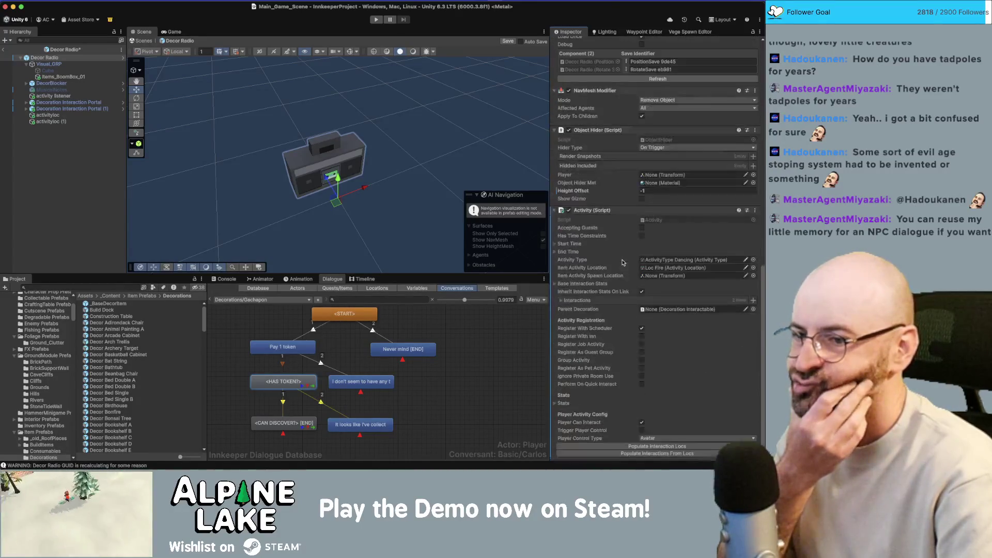
{"action": "left_click", "coordinate": [562, 293]}
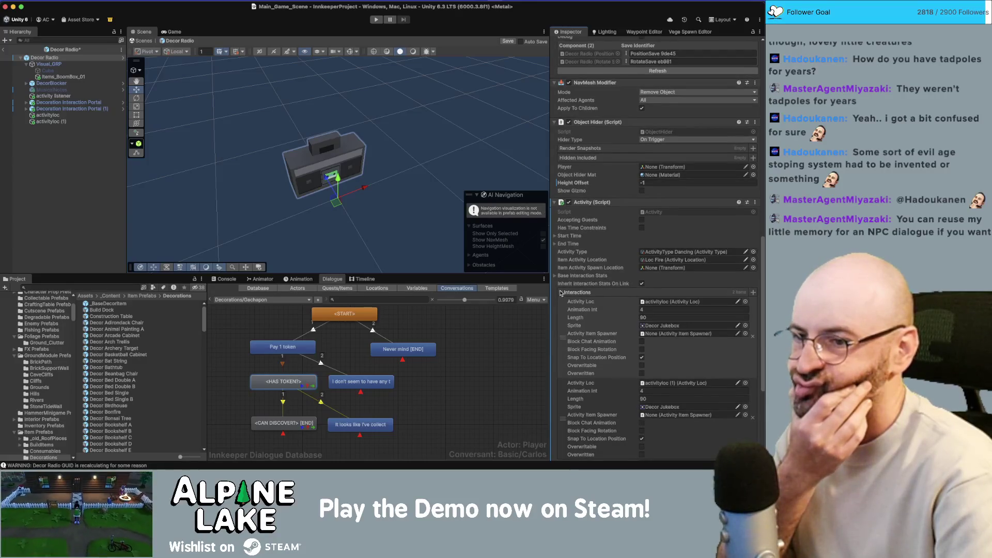
{"action": "left_click", "coordinate": [562, 294]}
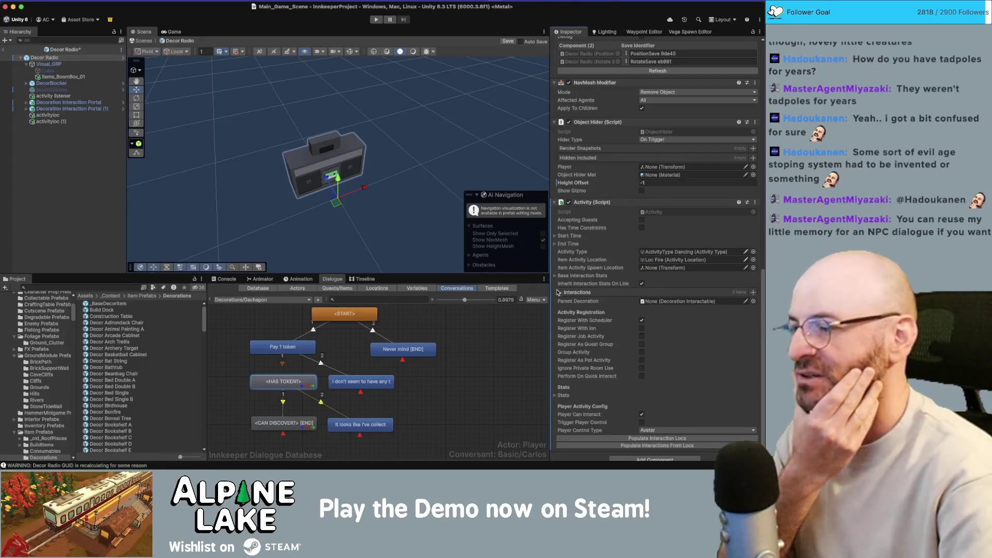
{"action": "scroll", "coordinate": [585, 280], "scroll_direction": "down", "scroll_amount": 2}
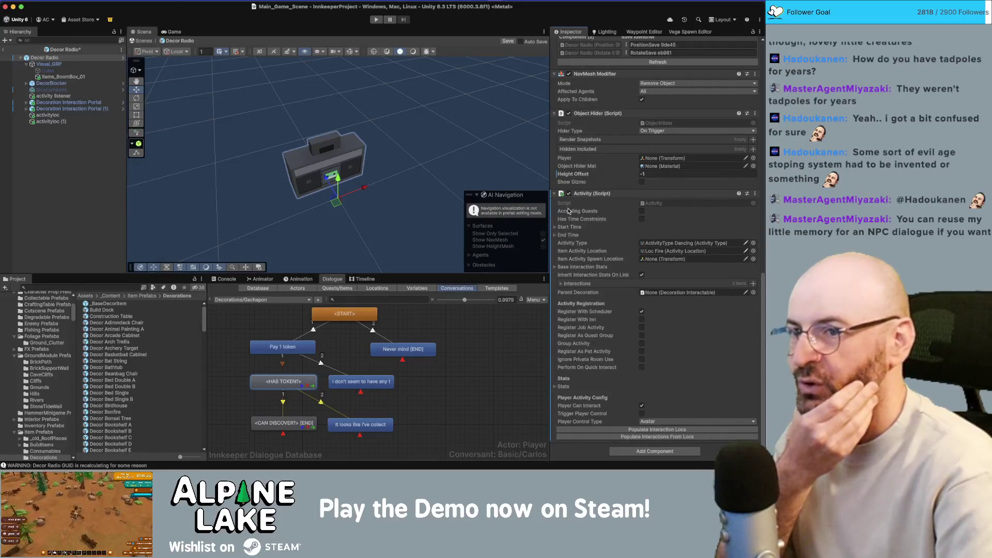
{"action": "scroll", "coordinate": [573, 204], "scroll_direction": "up", "scroll_amount": 6}
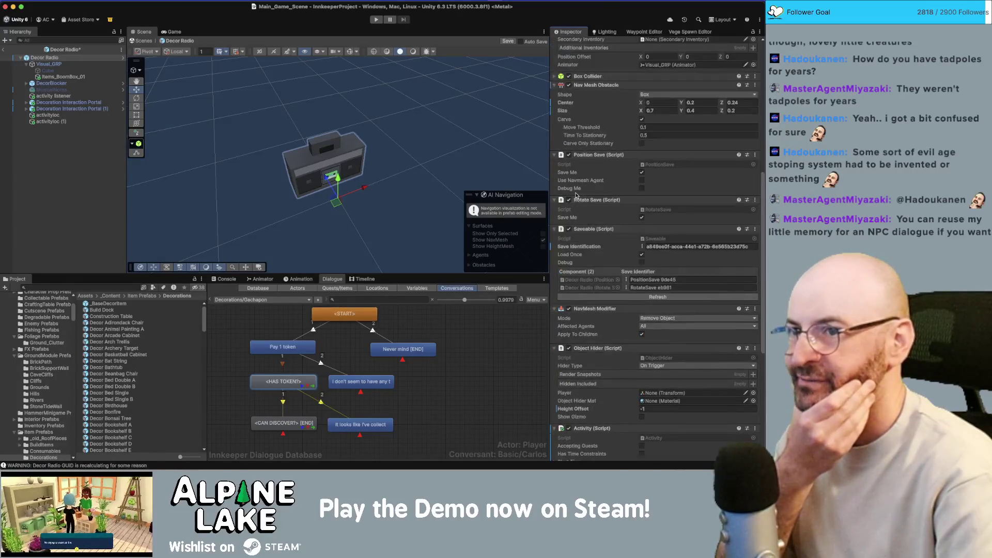
{"action": "scroll", "coordinate": [576, 195], "scroll_direction": "up", "scroll_amount": 8}
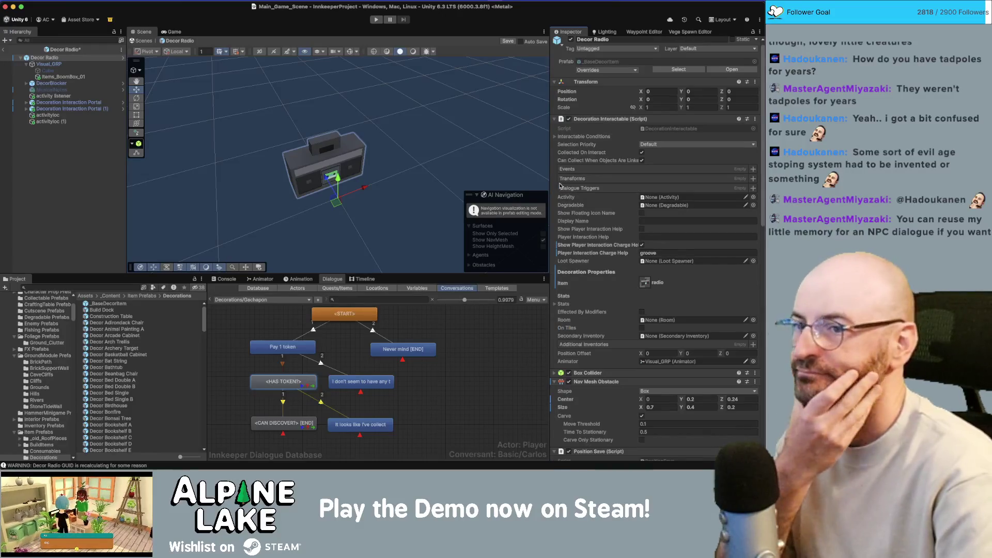
{"action": "scroll", "coordinate": [568, 202], "scroll_direction": "down", "scroll_amount": 1}
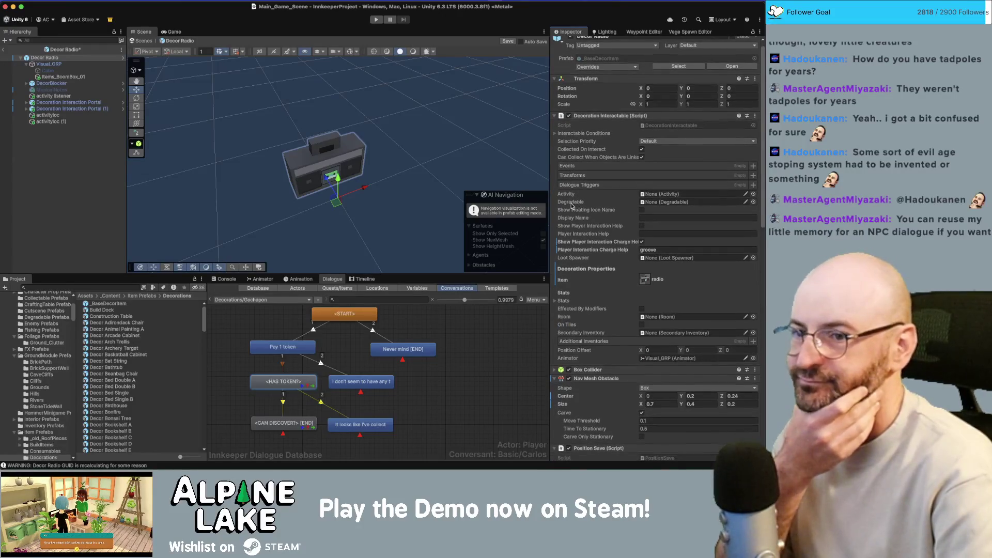
{"action": "left_click", "coordinate": [52, 96]}
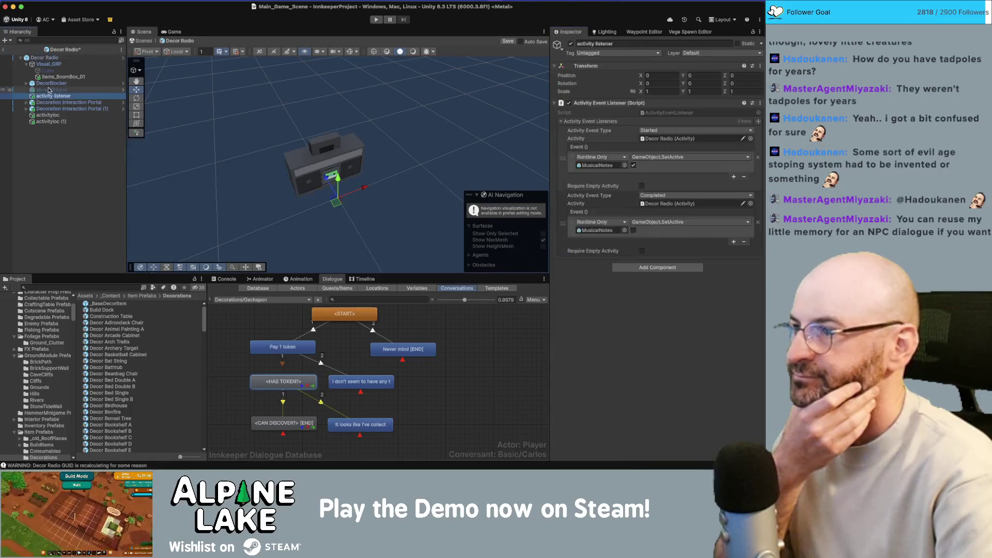
{"action": "left_click", "coordinate": [51, 84]}
{"action": "left_click", "coordinate": [25, 85]}
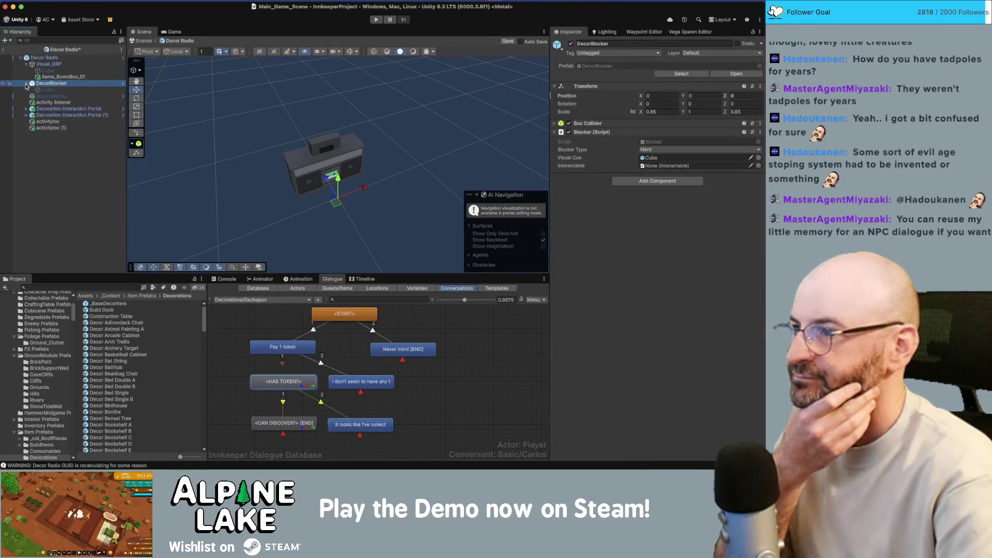
{"action": "left_click", "coordinate": [26, 84]}
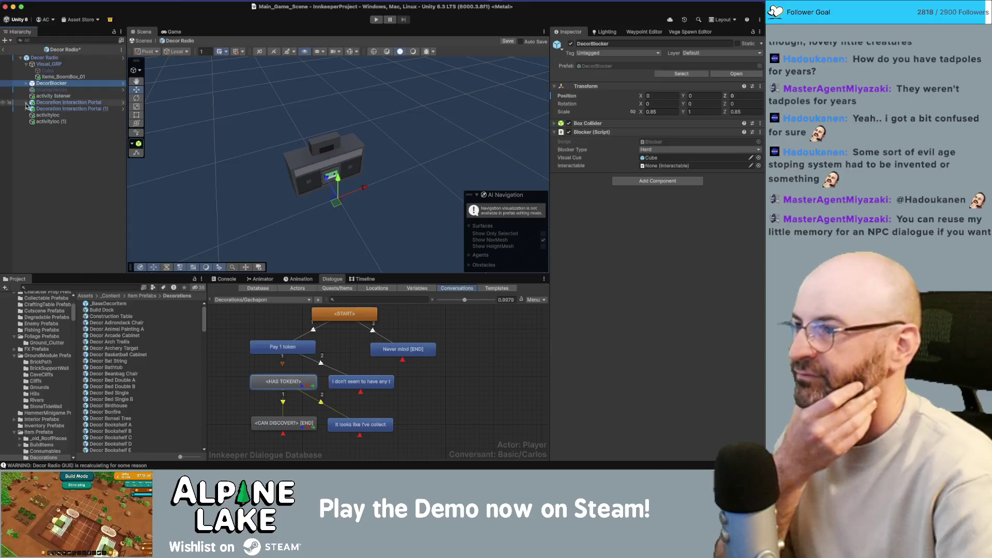
{"action": "left_click", "coordinate": [26, 103]}
{"action": "left_click", "coordinate": [26, 104]}
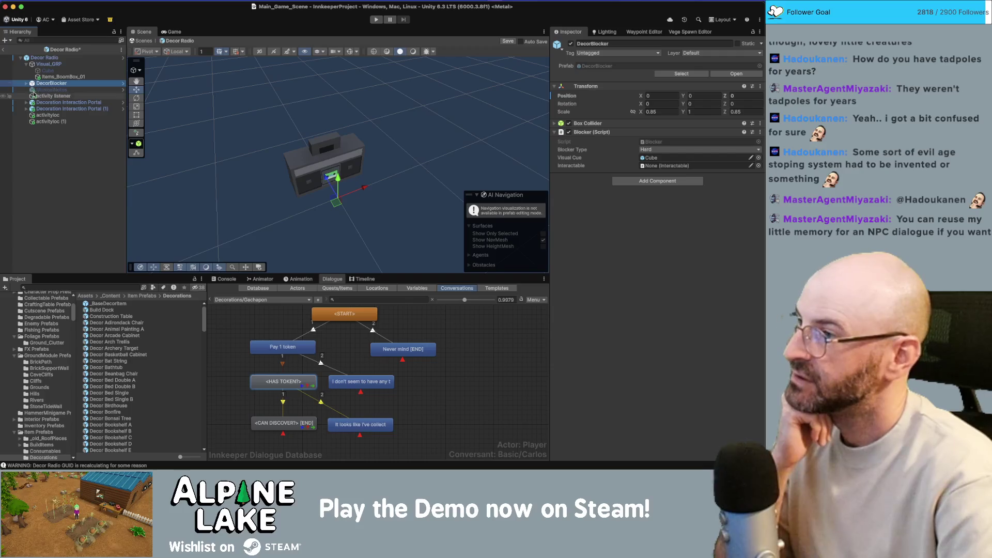
{"action": "left_click", "coordinate": [54, 64]}
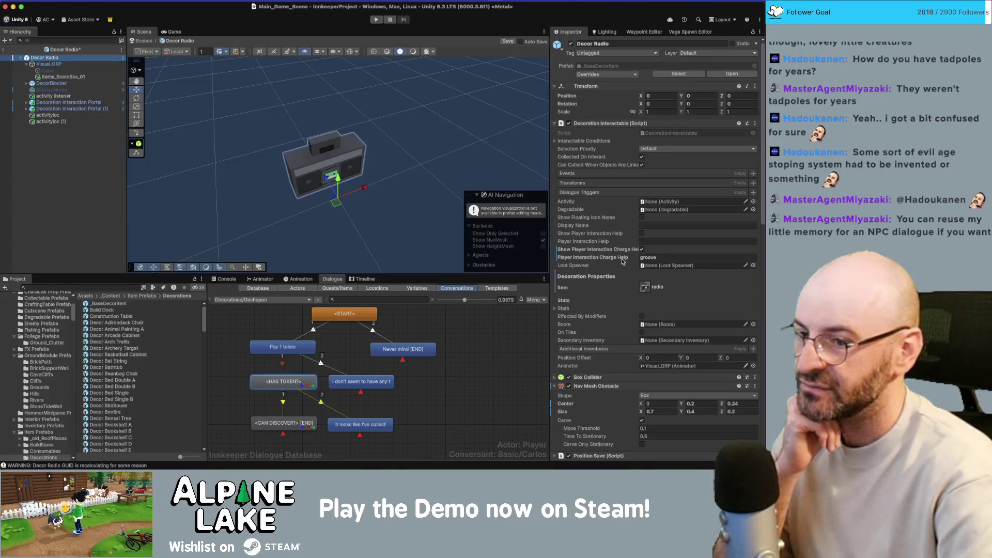
{"action": "scroll", "coordinate": [622, 262], "scroll_direction": "down", "scroll_amount": 15}
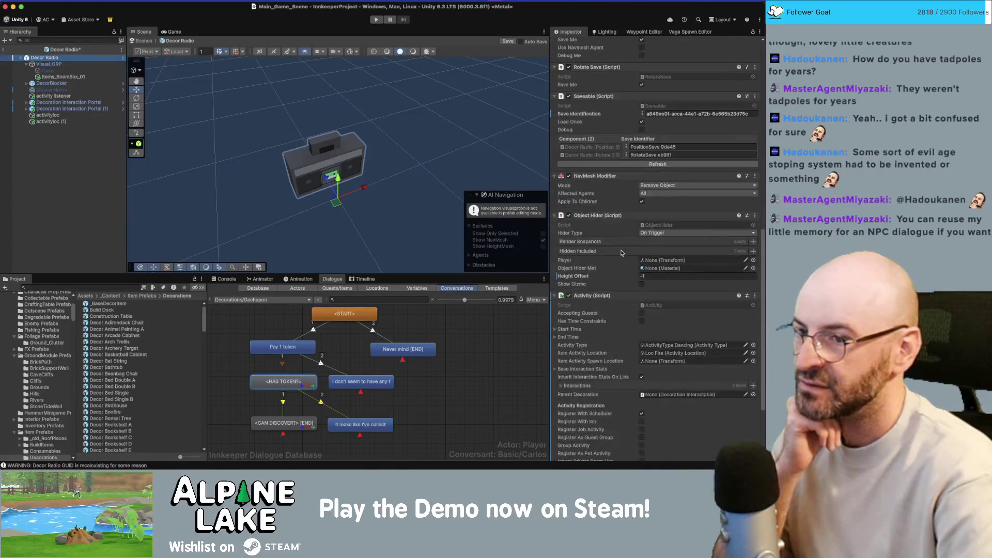
{"action": "scroll", "coordinate": [621, 250], "scroll_direction": "down", "scroll_amount": 5}
{"action": "scroll", "coordinate": [594, 253], "scroll_direction": "up", "scroll_amount": 20}
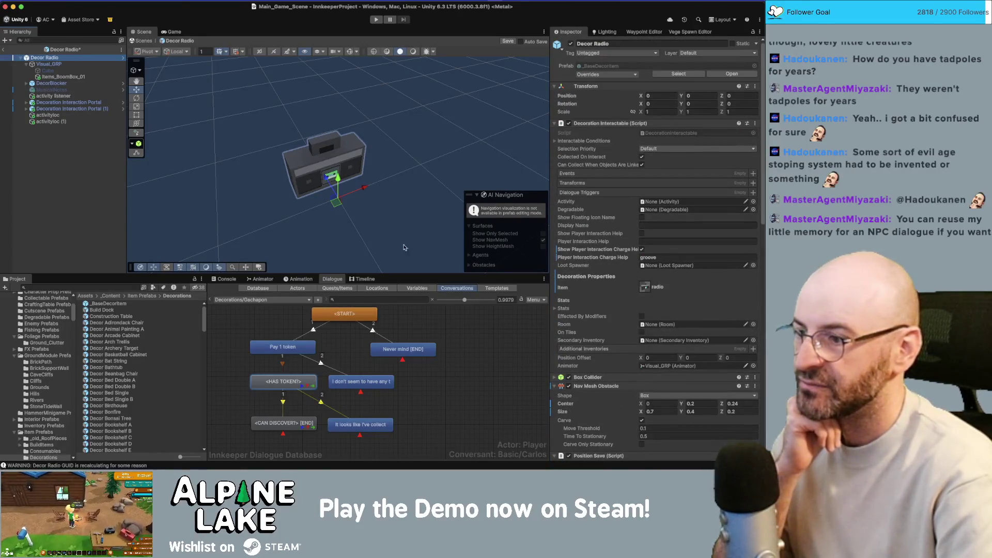
{"action": "left_click", "coordinate": [52, 284]}
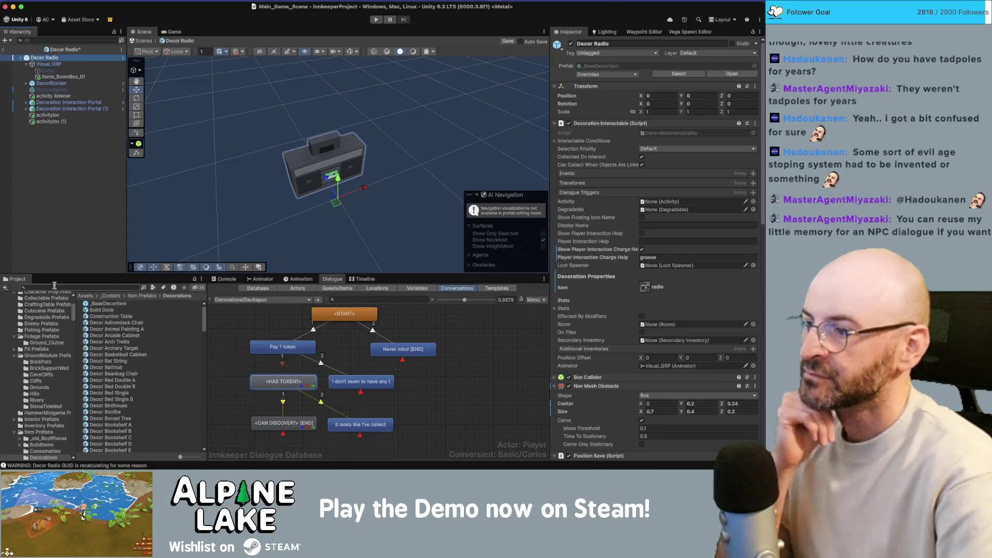
Search 'decor radio', select the prefab, return to Main_Game_Scene, and enter Play mode.
{"action": "type", "text": "decor radio"}
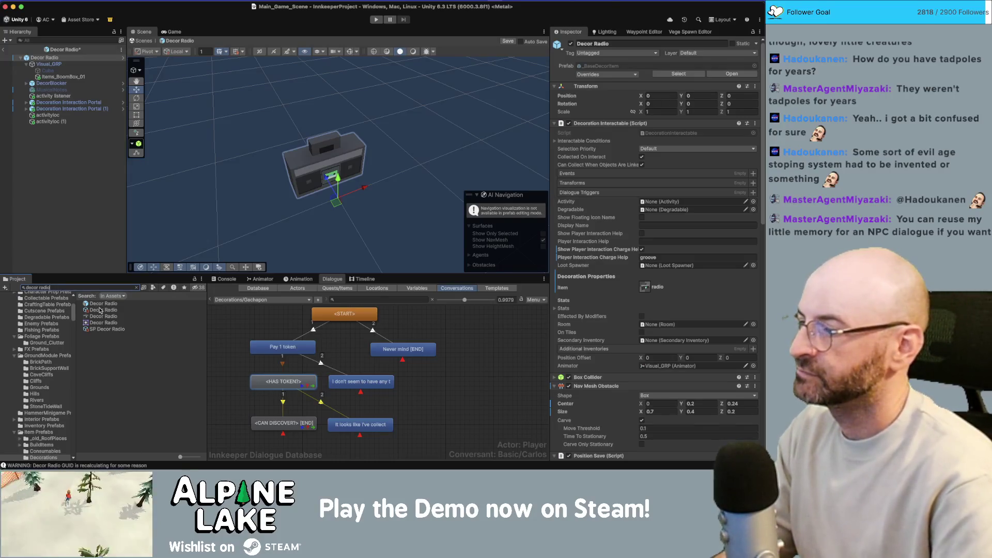
{"action": "left_click", "coordinate": [101, 305]}
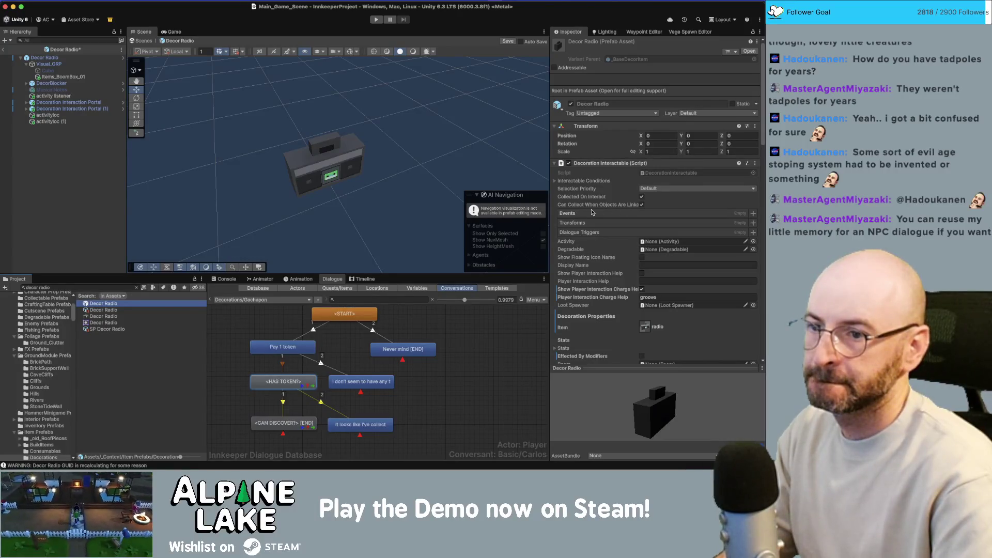
{"action": "left_click", "coordinate": [67, 174]}
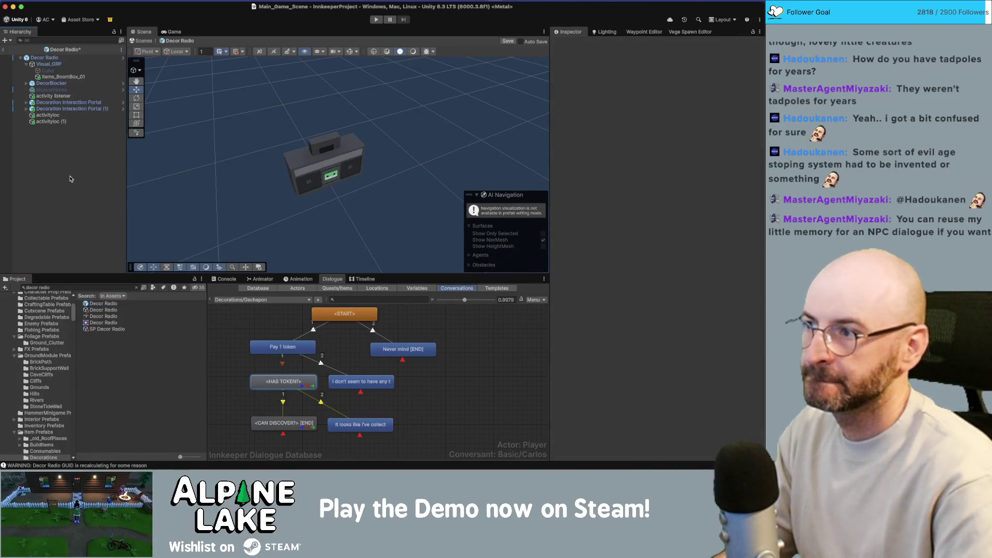
{"action": "left_click", "coordinate": [101, 304]}
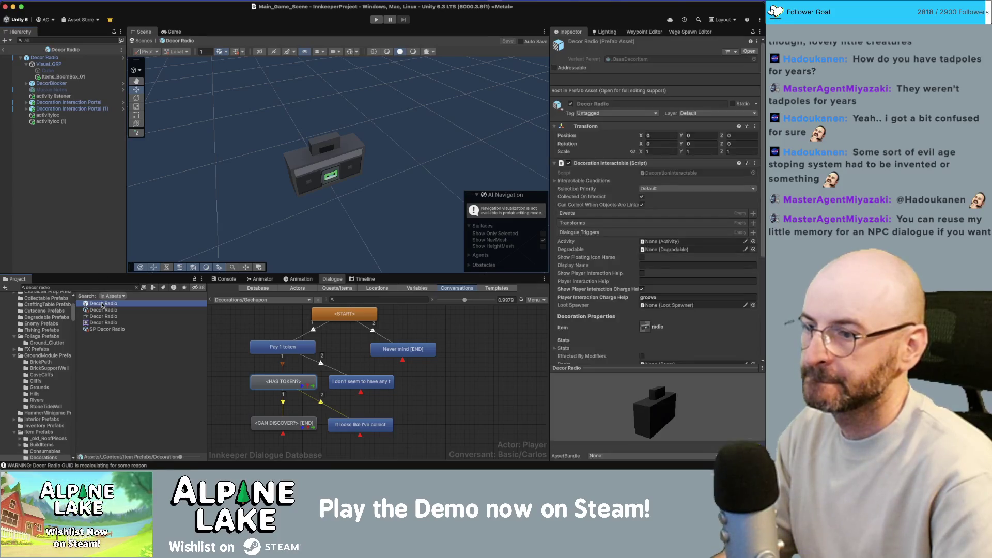
{"action": "left_click", "coordinate": [4, 51]}
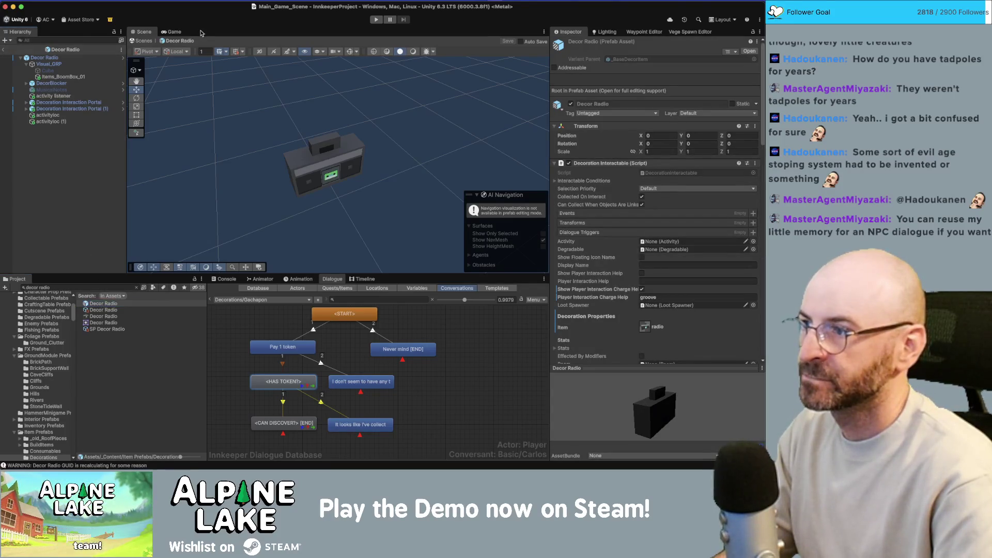
{"action": "left_click", "coordinate": [375, 20]}
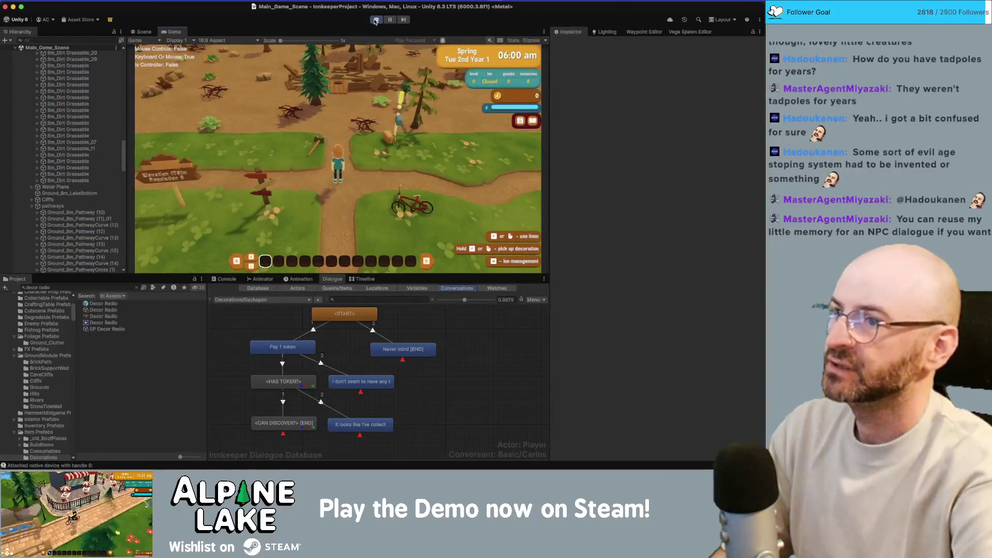
Walk the character up the map, then open the backpack, check the second slot and close it.
{"action": "left_click", "coordinate": [386, 71]}
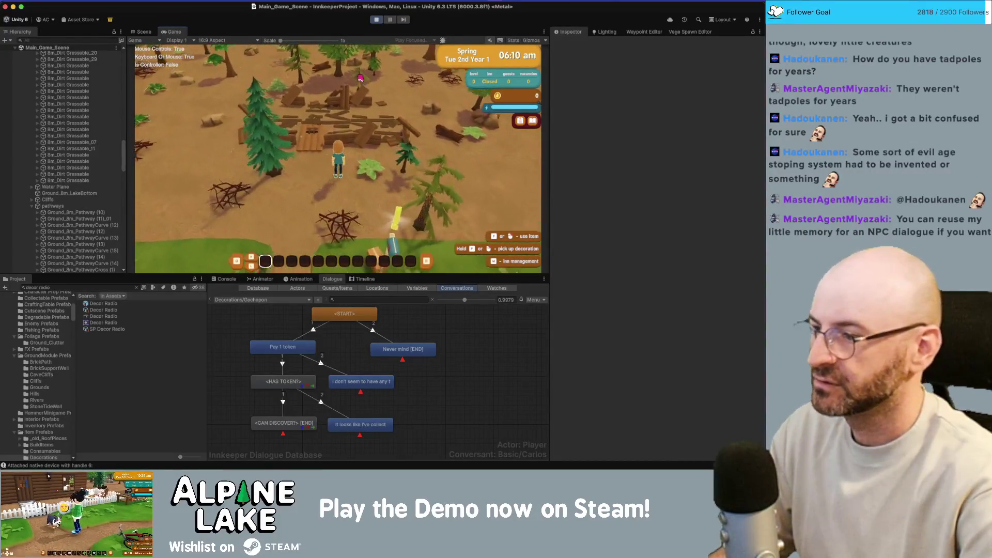
{"action": "left_click", "coordinate": [360, 77]}
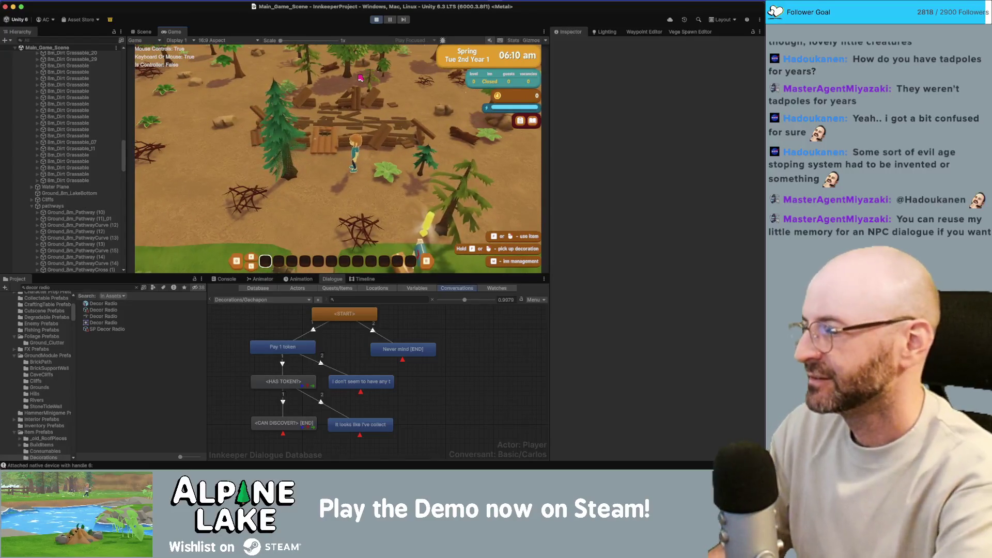
{"action": "key", "text": "Tab"}
{"action": "key", "text": "Tab"}
{"action": "key", "text": "Tab"}
{"action": "key", "text": "Right"}
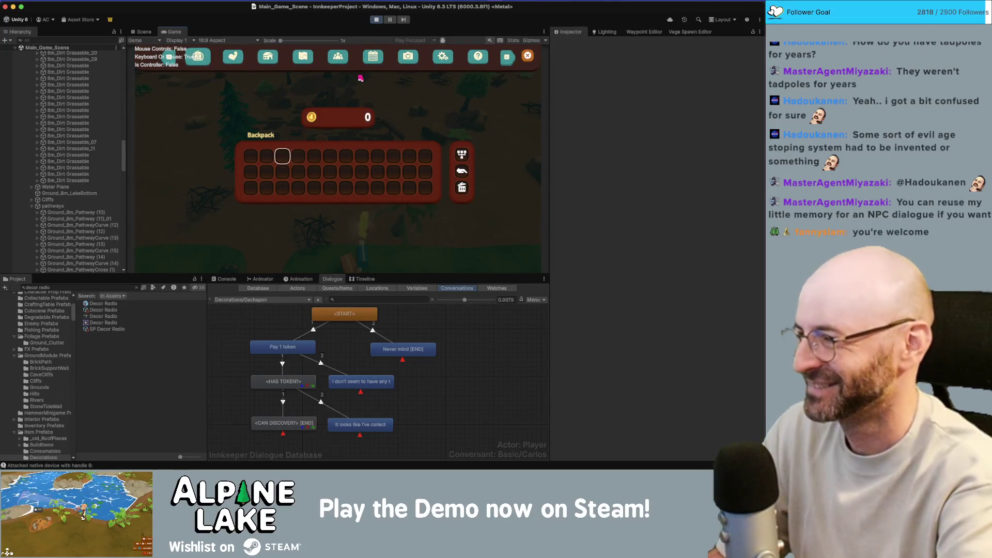
{"action": "key", "text": "Tab"}
Walk right, up and down toward the grass with WASD, then select the Decor Radio asset.
{"action": "key", "text": "d"}
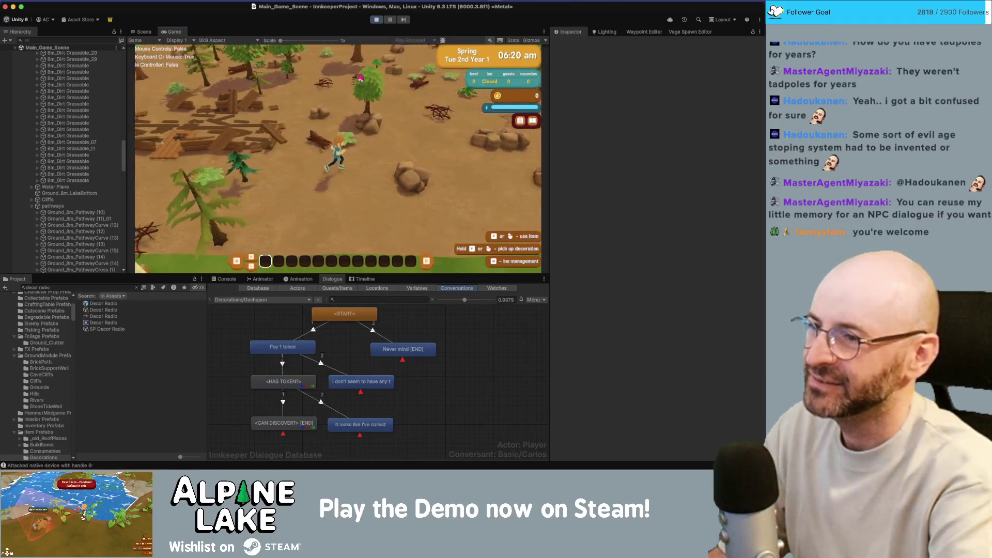
{"action": "key", "text": "w"}
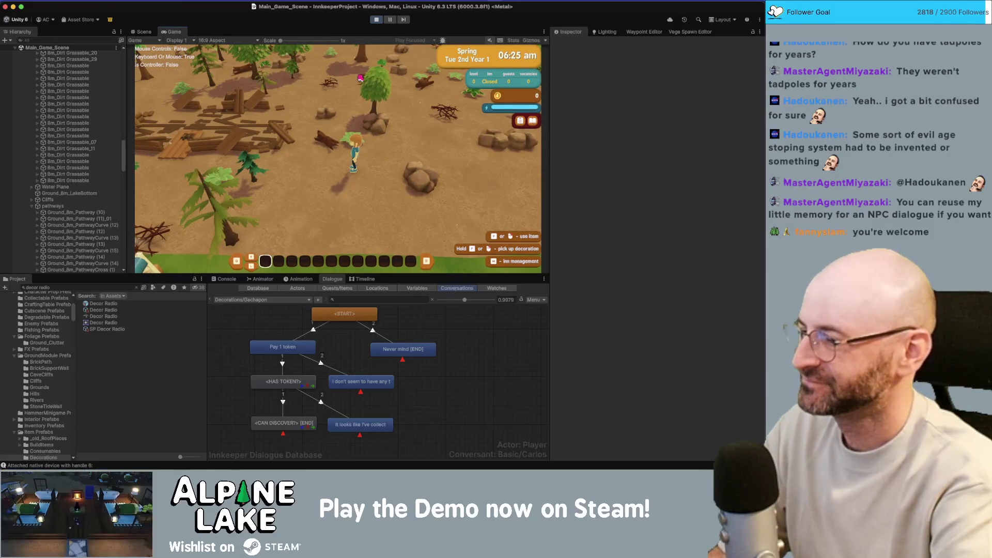
{"action": "key", "text": "d"}
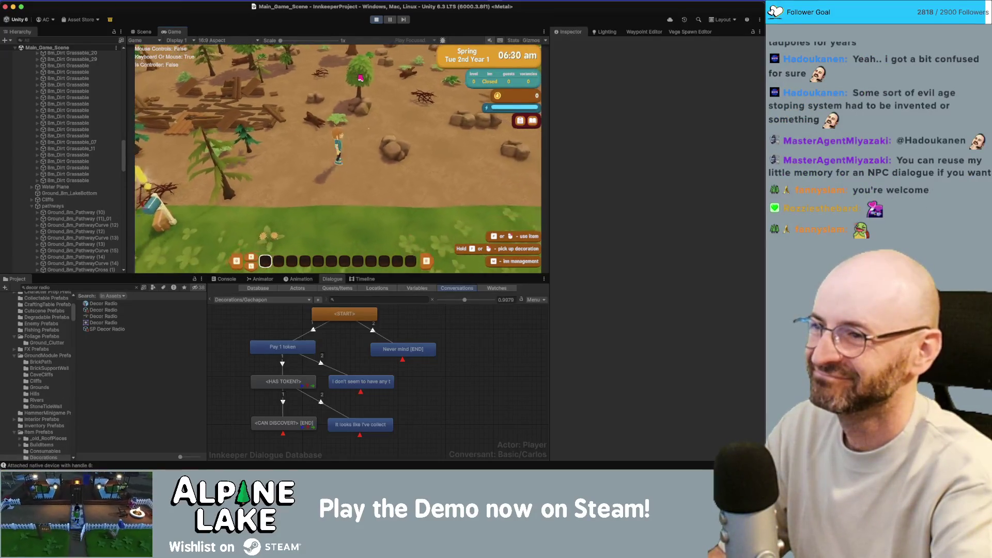
{"action": "key", "text": "s"}
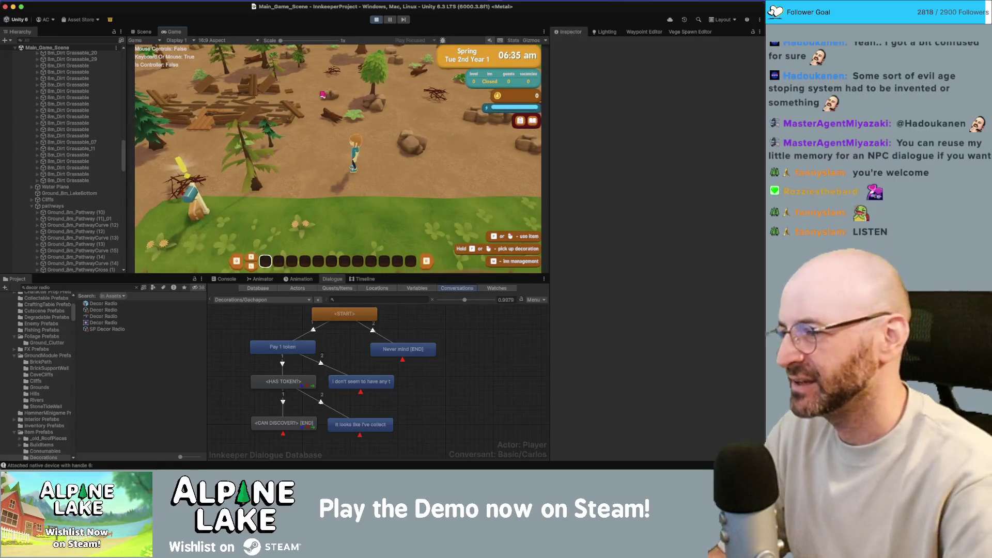
{"action": "left_click", "coordinate": [104, 310]}
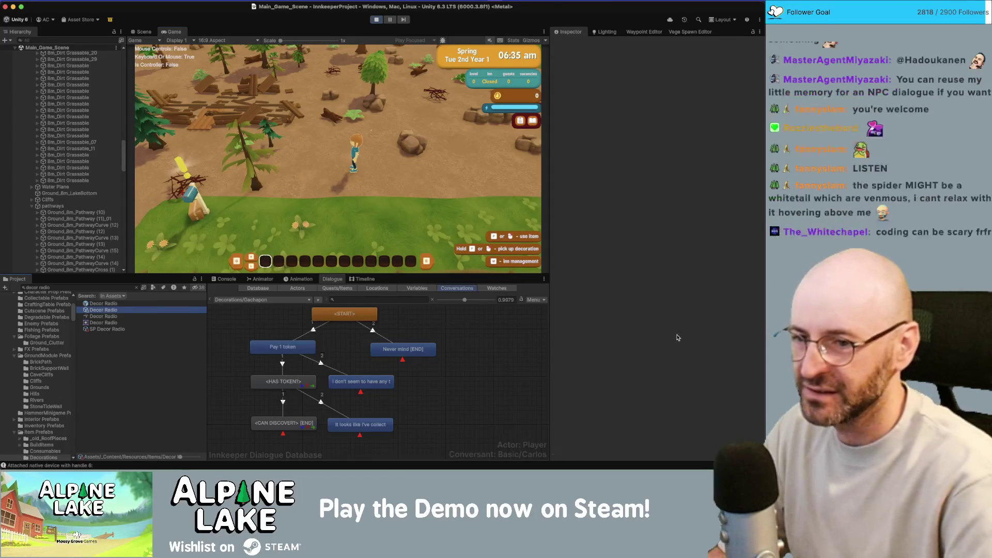
Search the Project for 'sleeping bag' and select the Decor Sleeping Bag item.
{"action": "scroll", "coordinate": [669, 328], "scroll_direction": "down", "scroll_amount": 5}
{"action": "left_click", "coordinate": [85, 288]}
{"action": "type", "text": "sle"}
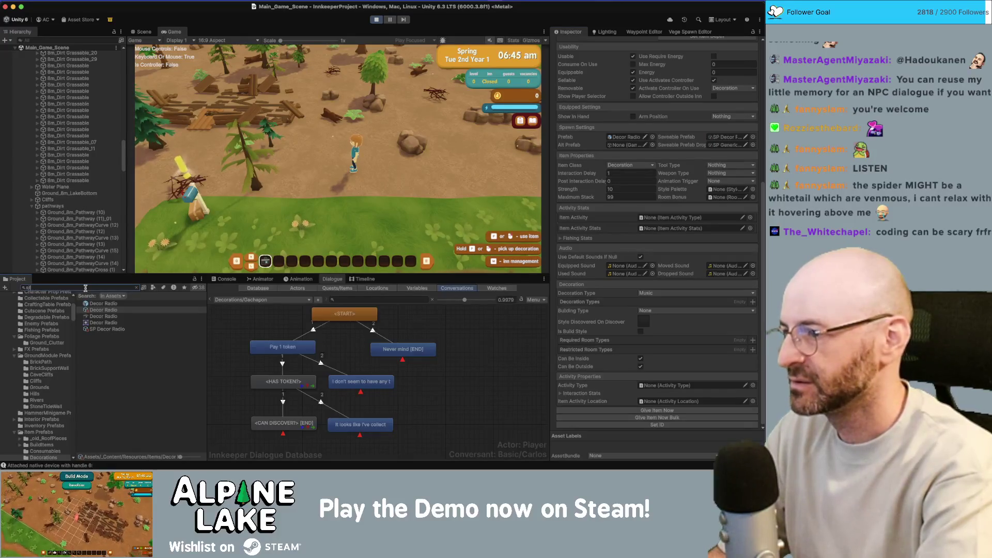
{"action": "key", "text": "BackSpace"}
{"action": "type", "text": "g bag"}
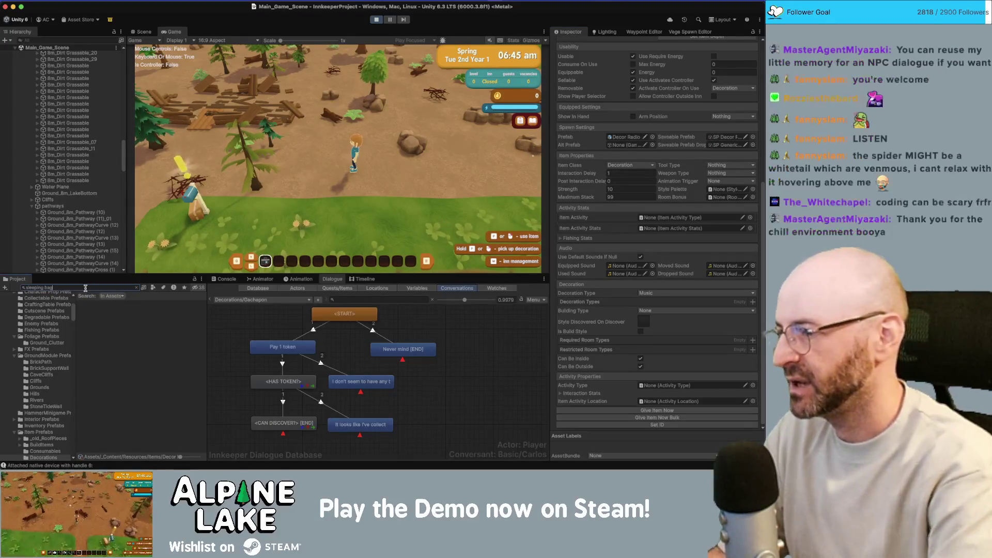
{"action": "left_click", "coordinate": [103, 310]}
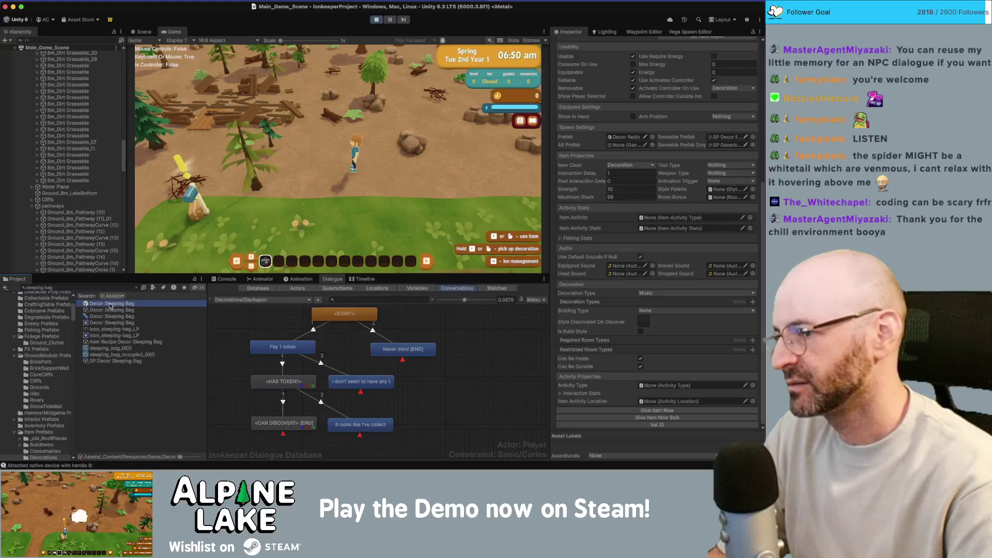
{"action": "scroll", "coordinate": [695, 359], "scroll_direction": "down", "scroll_amount": 3}
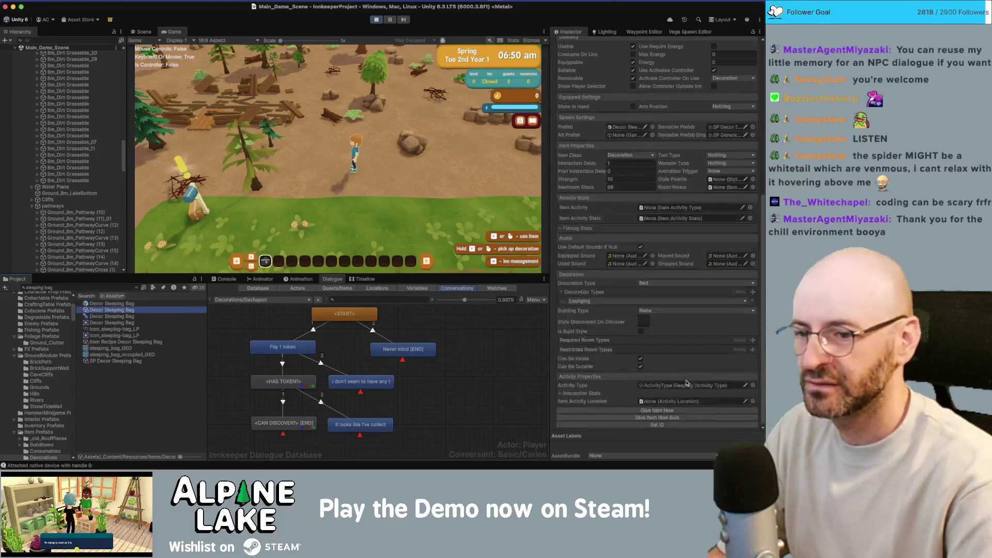
Give the sleeping bag in-game, dismiss the decorating tutorial and place it on the ground.
{"action": "left_click", "coordinate": [680, 410]}
{"action": "left_click", "coordinate": [379, 164]}
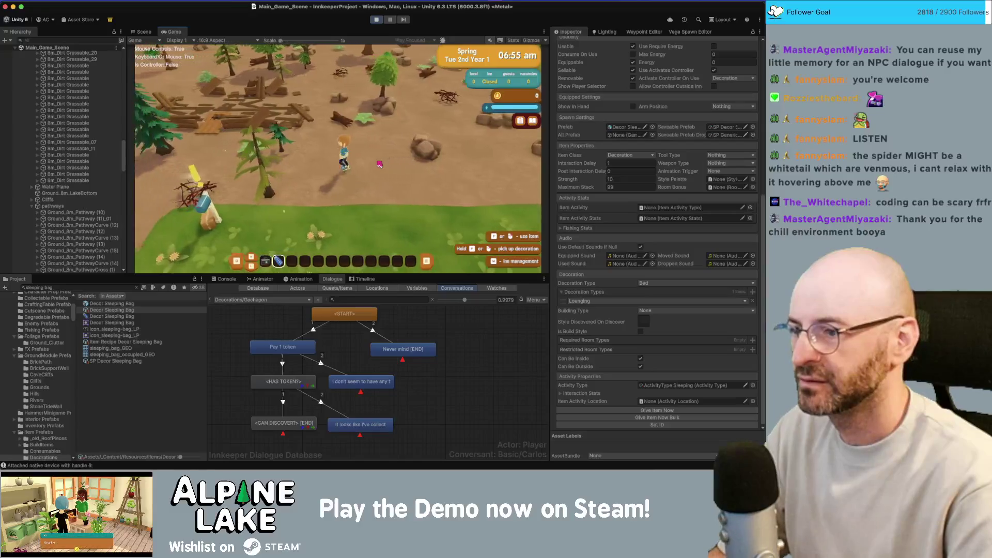
{"action": "left_click", "coordinate": [350, 156]}
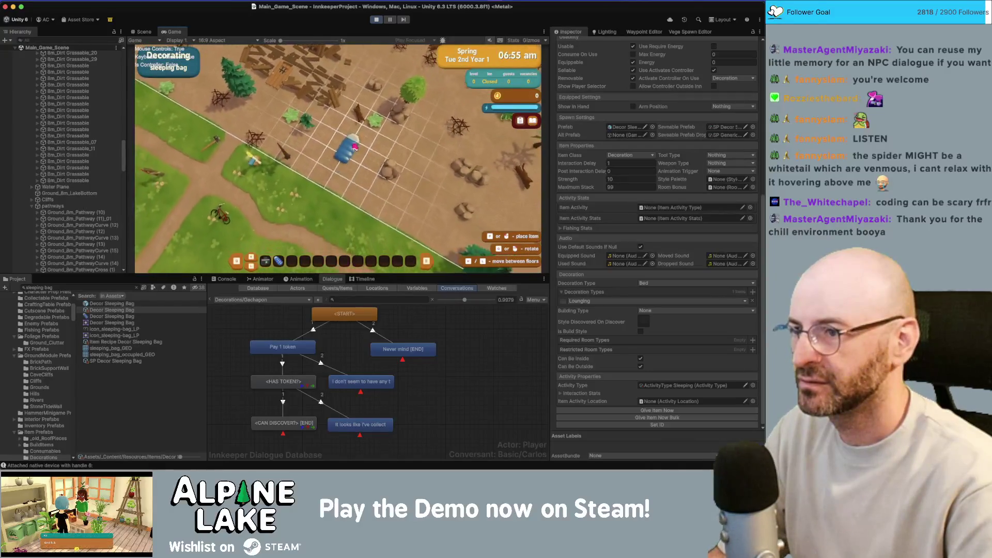
{"action": "left_click", "coordinate": [349, 156]}
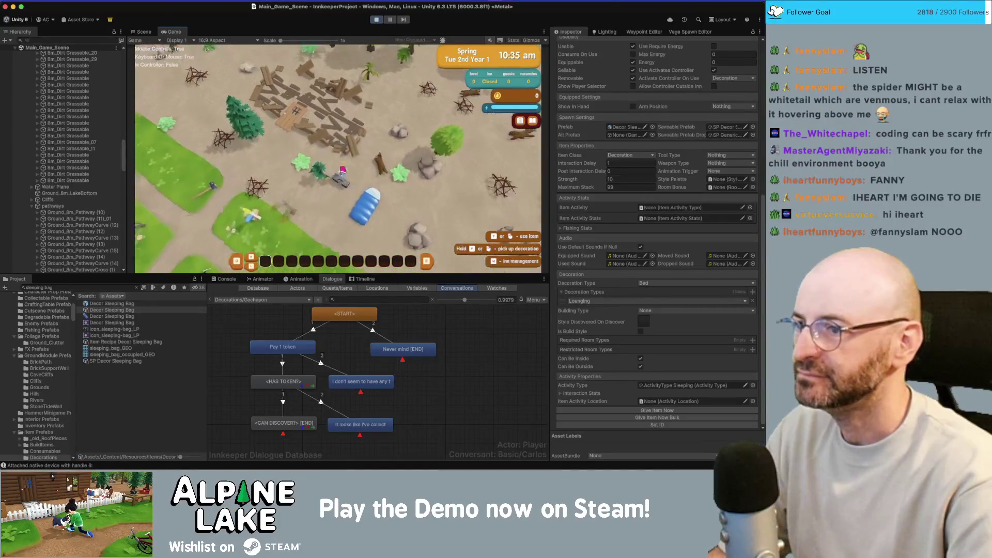
Walk up, down, down-left and up-right around the sleeping bag and radio, then bring up the backpack with Escape.
{"action": "key", "text": "w"}
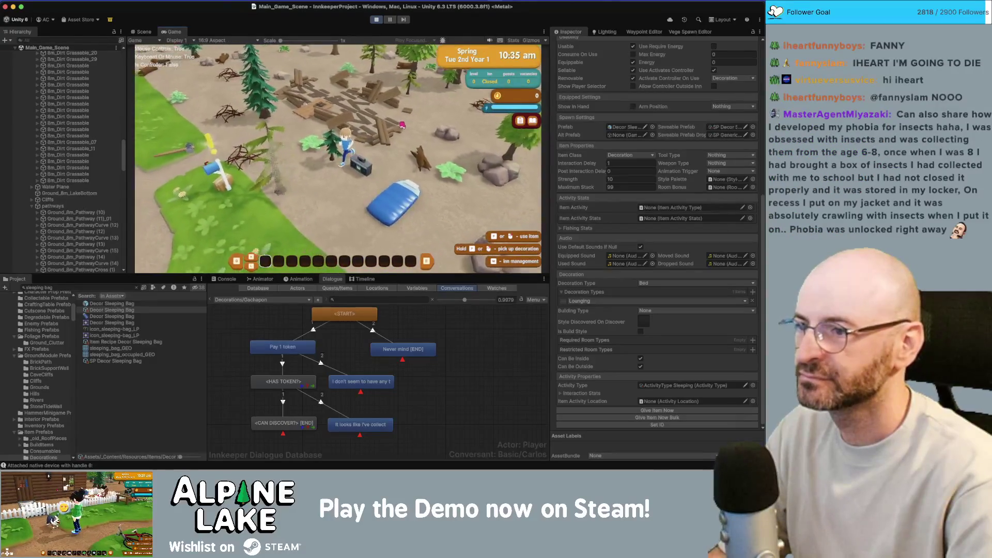
{"action": "key", "text": "s"}
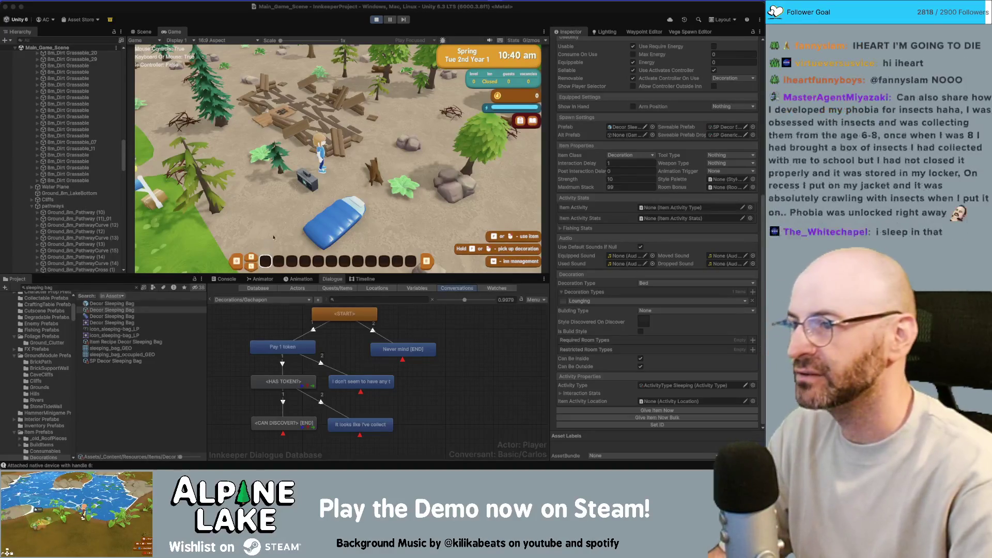
{"action": "key", "text": "a+s"}
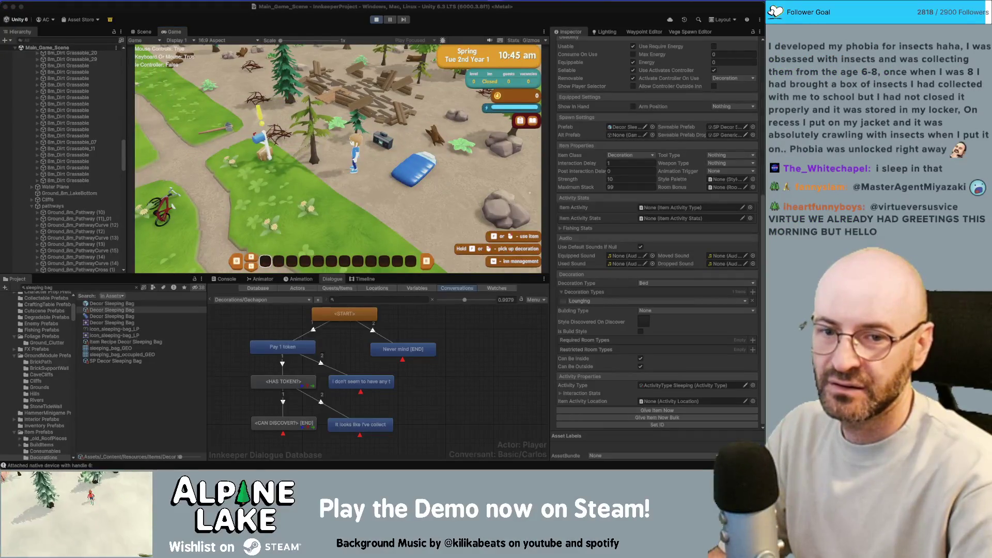
{"action": "left_click", "coordinate": [365, 129]}
{"action": "key", "text": "w+d"}
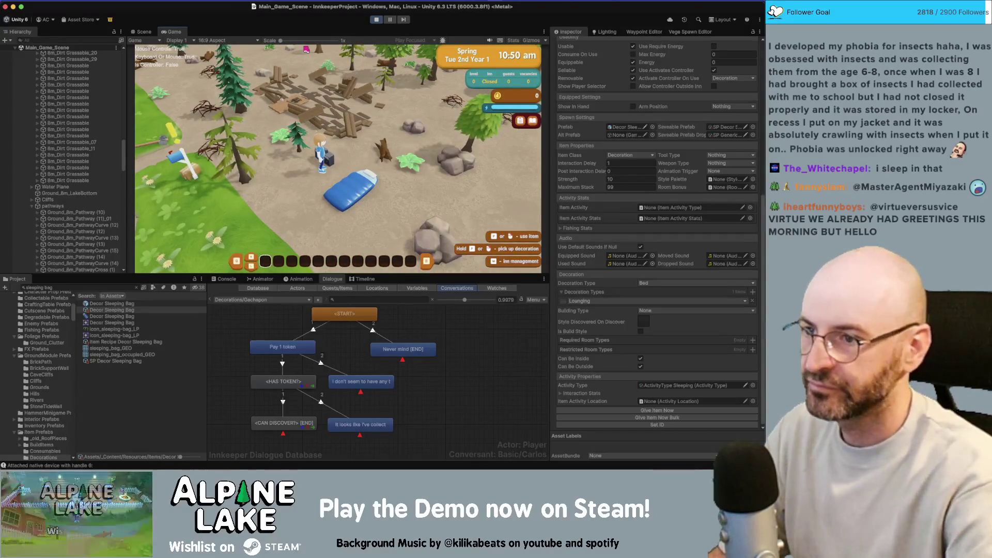
{"action": "key", "text": "Escape"}
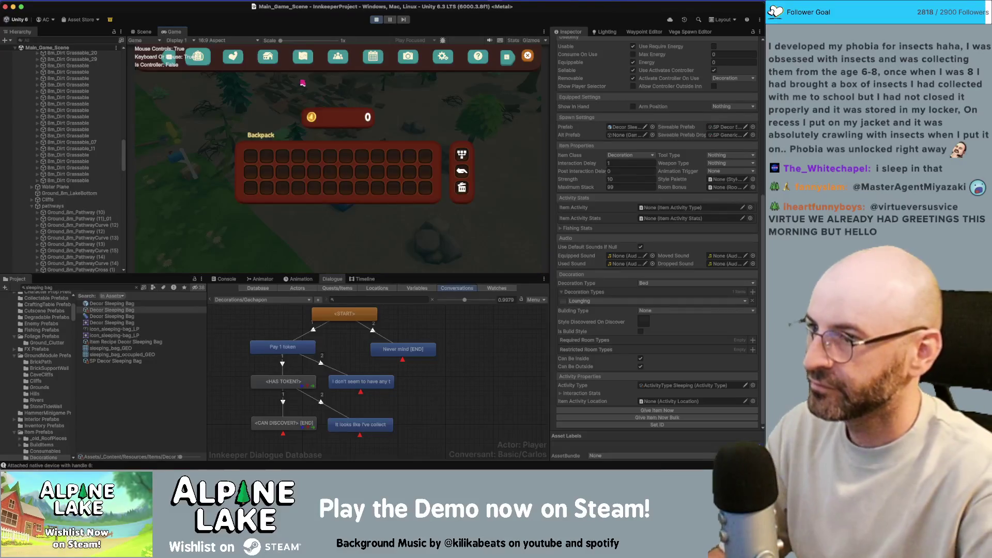
Switch to the settings panel, resume play, and walk up to the radio and away.
{"action": "key", "text": "p"}
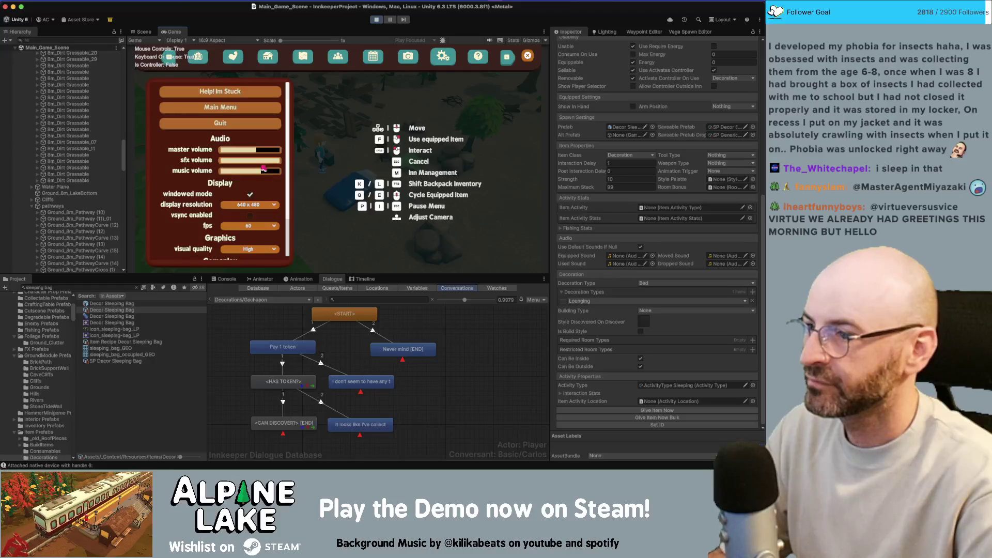
{"action": "key", "text": "Escape"}
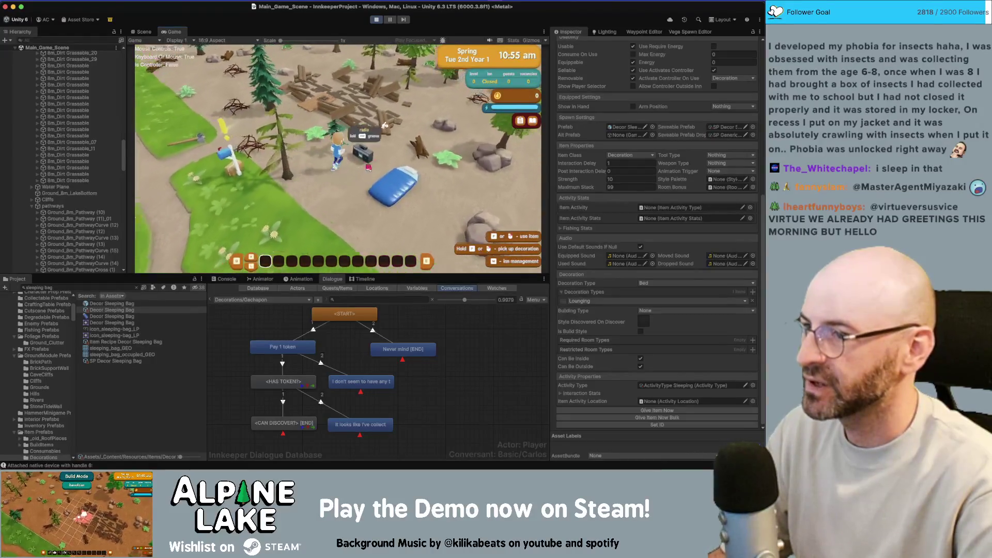
{"action": "key", "text": "w"}
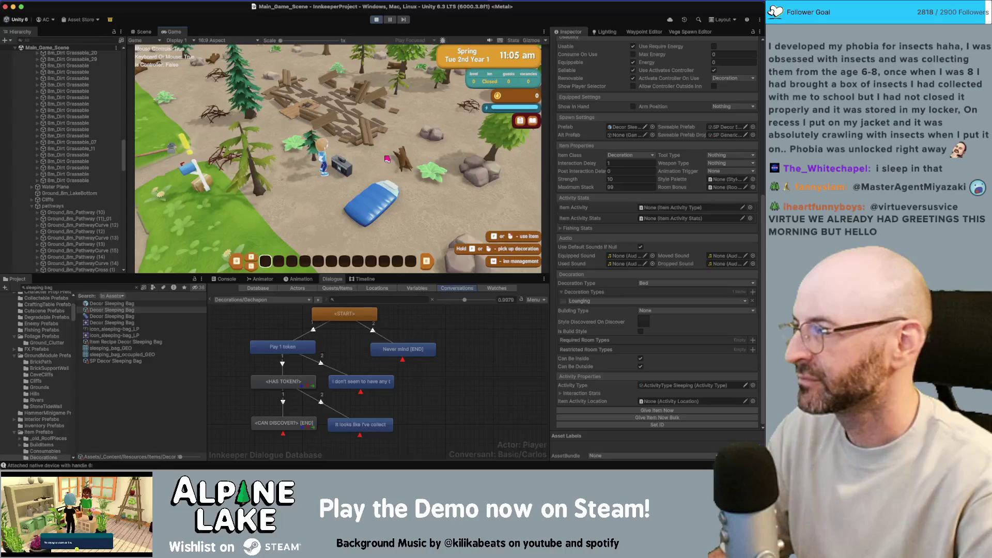
{"action": "key", "text": "s"}
{"action": "key", "text": "a"}
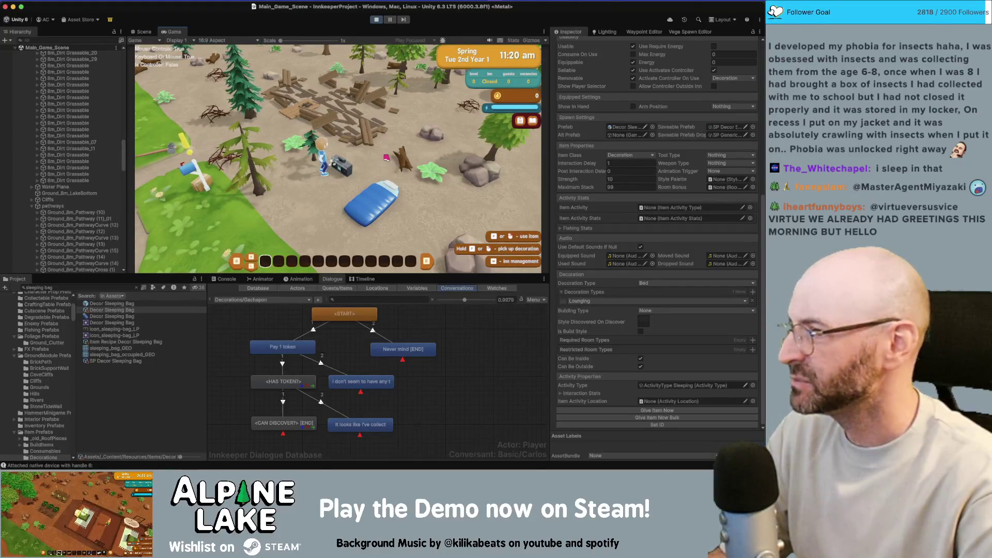
Repeatedly face and leave the radio to watch its groove prompt, then focus the Hierarchy filter.
{"action": "key", "text": "w"}
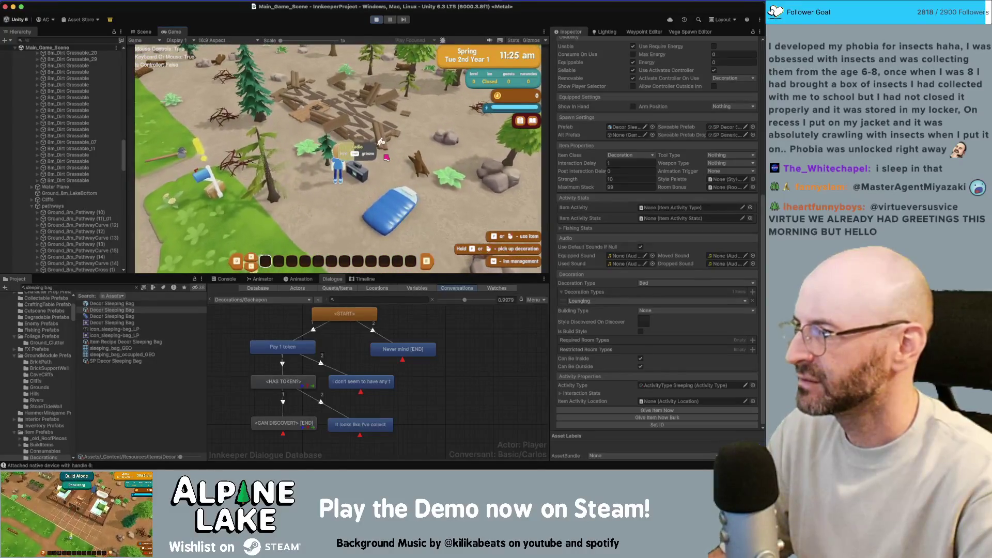
{"action": "key", "text": "s"}
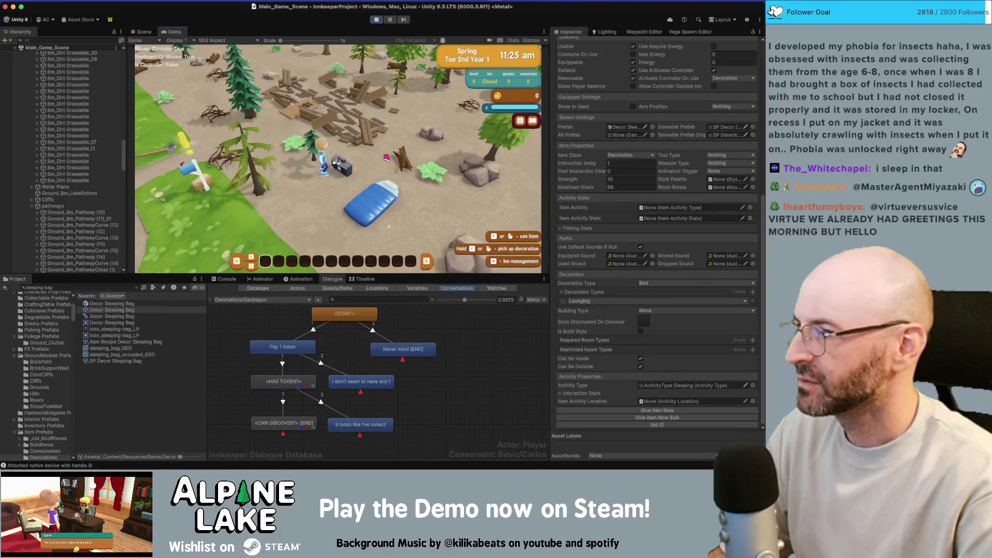
{"action": "key", "text": "w"}
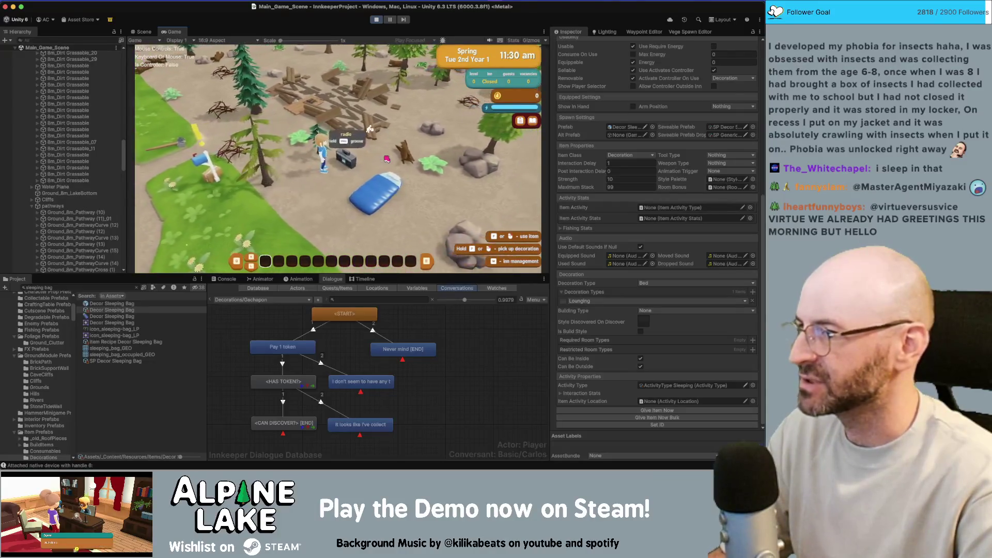
{"action": "key", "text": "s"}
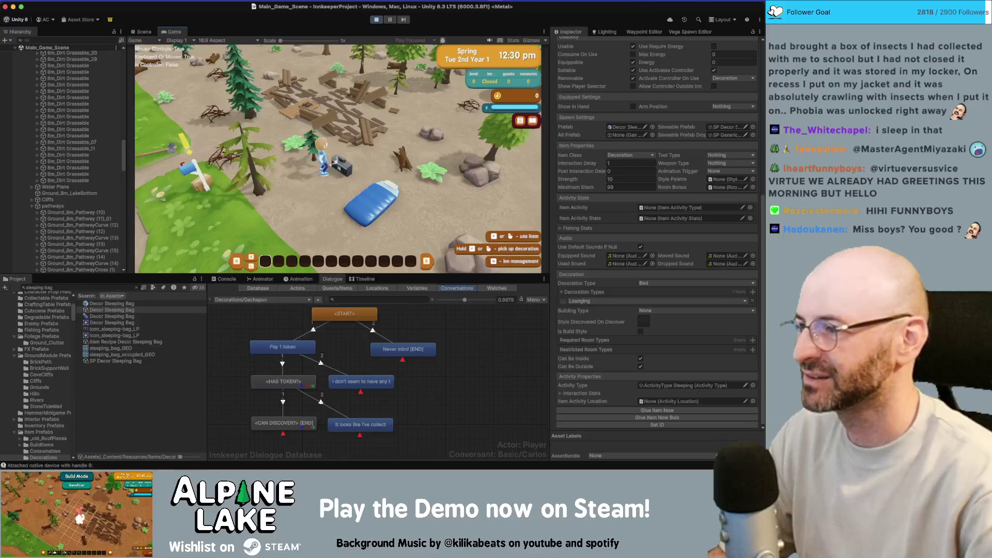
{"action": "left_click", "coordinate": [98, 41]}
Filter the Hierarchy for 'radio' and review Decor Radio(Clone)'s Object Hider and Activity components.
{"action": "type", "text": "rad"}
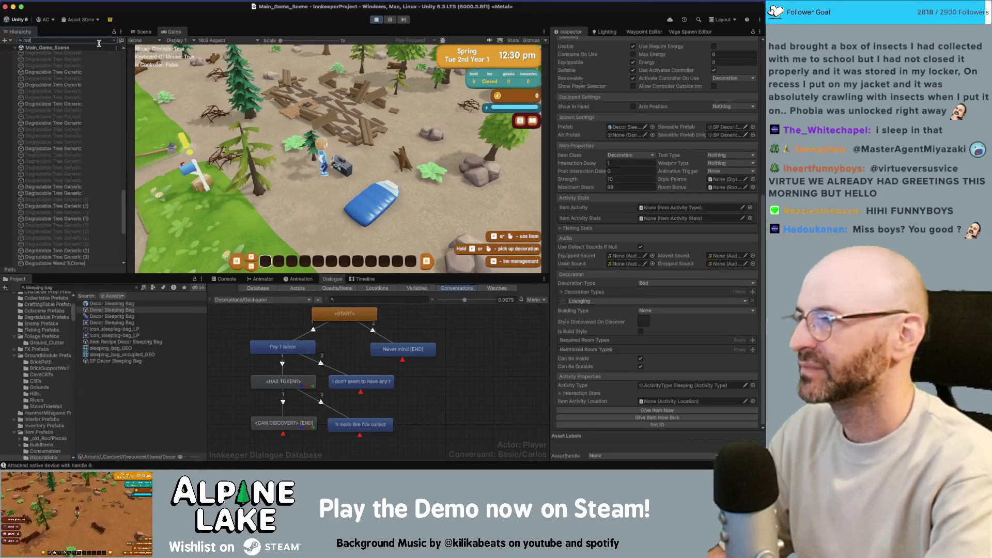
{"action": "type", "text": "io"}
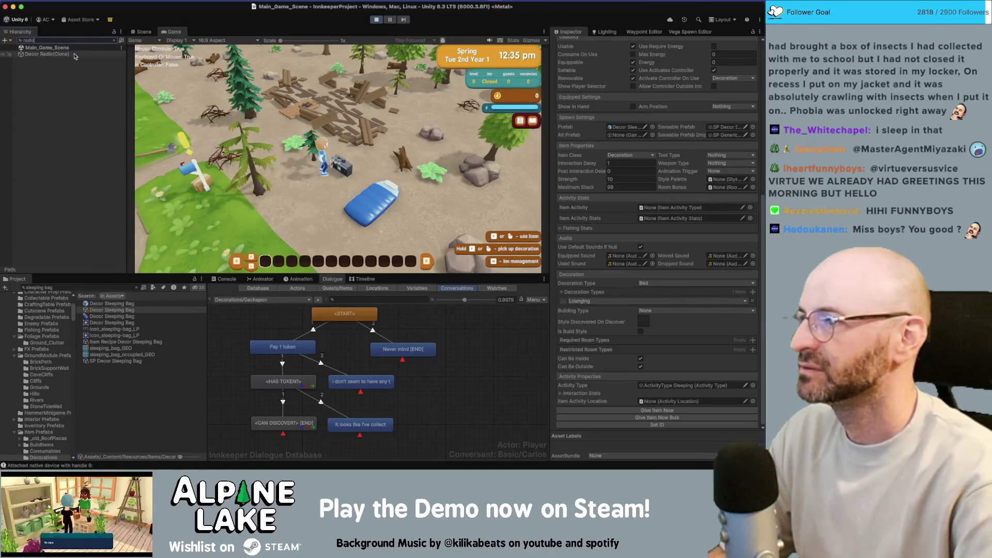
{"action": "left_click", "coordinate": [57, 55]}
{"action": "scroll", "coordinate": [727, 162], "scroll_direction": "up", "scroll_amount": 10}
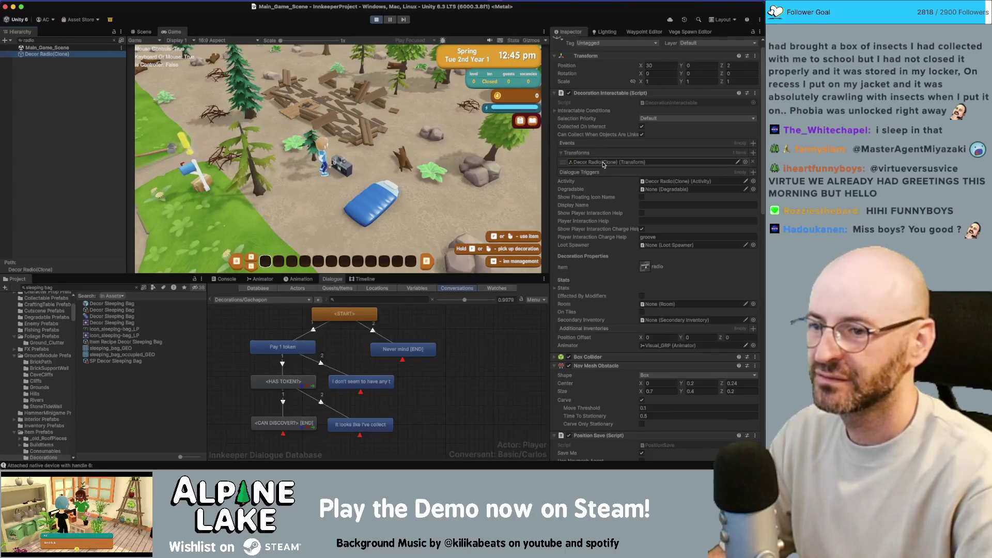
{"action": "scroll", "coordinate": [588, 264], "scroll_direction": "down", "scroll_amount": 10}
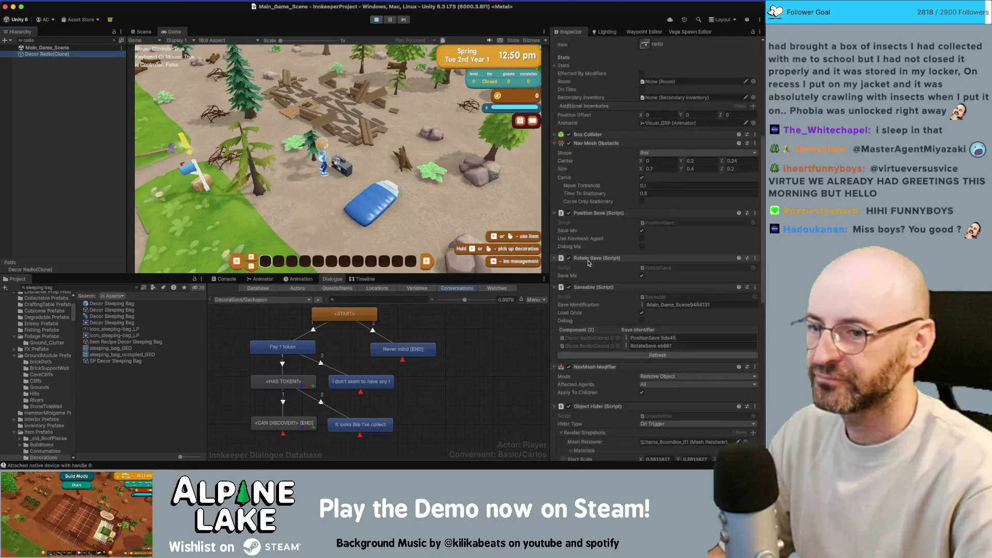
{"action": "scroll", "coordinate": [588, 264], "scroll_direction": "down", "scroll_amount": 6}
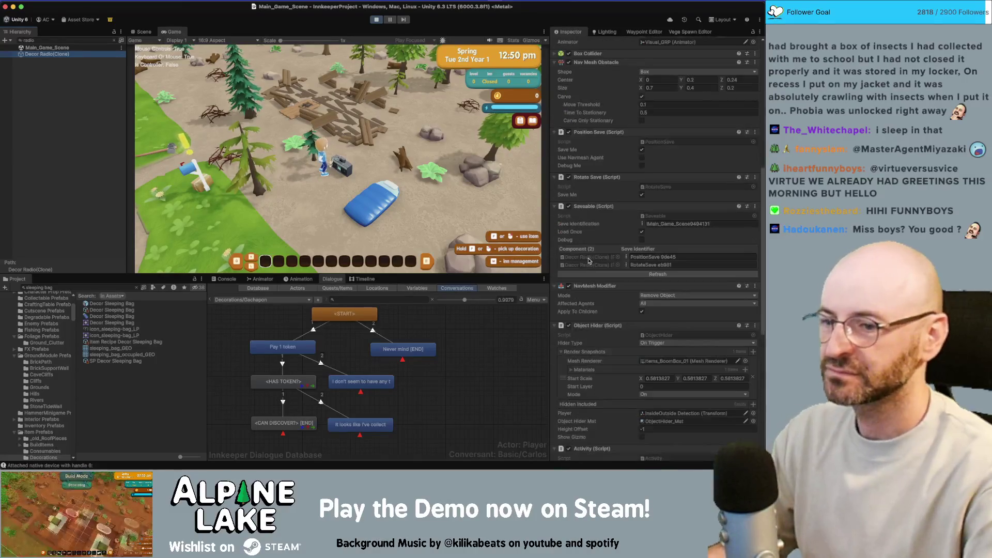
{"action": "scroll", "coordinate": [588, 262], "scroll_direction": "down", "scroll_amount": 5}
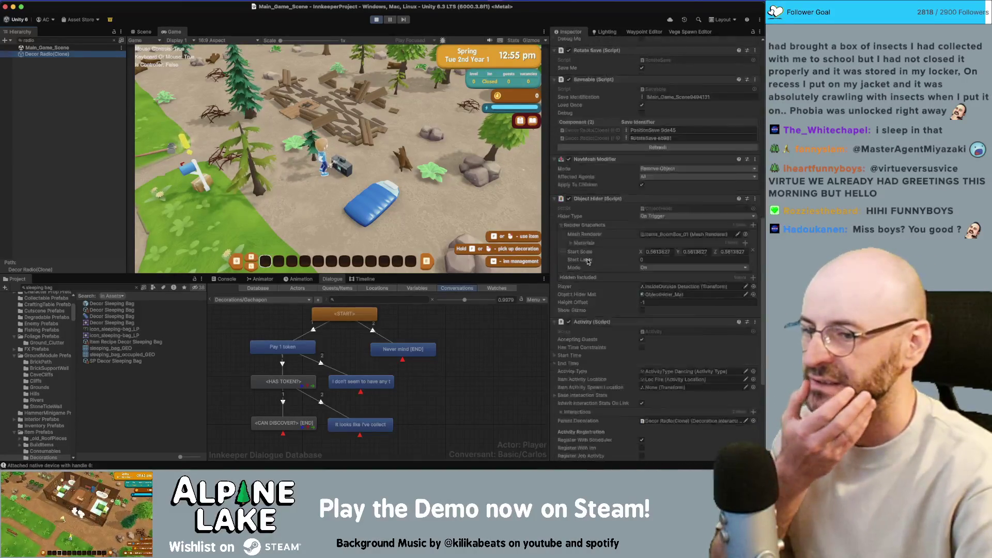
Clear the filter, expand the radio clone and select its activity listener child.
{"action": "left_click", "coordinate": [114, 40]}
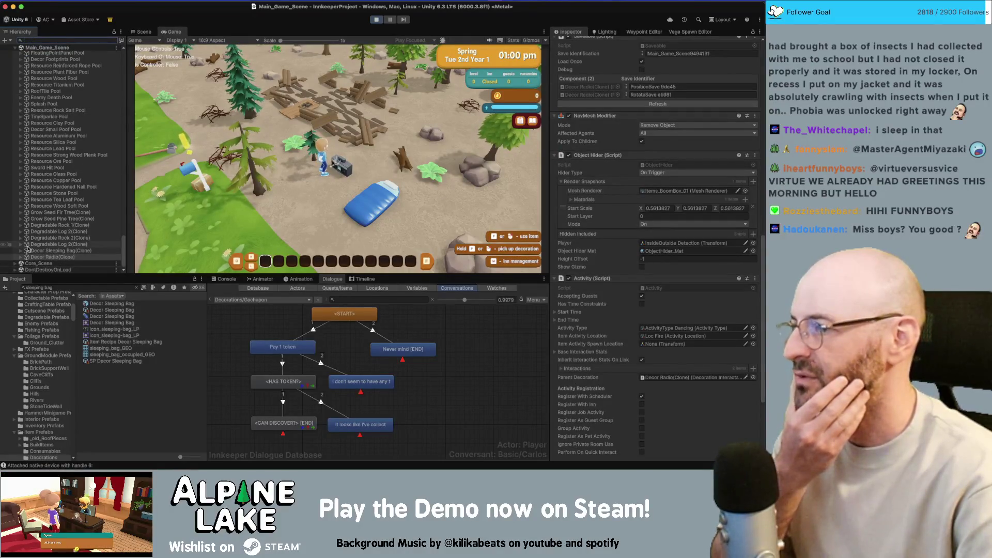
{"action": "left_click", "coordinate": [21, 256]}
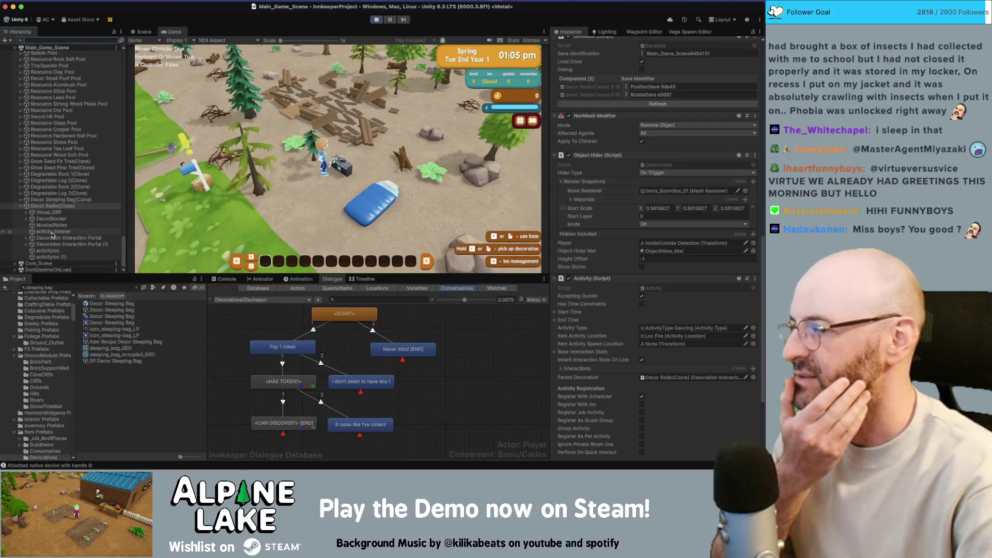
{"action": "left_click", "coordinate": [56, 231]}
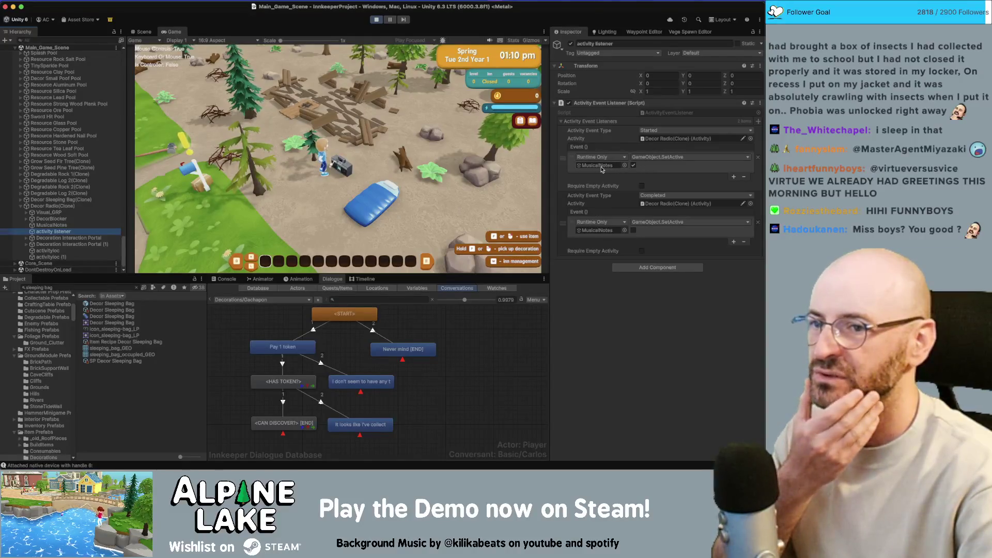
Review the radio clone's MusicalNotes components, then stop Play mode.
{"action": "left_click", "coordinate": [52, 226]}
{"action": "scroll", "coordinate": [606, 266], "scroll_direction": "down", "scroll_amount": 5}
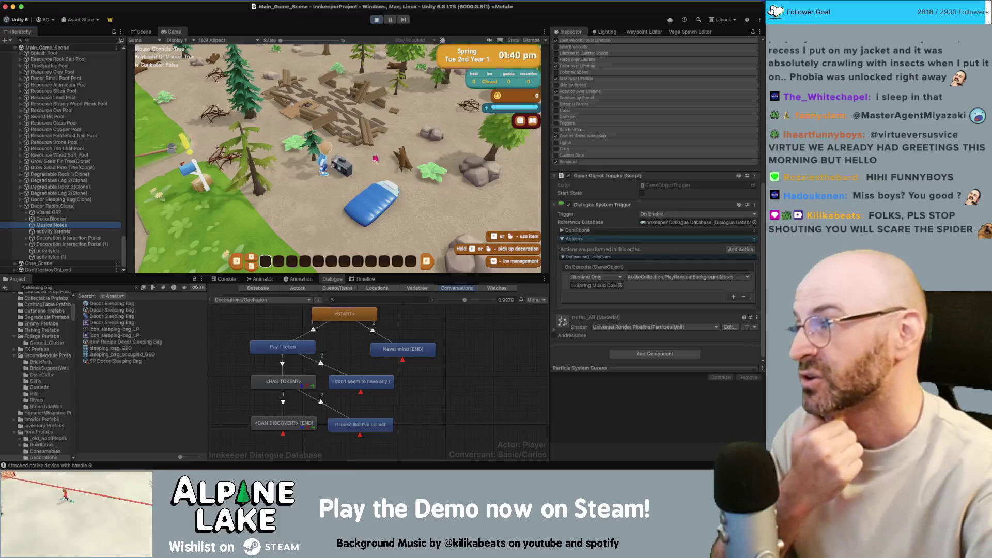
{"action": "left_click", "coordinate": [376, 19]}
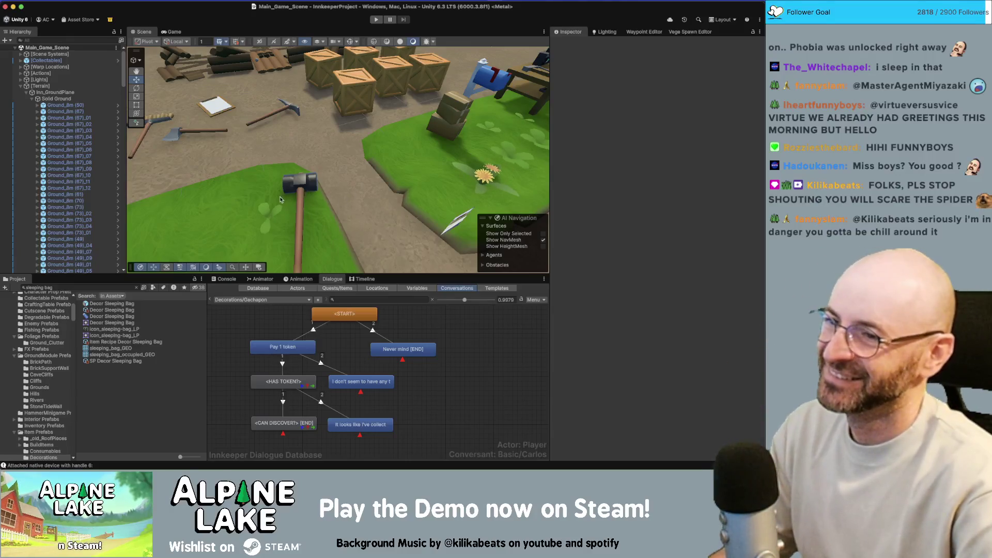
Zoom the Scene view out over the level around the tool area and focus the Project search field.
{"action": "scroll", "coordinate": [310, 192], "scroll_direction": "down", "scroll_amount": 5}
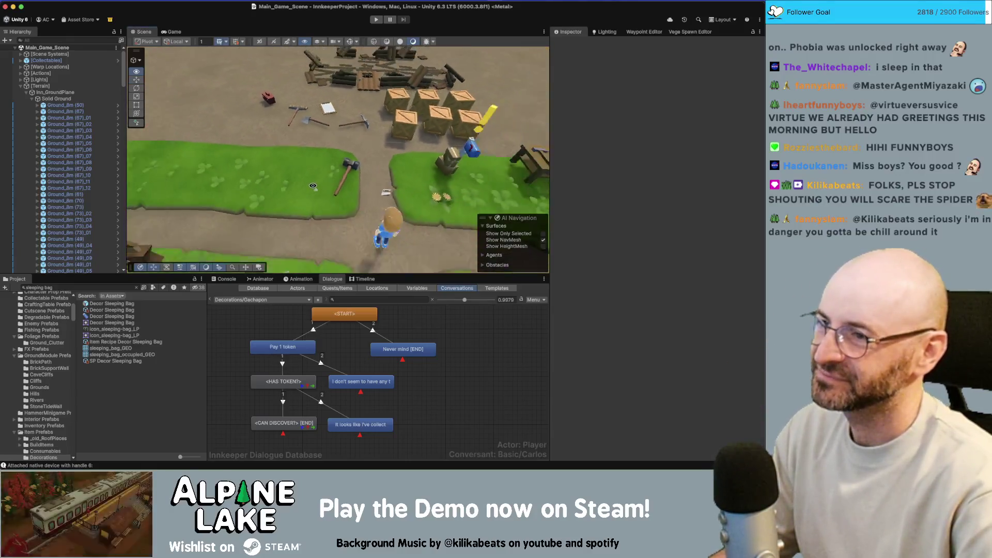
{"action": "scroll", "coordinate": [312, 187], "scroll_direction": "down", "scroll_amount": 5}
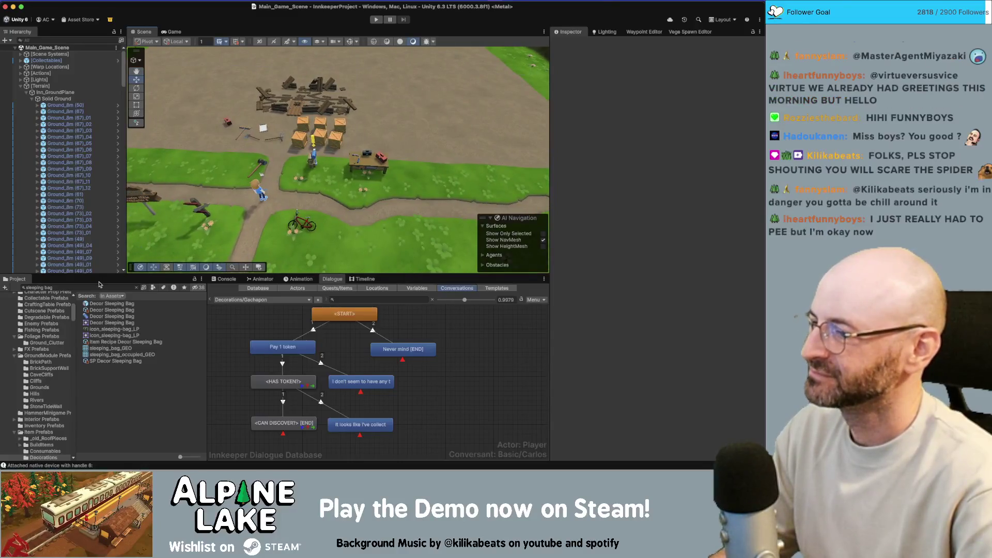
{"action": "left_click", "coordinate": [100, 285]}
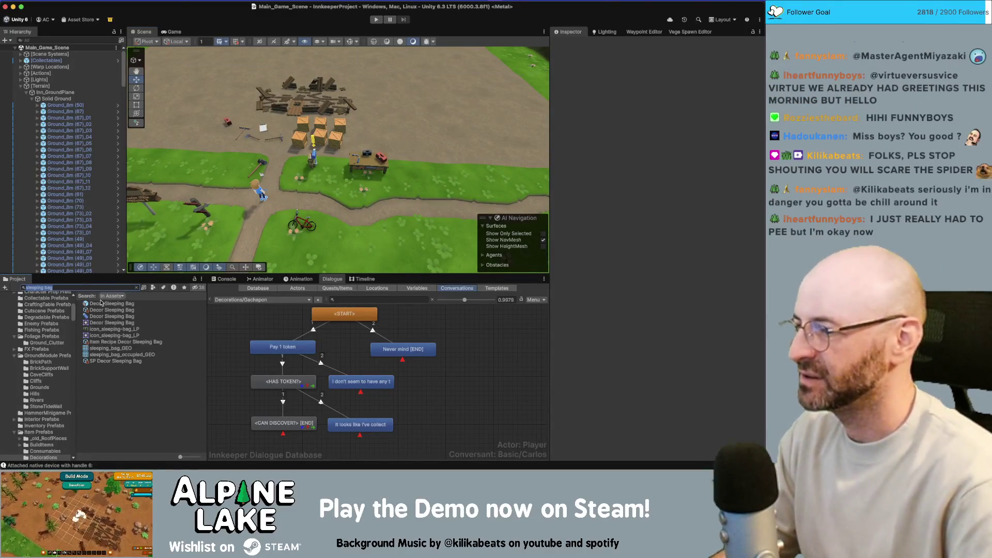
Search 'decor radio', open the prefab and select its MusicalNotes child.
{"action": "type", "text": "decor radio"}
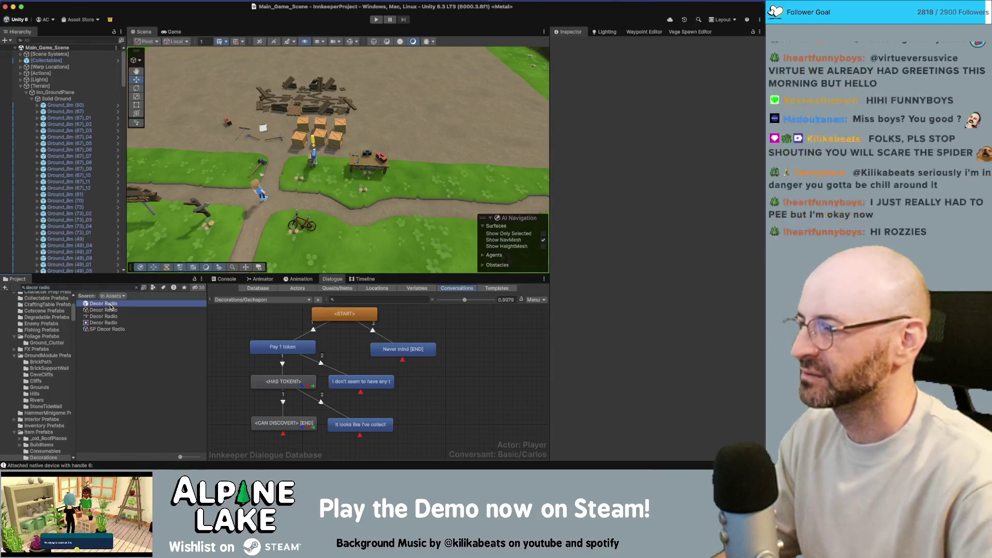
{"action": "double_click", "coordinate": [110, 305]}
{"action": "left_click", "coordinate": [77, 89]}
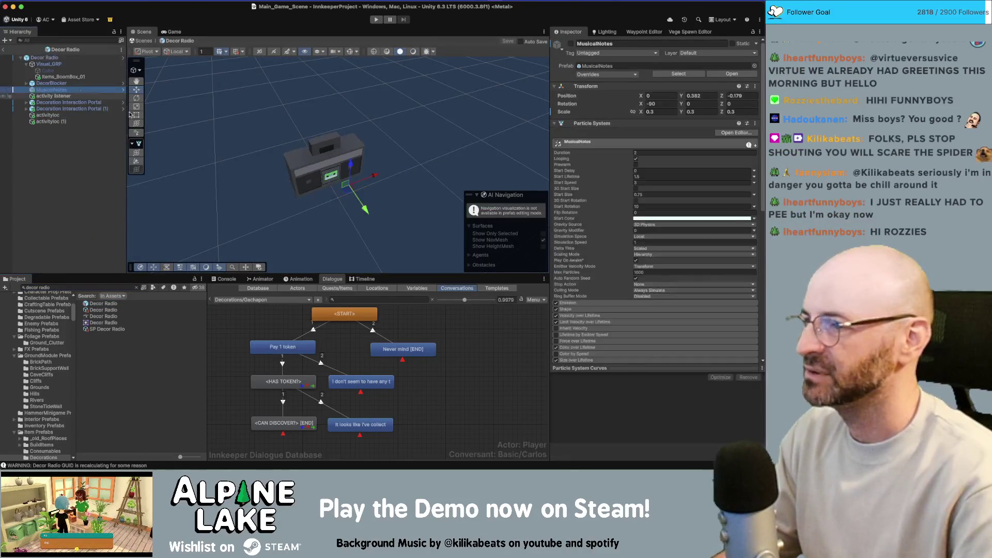
{"action": "scroll", "coordinate": [614, 207], "scroll_direction": "down", "scroll_amount": 10}
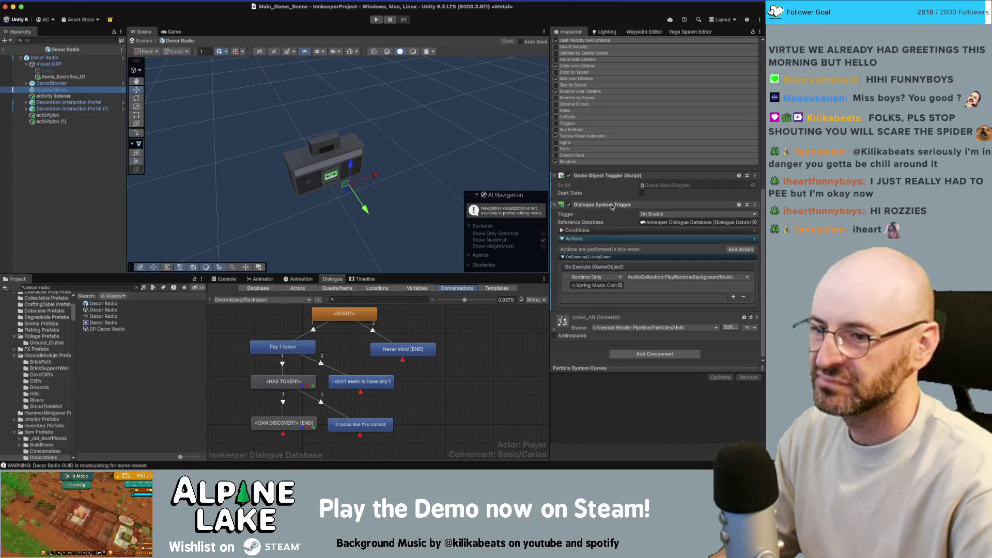
Remove the Dialogue System Trigger component, save the prefab with Ctrl+S, and exit Prefab Mode.
{"action": "right_click", "coordinate": [612, 205]}
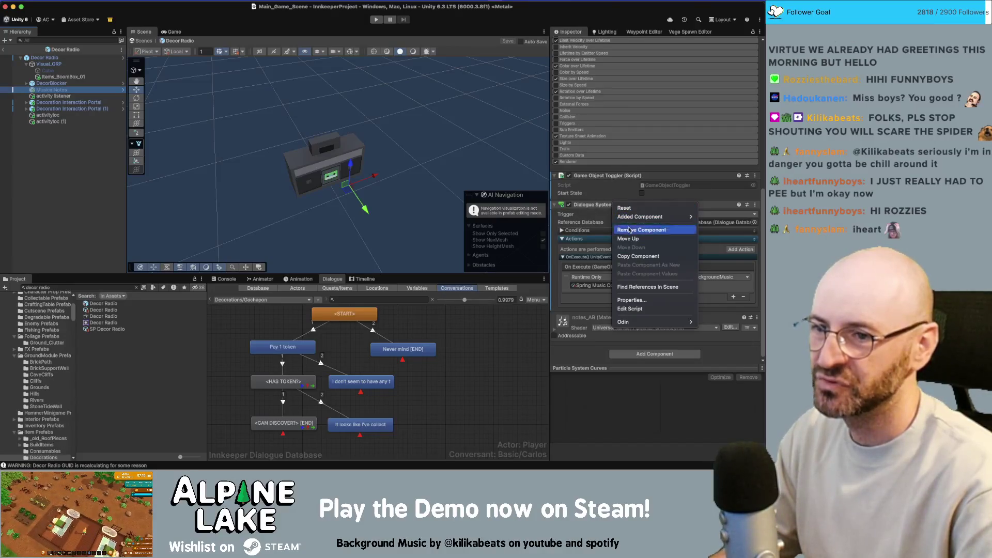
{"action": "left_click", "coordinate": [617, 221]}
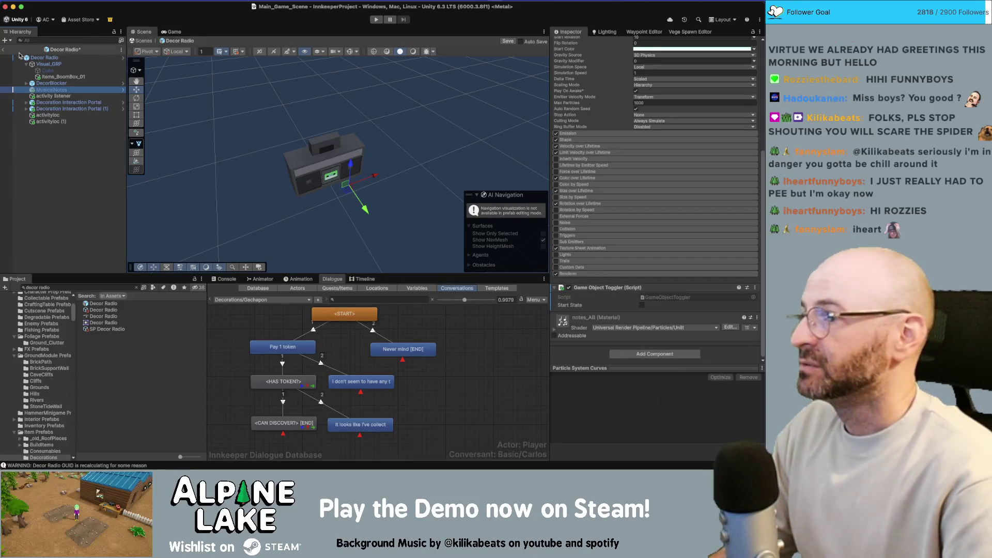
{"action": "key", "text": "ctrl+s"}
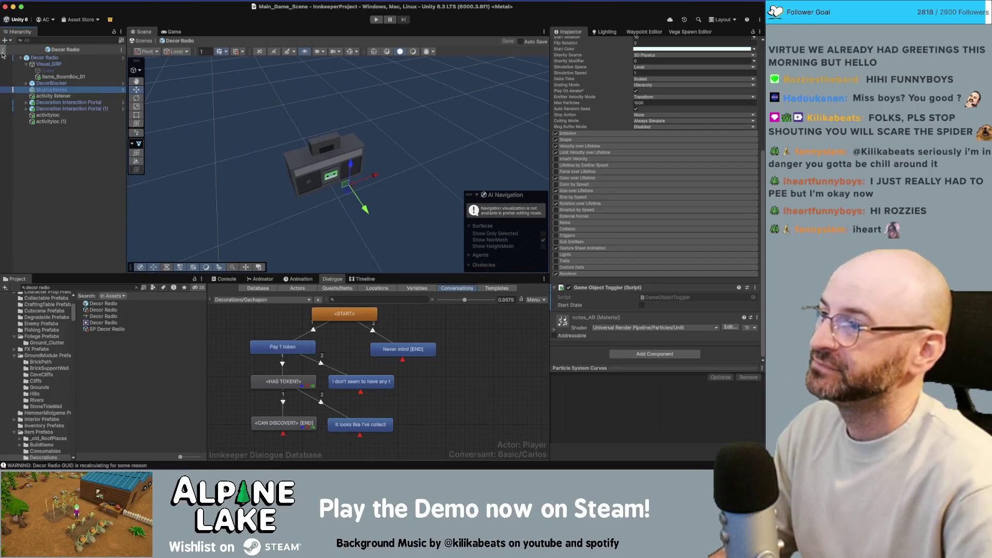
{"action": "left_click", "coordinate": [3, 51]}
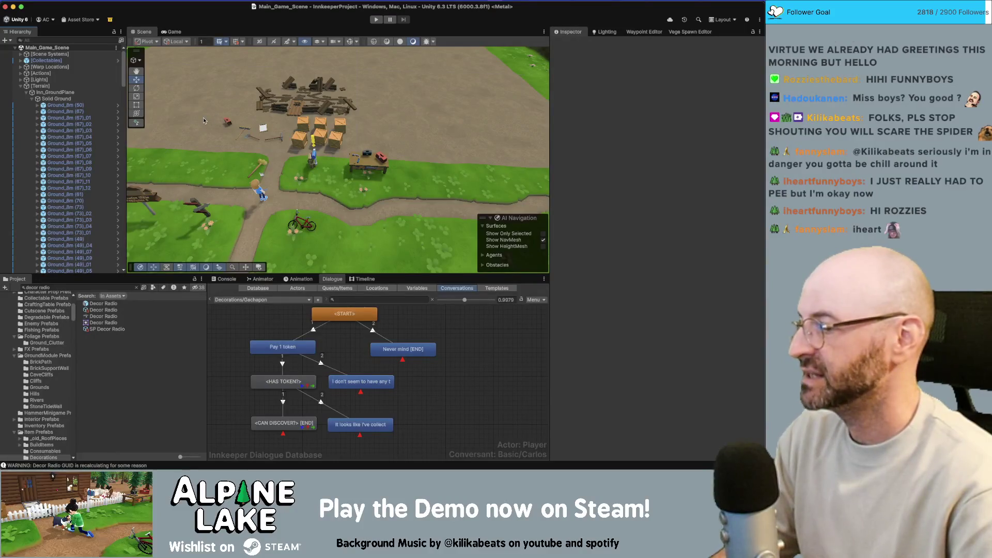
Orbit the Main_Game_Scene camera to a new viewing angle.
{"action": "mouse_move", "coordinate": [398, 149]}
{"action": "left_mouse_down"}
{"action": "mouse_move", "coordinate": [411, 153]}
{"action": "mouse_move", "coordinate": [391, 134]}
{"action": "mouse_move", "coordinate": [445, 129]}
{"action": "mouse_move", "coordinate": [383, 128]}
{"action": "left_mouse_up"}
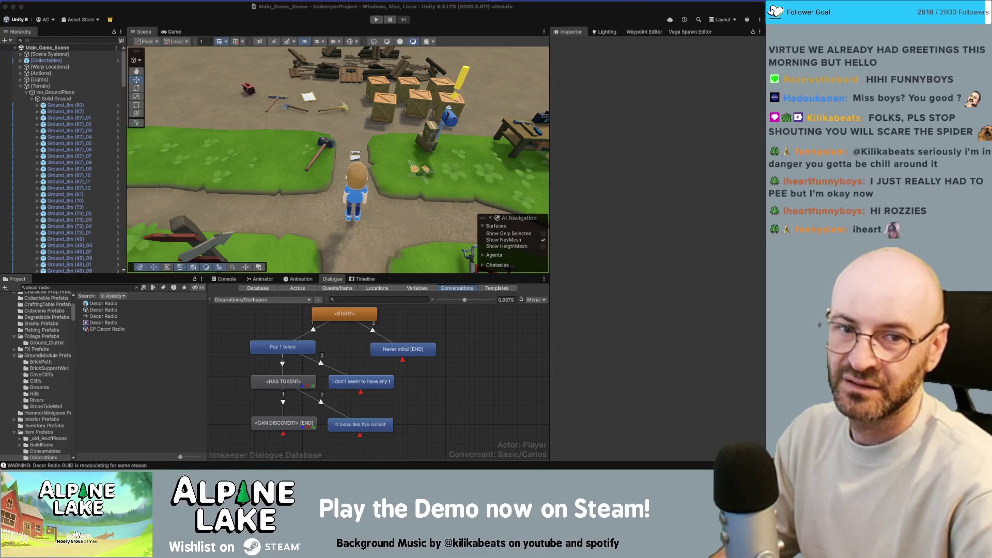
{"action": "left_click", "coordinate": [321, 25]}
In Obsidian's Current Bugs note, tick 'grooving to the beat changes the music', then return to Unity.
{"action": "key", "text": "super+Tab"}
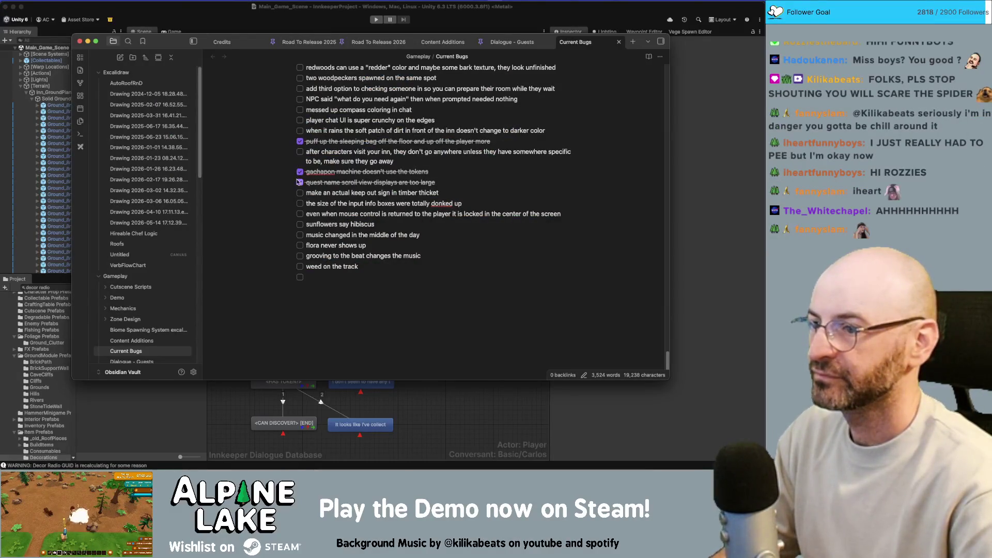
{"action": "scroll", "coordinate": [302, 186], "scroll_direction": "up", "scroll_amount": 5}
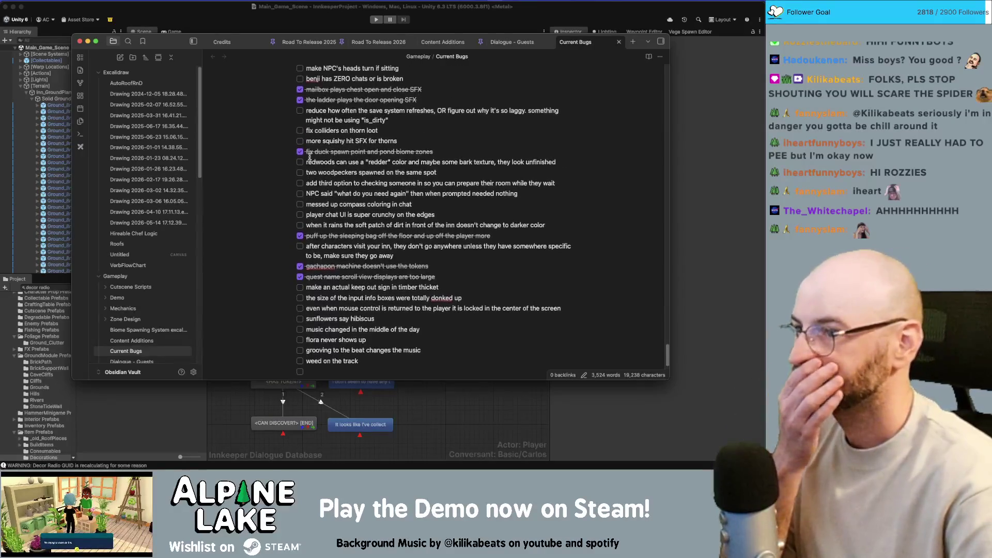
{"action": "scroll", "coordinate": [309, 153], "scroll_direction": "up", "scroll_amount": 1}
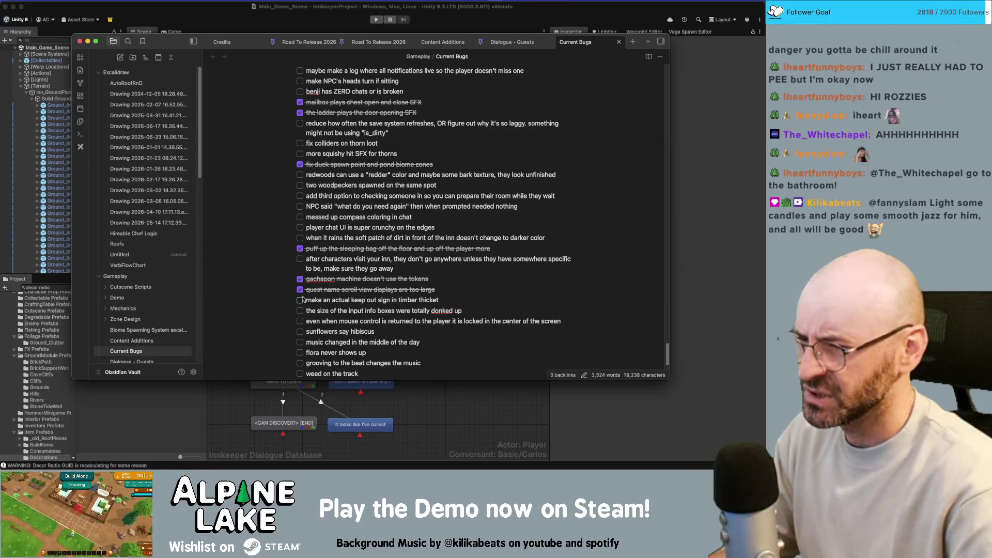
{"action": "scroll", "coordinate": [303, 302], "scroll_direction": "down", "scroll_amount": 1}
{"action": "left_click", "coordinate": [300, 356]}
{"action": "key", "text": "super+Tab"}
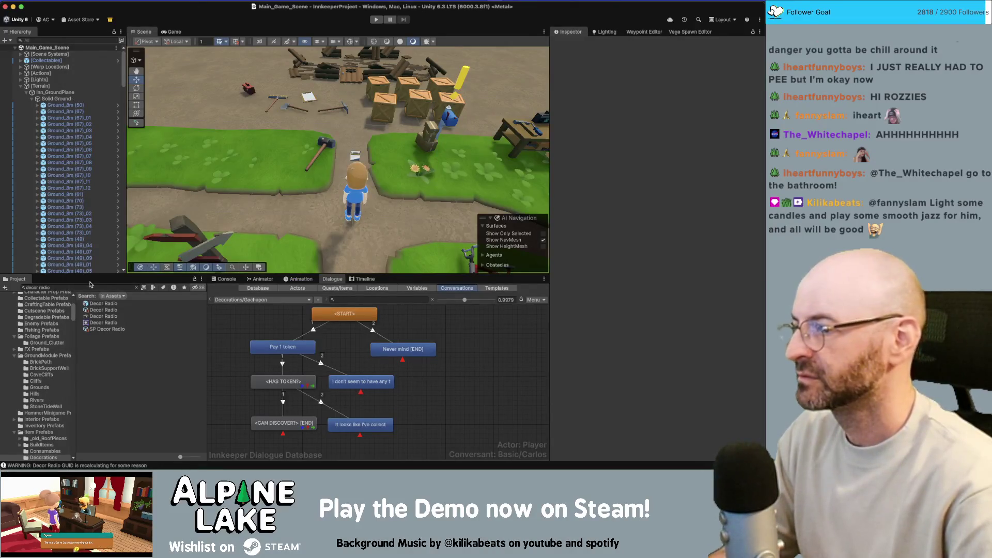
Search the project for 'thorny' and open the Resource Thorny Branch prefab.
{"action": "left_click", "coordinate": [90, 286]}
{"action": "type", "text": "thorny"}
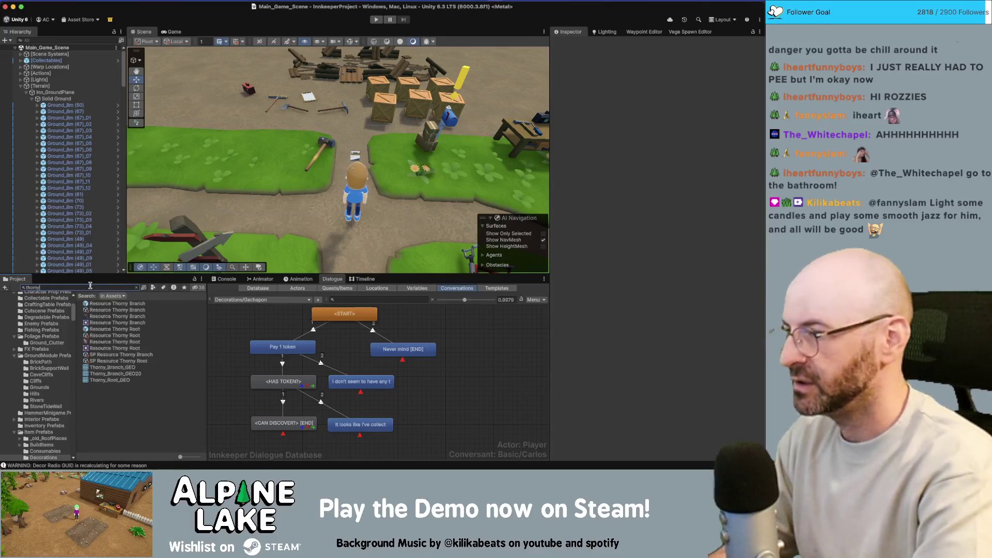
{"action": "left_click", "coordinate": [104, 304]}
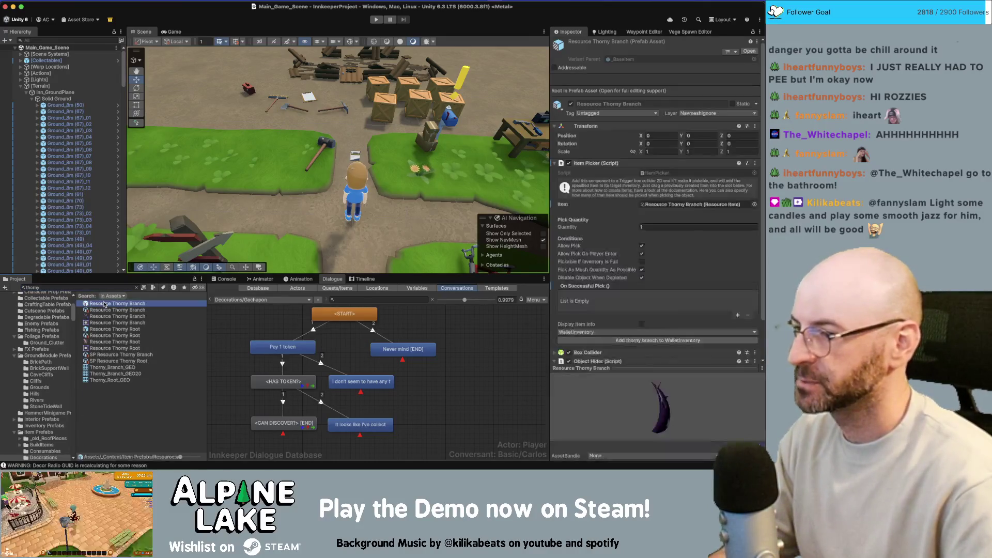
{"action": "double_click", "coordinate": [105, 304]}
Make the branch's box collider taller and narrower (size X 0.351), then exit Prefab Mode.
{"action": "left_click", "coordinate": [51, 64]}
{"action": "left_click", "coordinate": [58, 57]}
{"action": "mouse_move", "coordinate": [353, 61]}
{"action": "left_mouse_down"}
{"action": "mouse_move", "coordinate": [419, 88]}
{"action": "mouse_move", "coordinate": [443, 67]}
{"action": "mouse_move", "coordinate": [454, 77]}
{"action": "left_mouse_up"}
{"action": "scroll", "coordinate": [554, 310], "scroll_direction": "down", "scroll_amount": 1}
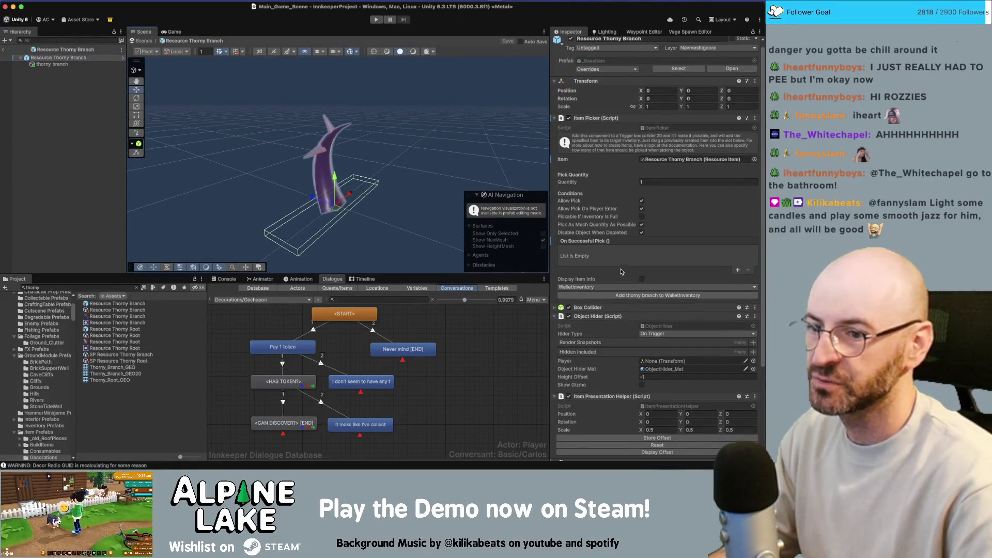
{"action": "left_click", "coordinate": [554, 309]}
{"action": "left_click", "coordinate": [646, 319]}
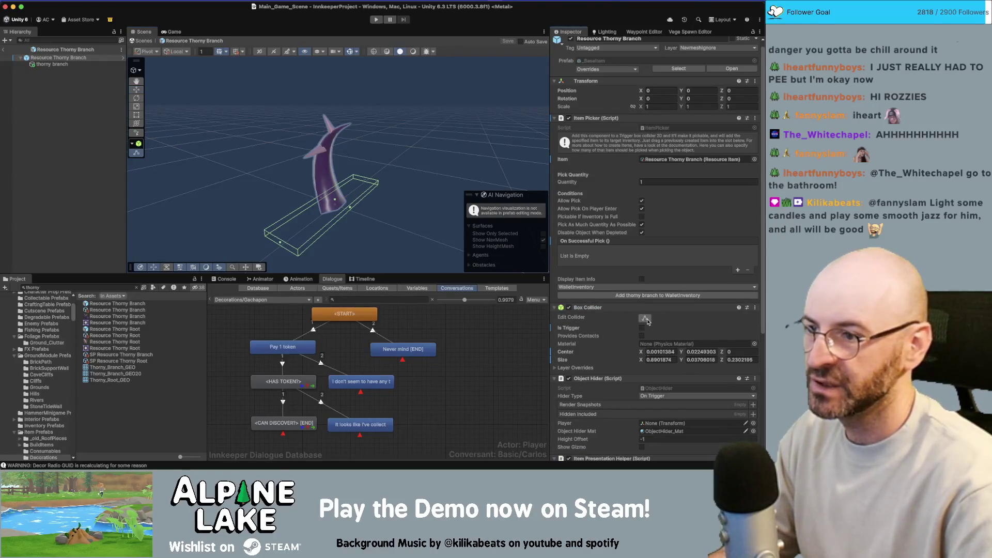
{"action": "mouse_move", "coordinate": [334, 202]}
{"action": "left_mouse_down"}
{"action": "mouse_move", "coordinate": [335, 121]}
{"action": "mouse_move", "coordinate": [483, 129]}
{"action": "mouse_move", "coordinate": [544, 245]}
{"action": "left_mouse_up"}
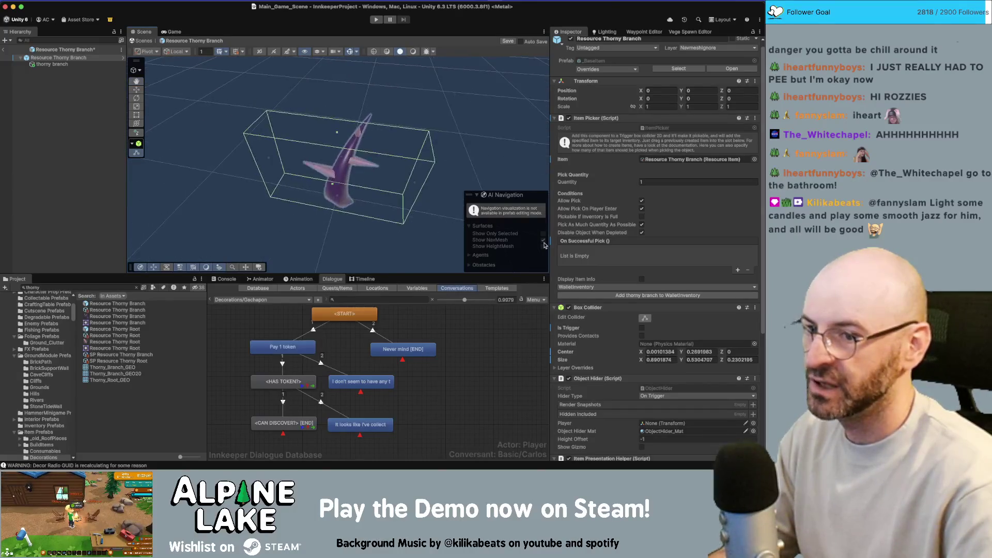
{"action": "left_click_drag", "start_coordinate": [414, 184], "coordinate": [369, 178]}
{"action": "left_click_drag", "start_coordinate": [290, 161], "coordinate": [313, 160]}
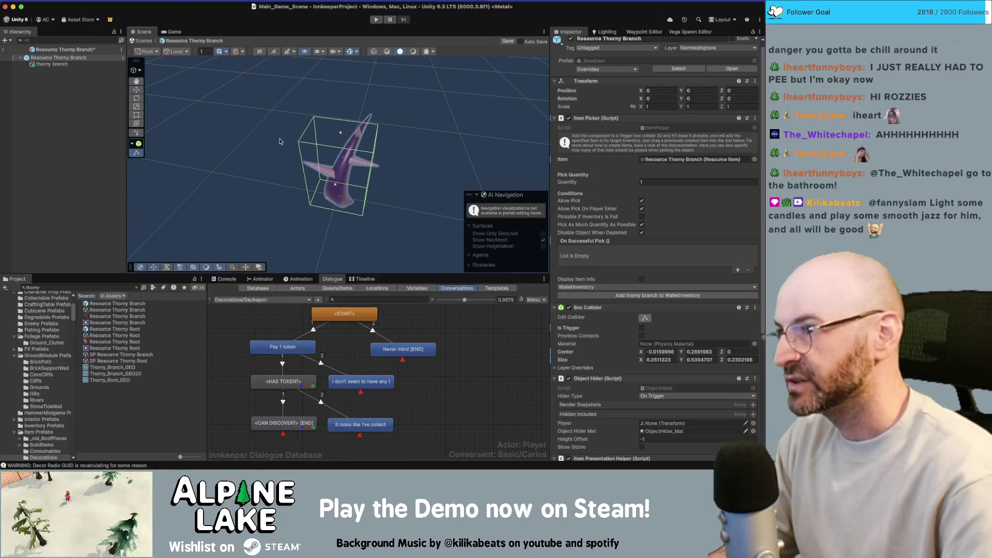
{"action": "left_click", "coordinate": [5, 50]}
{"action": "key", "text": "super+Tab"}
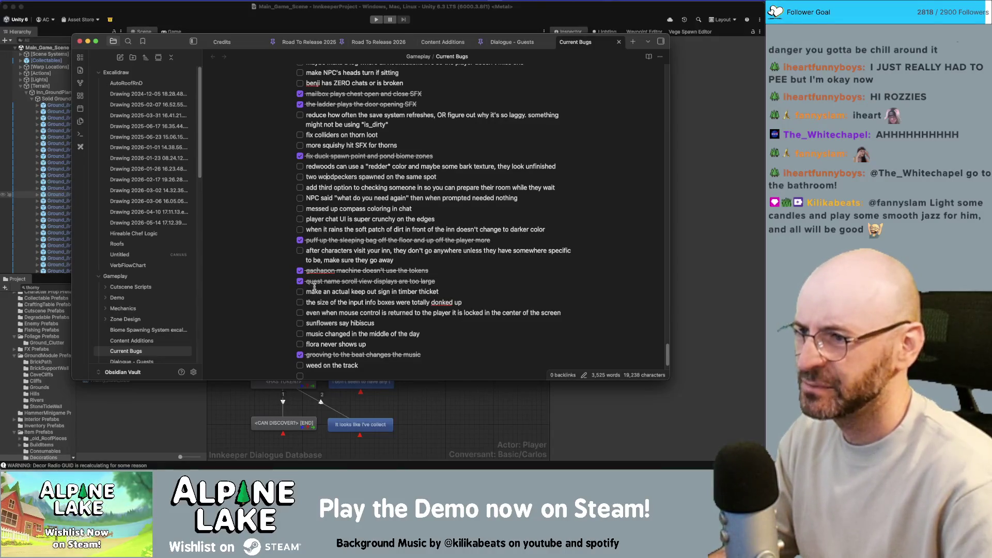
Tick off 'fix colliders on thorn loot', then search Unity's assets for 'sunflower'.
{"action": "left_click", "coordinate": [299, 135]}
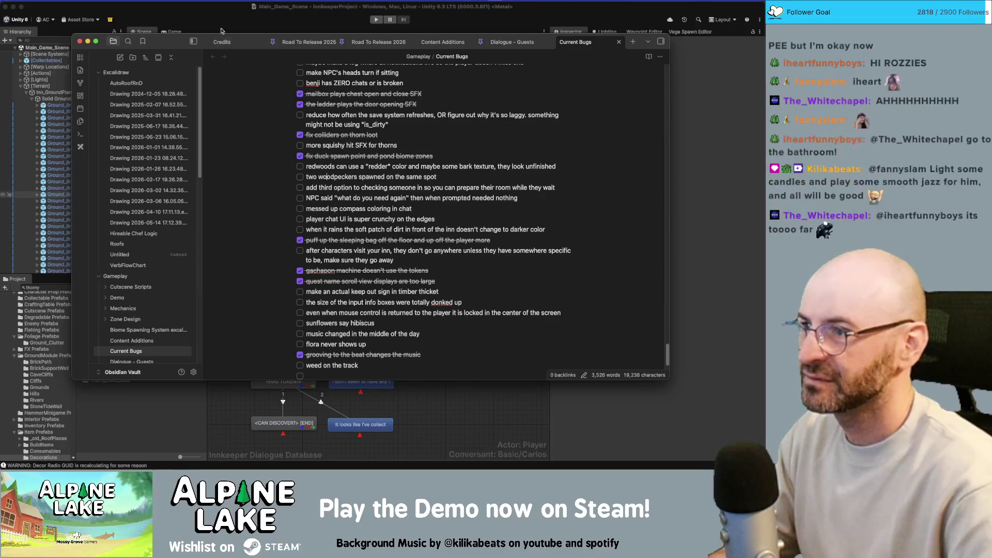
{"action": "left_click", "coordinate": [222, 31]}
{"action": "left_click", "coordinate": [88, 288]}
{"action": "type", "text": "sunflower"}
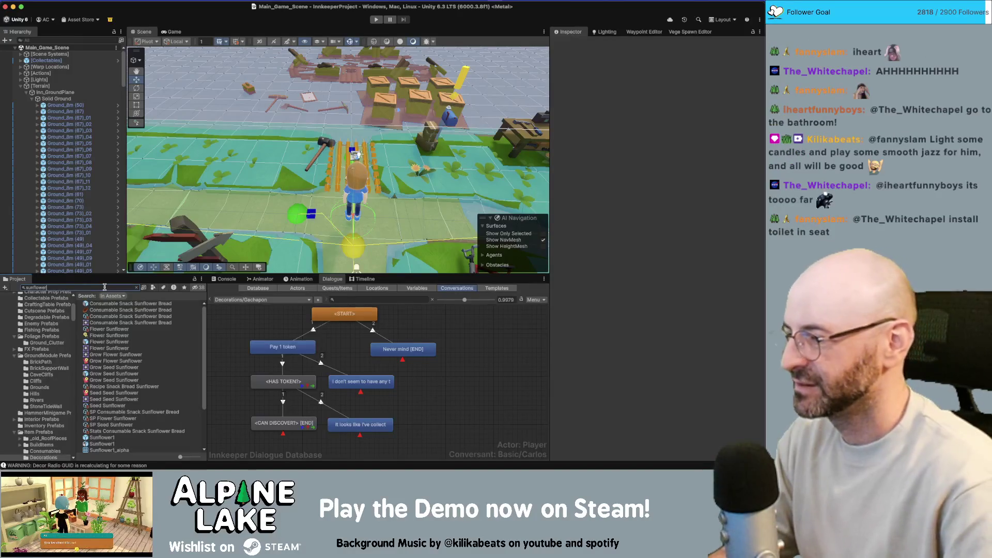
Refine the asset search to 'grow seed sunflower' and open the Grow Seed Sunflower prefab.
{"action": "double_click", "coordinate": [114, 342]}
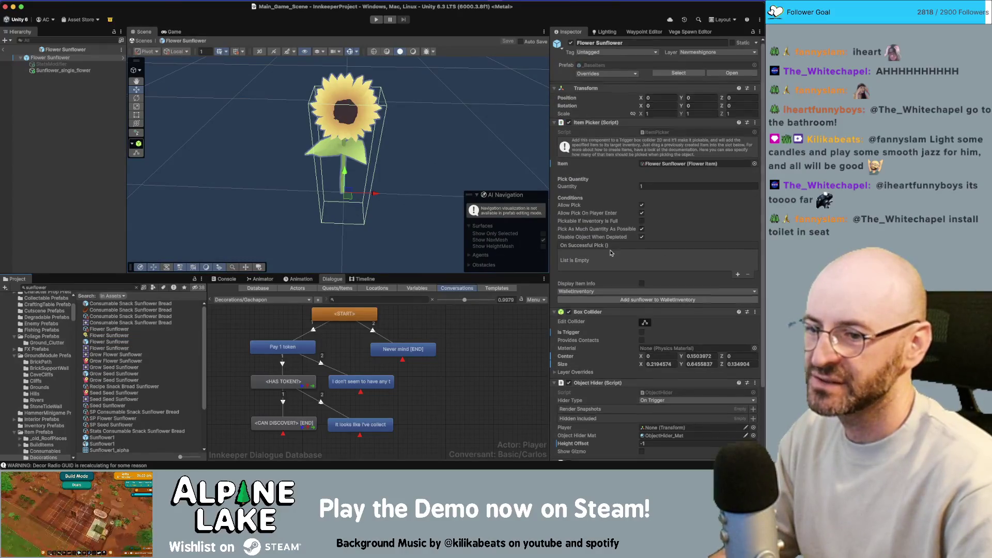
{"action": "scroll", "coordinate": [613, 249], "scroll_direction": "down", "scroll_amount": 3}
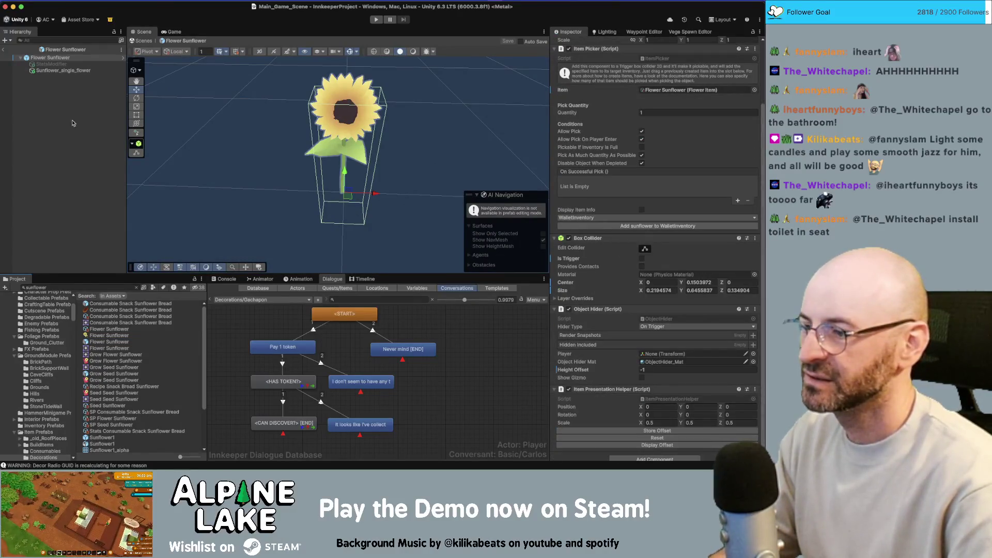
{"action": "double_click", "coordinate": [101, 289]}
{"action": "type", "text": "growable"}
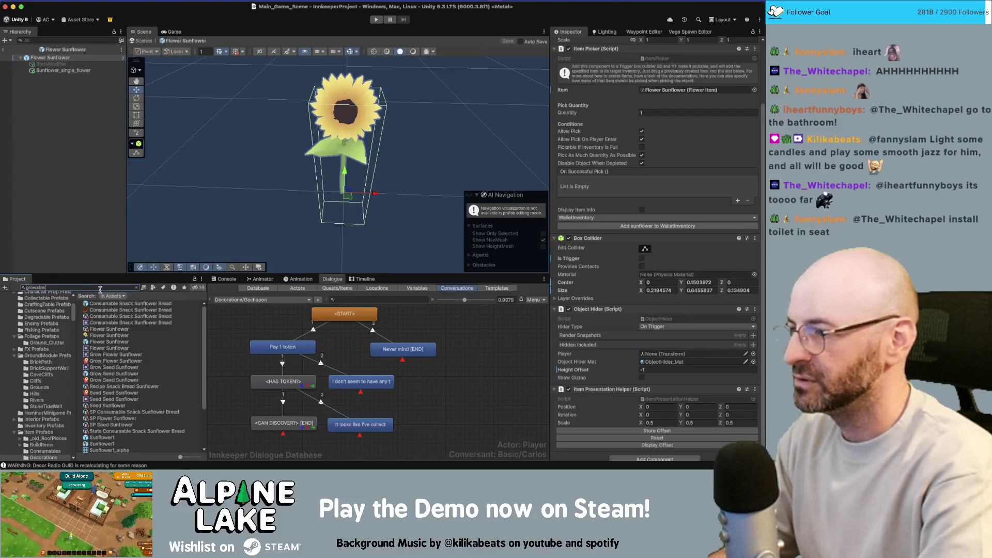
{"action": "type", "text": " sunflower"}
{"action": "triple_click", "coordinate": [101, 290]}
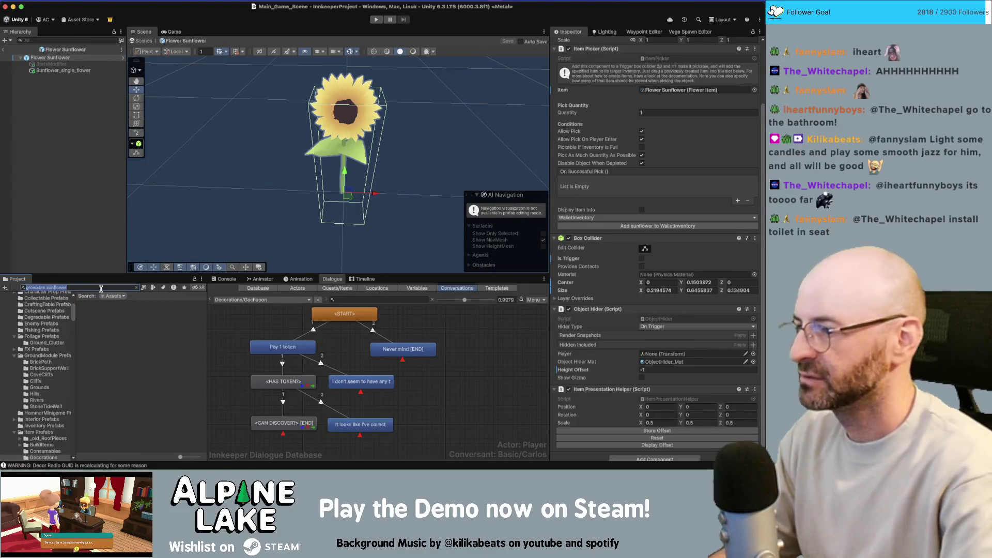
{"action": "type", "text": "grow seed"}
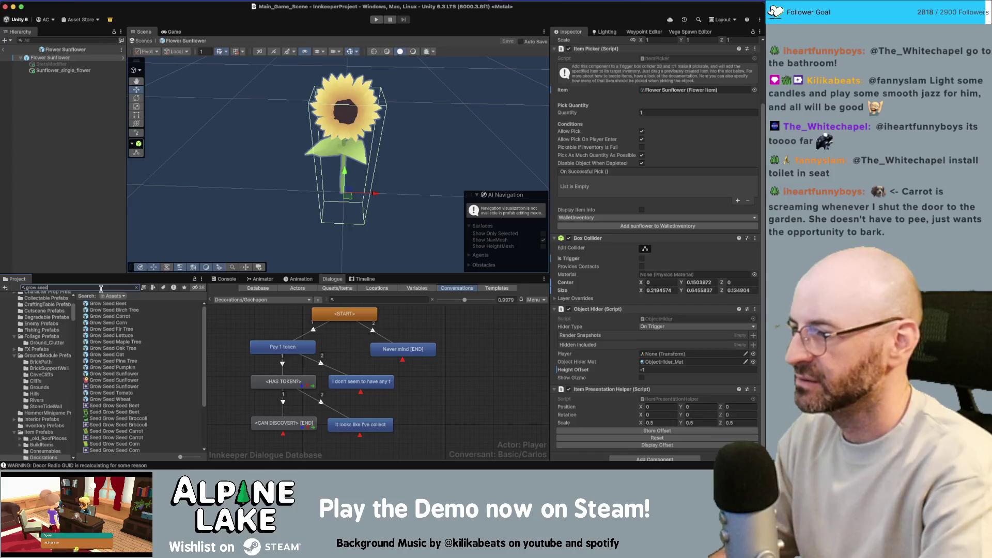
{"action": "type", "text": " sunflower"}
{"action": "left_click", "coordinate": [111, 304]}
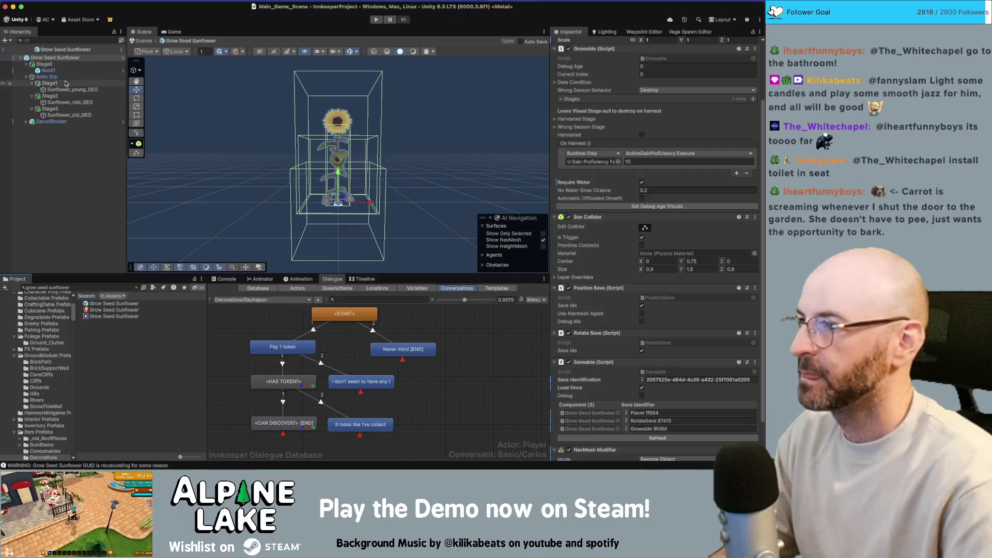
Change Stage3's display name from 'hibiscus flowers' to 'sunflower' and save the prefab.
{"action": "scroll", "coordinate": [666, 285], "scroll_direction": "up", "scroll_amount": 3}
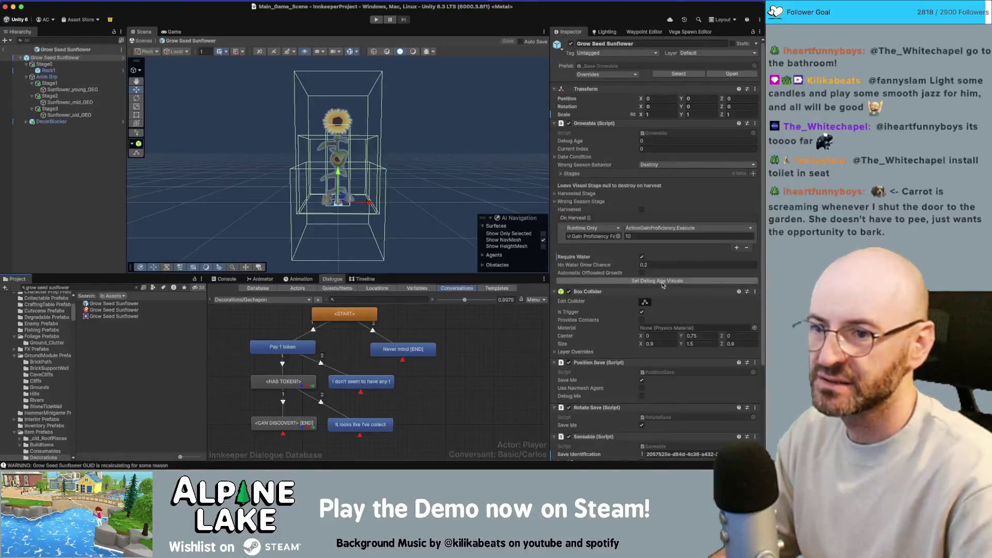
{"action": "left_click", "coordinate": [52, 109]}
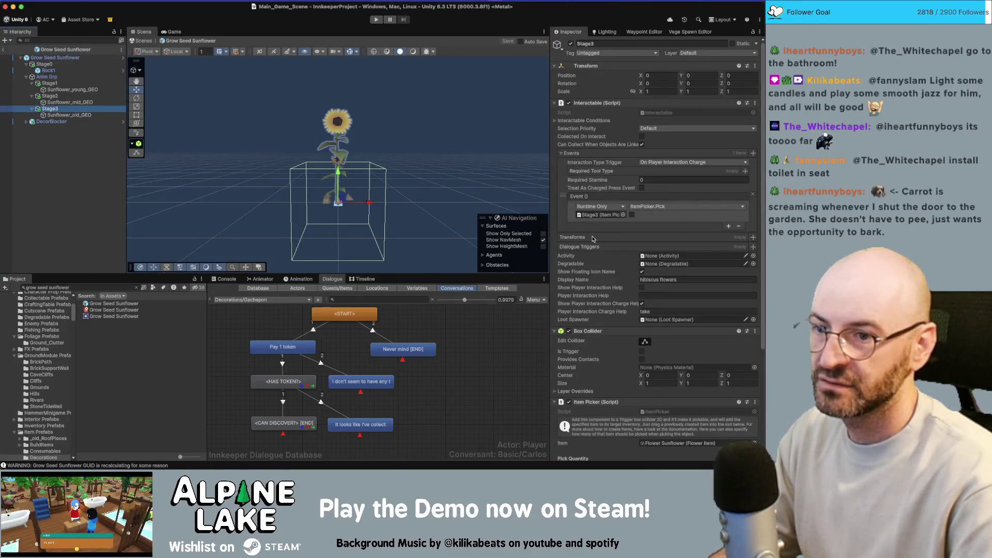
{"action": "double_click", "coordinate": [649, 279]}
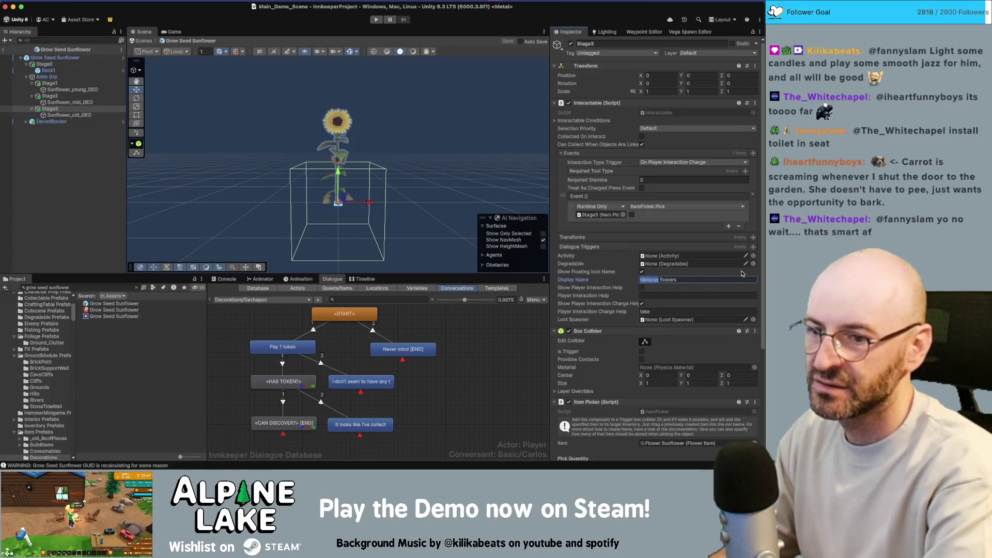
{"action": "type", "text": "sunflower"}
{"action": "key", "text": "alt+shift+Right"}
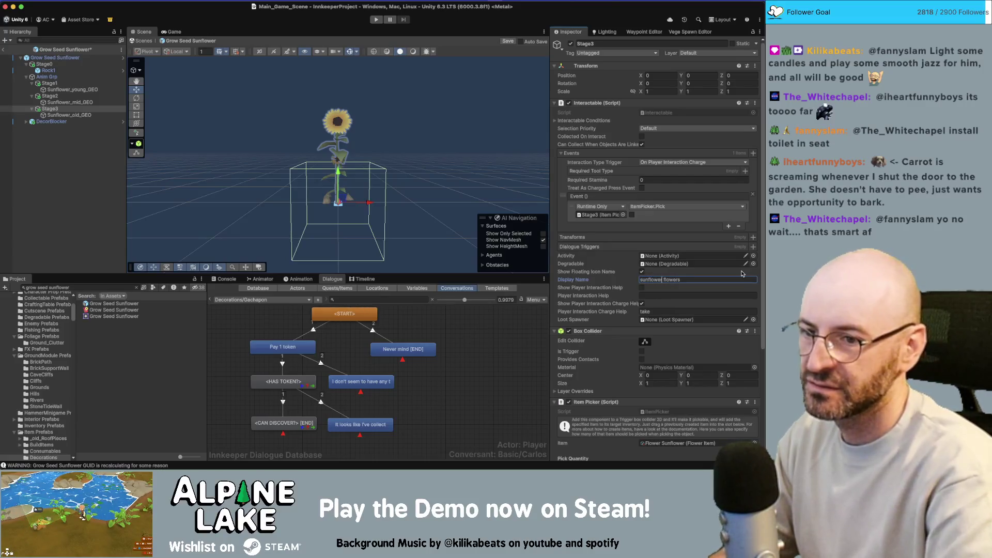
{"action": "key", "text": "BackSpace"}
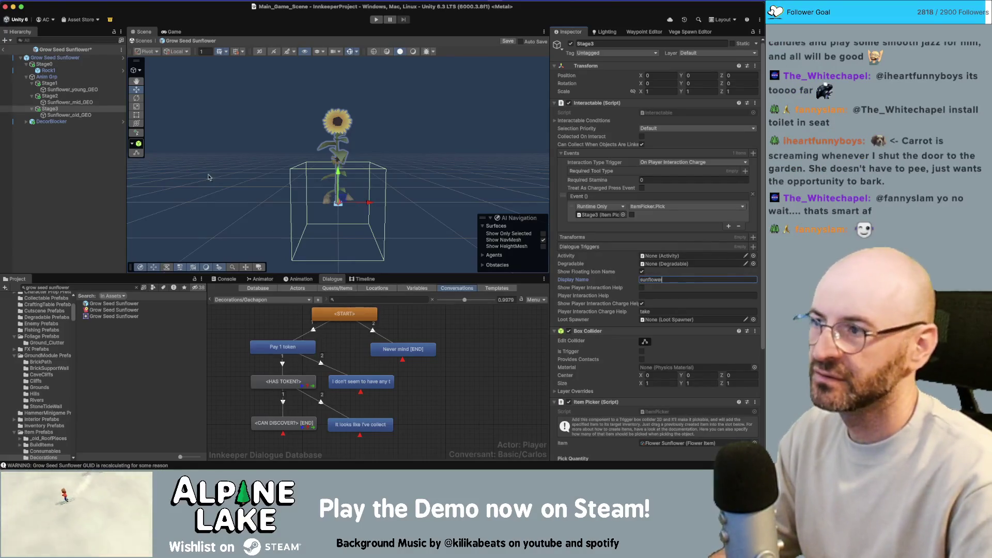
{"action": "key", "text": "ctrl+s"}
Use the Scene view breadcrumb's back arrow to leave the sunflower prefab for Main_Game_Scene.
{"action": "left_click", "coordinate": [3, 51]}
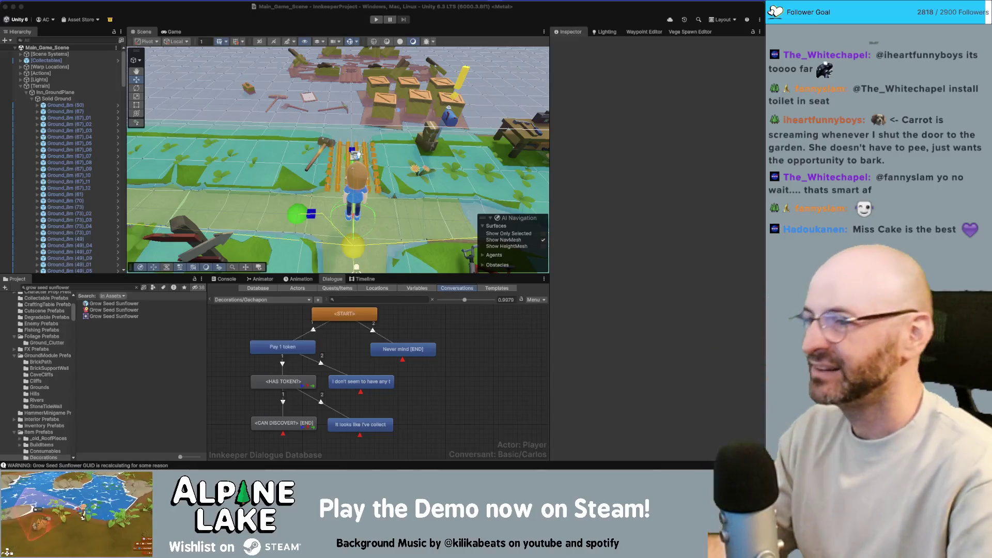
Tick off 'sunflowers say hibiscus' and 'music changed in the middle of the day' in Current Bugs.
{"action": "left_click", "coordinate": [116, 241]}
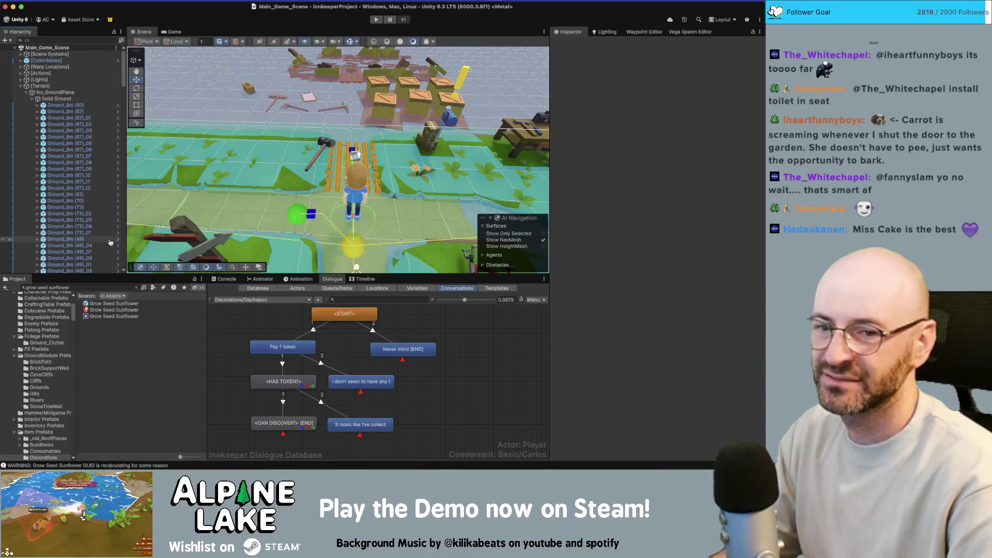
{"action": "key", "text": "super+Tab"}
{"action": "triple_click", "coordinate": [495, 343]}
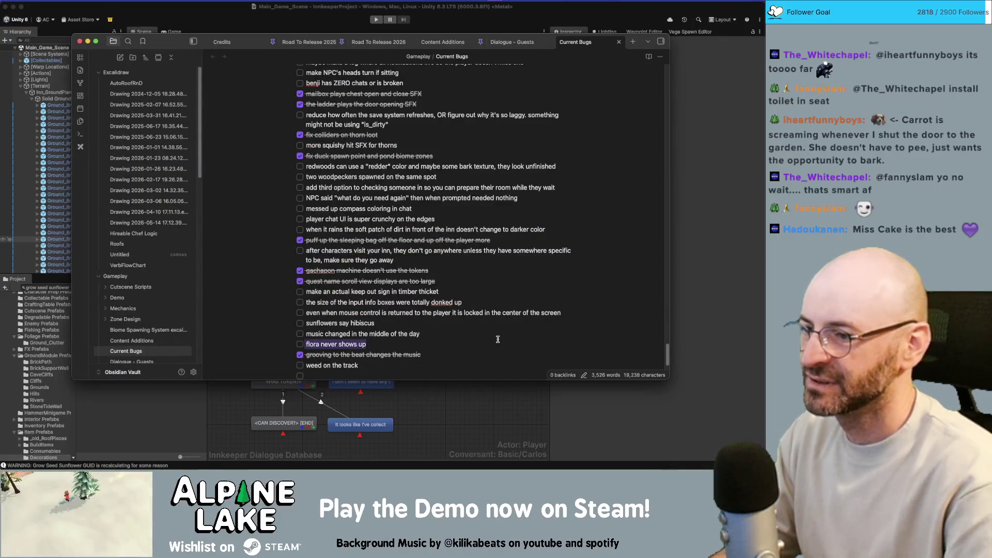
{"action": "left_click", "coordinate": [300, 324]}
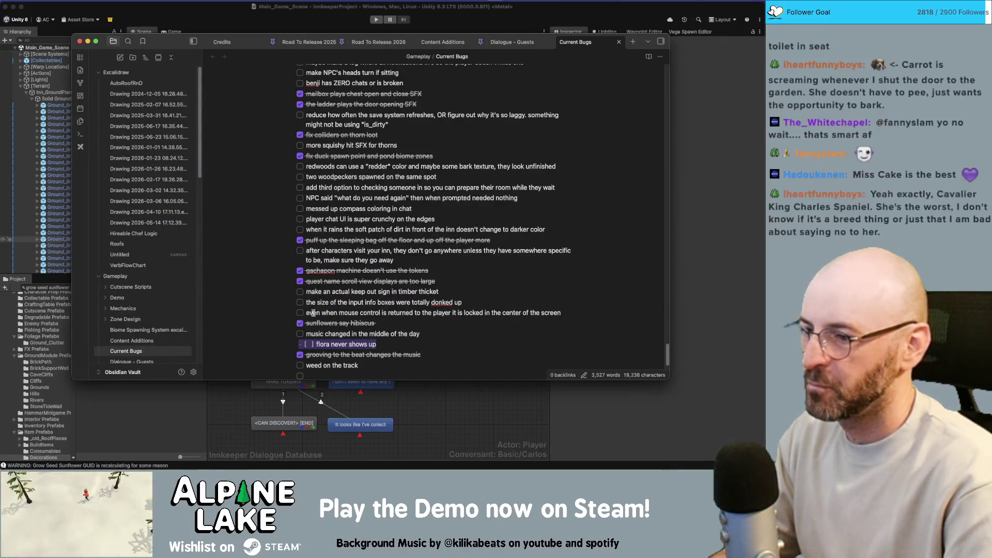
{"action": "left_click", "coordinate": [498, 335]}
{"action": "left_click", "coordinate": [301, 335]}
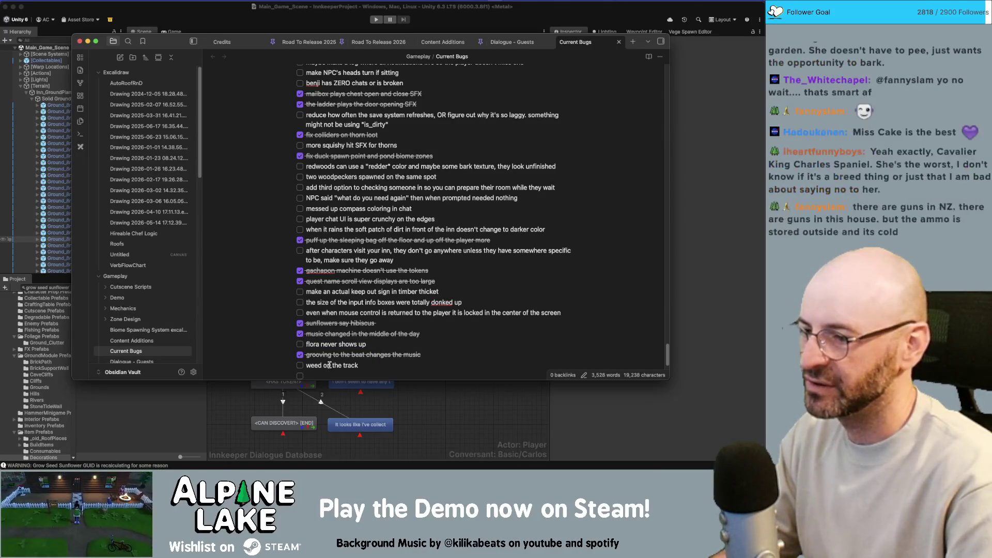
Back in Unity, search the project assets for 'train station'.
{"action": "key", "text": "super+Tab"}
{"action": "left_click", "coordinate": [92, 288]}
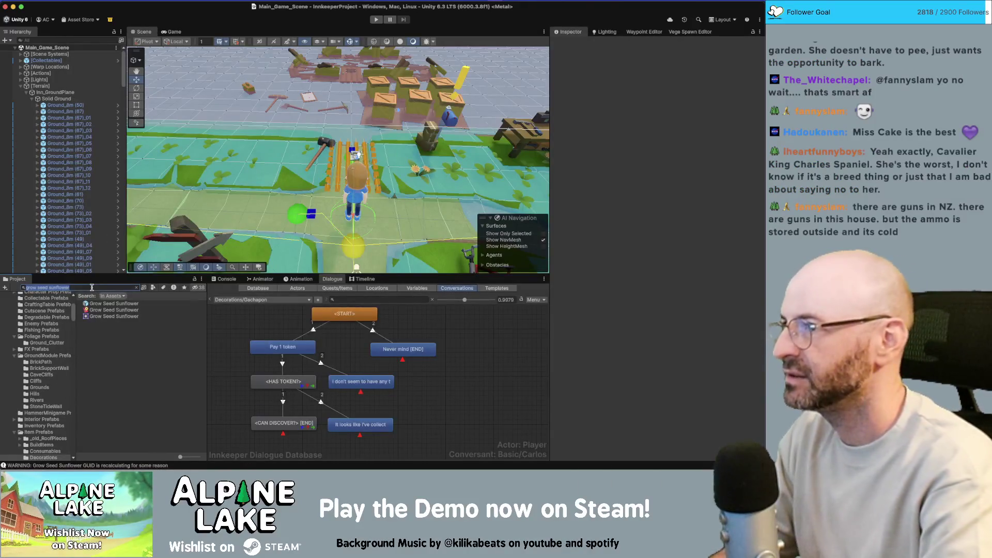
{"action": "type", "text": "train station"}
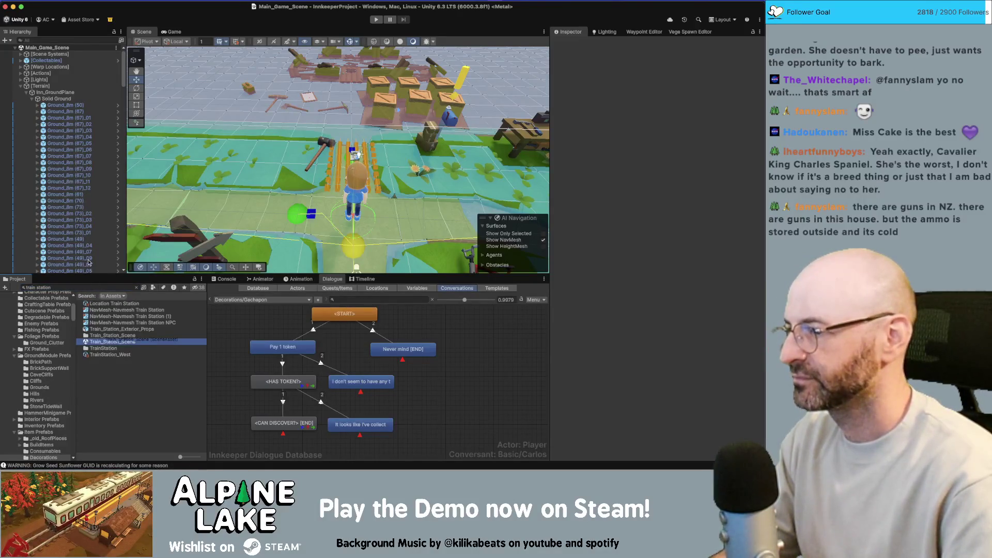
Select [Warp Locations] in Train_Station_Scene, frame it, and orbit in around the train and track.
{"action": "scroll", "coordinate": [88, 260], "scroll_direction": "down", "scroll_amount": 15}
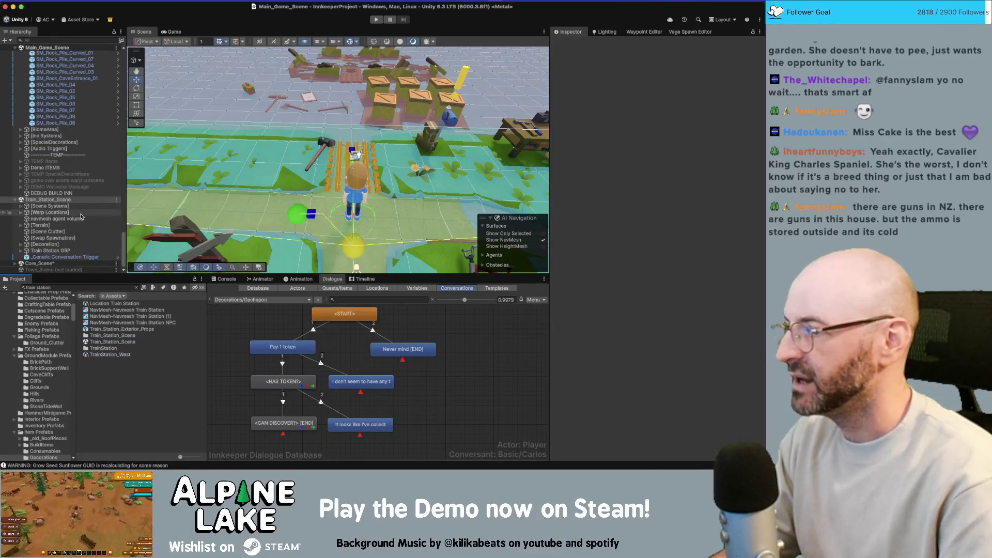
{"action": "left_click", "coordinate": [81, 217]}
{"action": "key", "text": "f"}
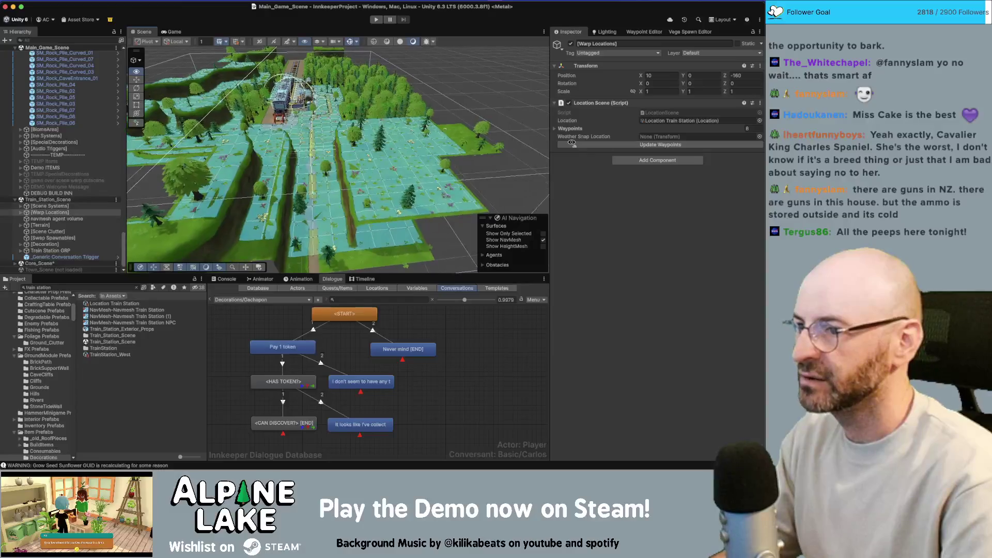
{"action": "scroll", "coordinate": [539, 159], "scroll_direction": "up", "scroll_amount": 10}
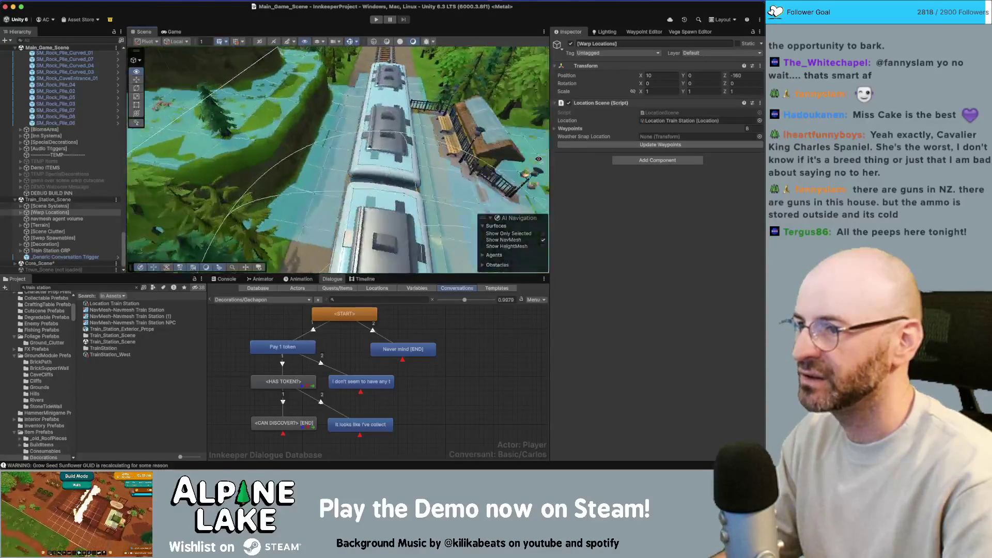
{"action": "scroll", "coordinate": [538, 159], "scroll_direction": "up", "scroll_amount": 10}
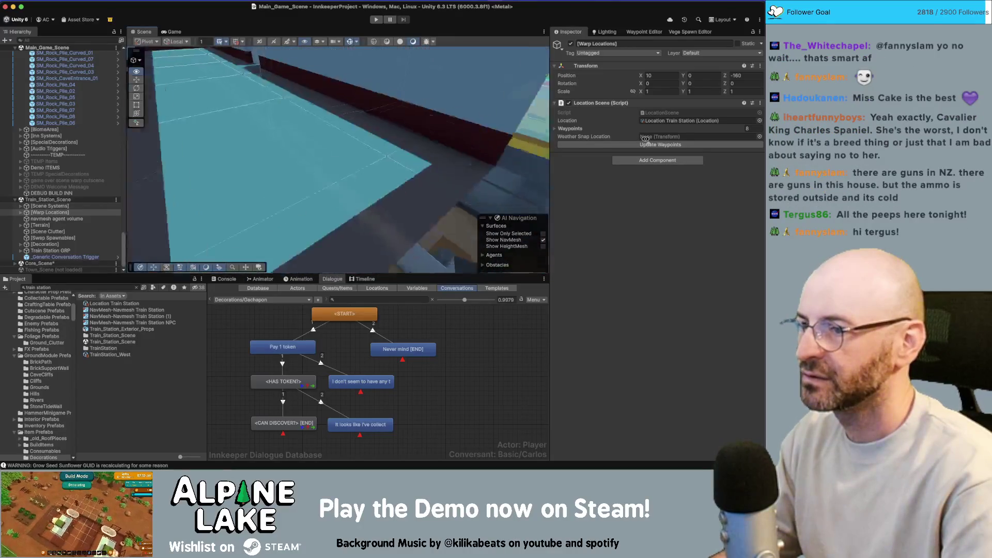
{"action": "left_click_drag", "start_coordinate": [550, 132], "coordinate": [490, 129]}
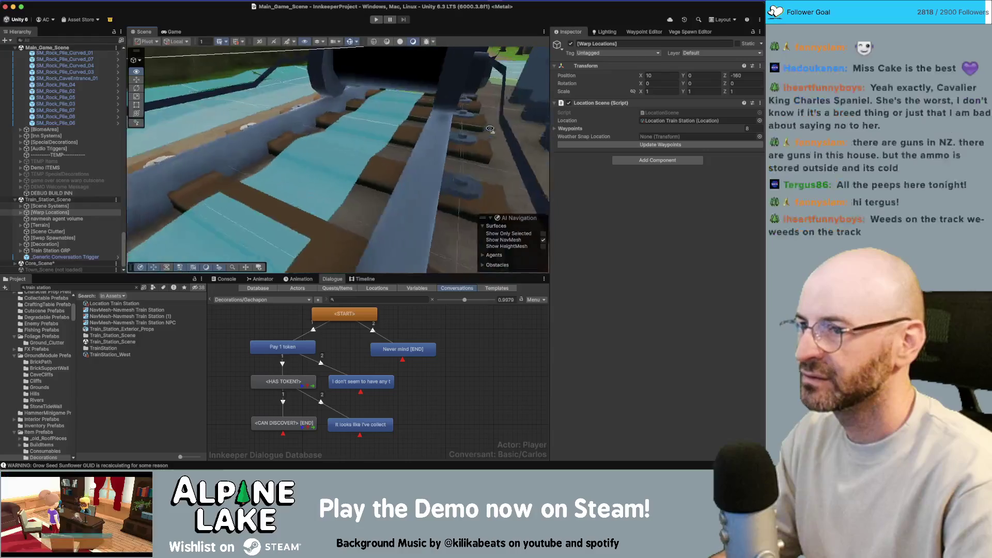
{"action": "mouse_move", "coordinate": [512, 77]}
{"action": "left_mouse_down"}
{"action": "mouse_move", "coordinate": [154, 72]}
{"action": "mouse_move", "coordinate": [343, 167]}
{"action": "left_mouse_up"}
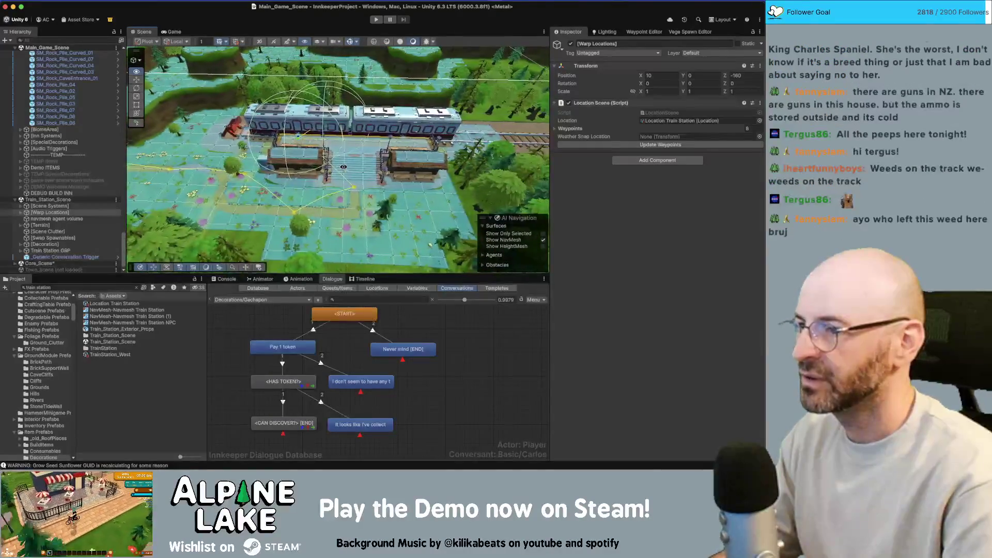
{"action": "scroll", "coordinate": [343, 167], "scroll_direction": "up", "scroll_amount": 5}
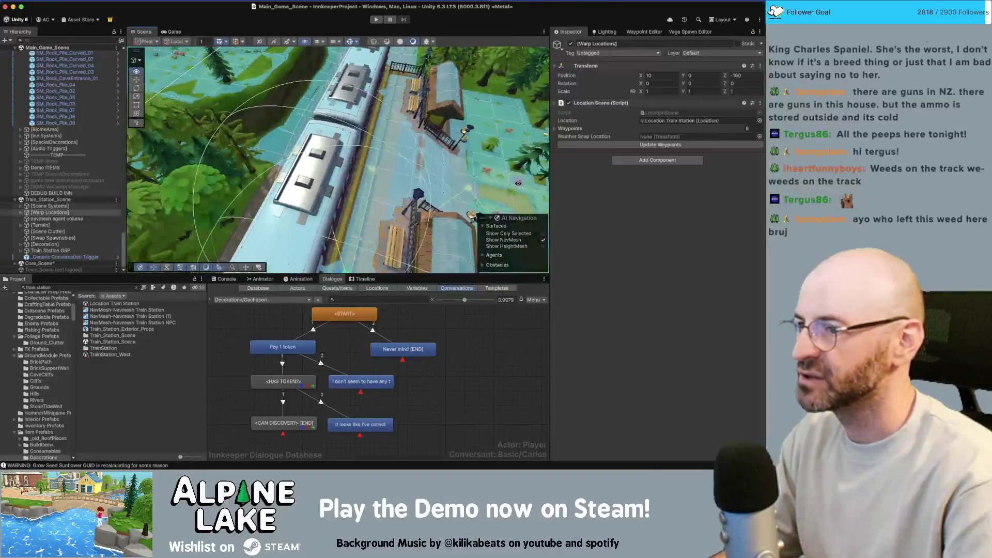
Orbit and fly the Scene view over the forest terrain to survey the train station.
{"action": "left_click_drag", "start_coordinate": [518, 182], "coordinate": [540, 181]}
{"action": "left_click_drag", "start_coordinate": [444, 171], "coordinate": [243, 165]}
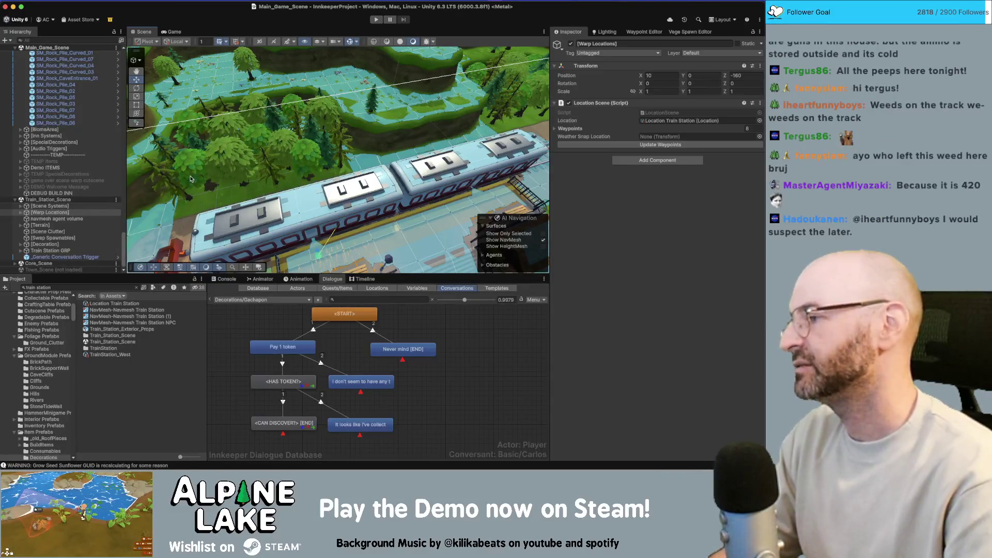
{"action": "mouse_move", "coordinate": [348, 165]}
{"action": "left_mouse_down"}
{"action": "mouse_move", "coordinate": [311, 159]}
{"action": "mouse_move", "coordinate": [322, 149]}
{"action": "left_mouse_up"}
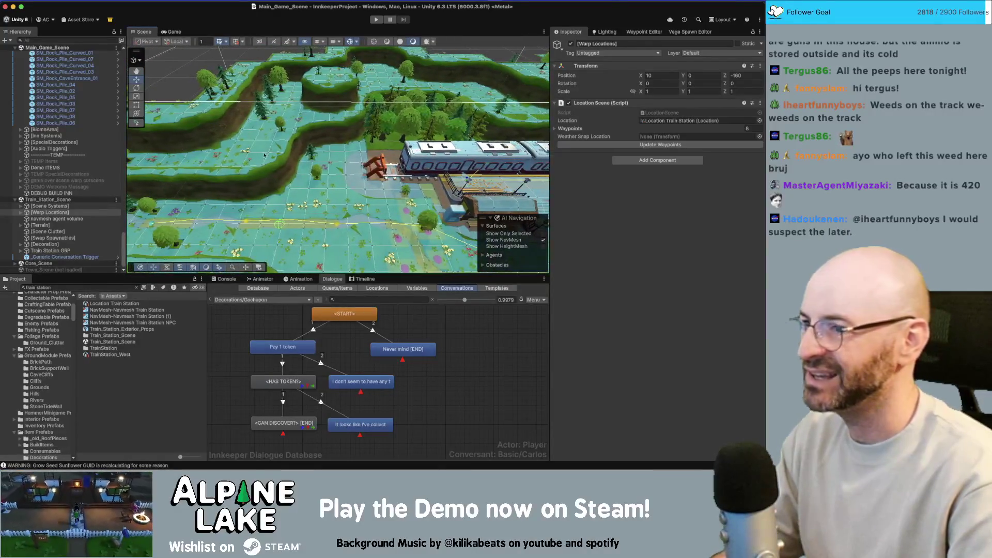
{"action": "scroll", "coordinate": [253, 88], "scroll_direction": "down", "scroll_amount": 5}
{"action": "mouse_move", "coordinate": [253, 88]}
{"action": "left_mouse_down"}
{"action": "mouse_move", "coordinate": [292, 63]}
{"action": "mouse_move", "coordinate": [295, 105]}
{"action": "mouse_move", "coordinate": [273, 152]}
{"action": "left_mouse_up"}
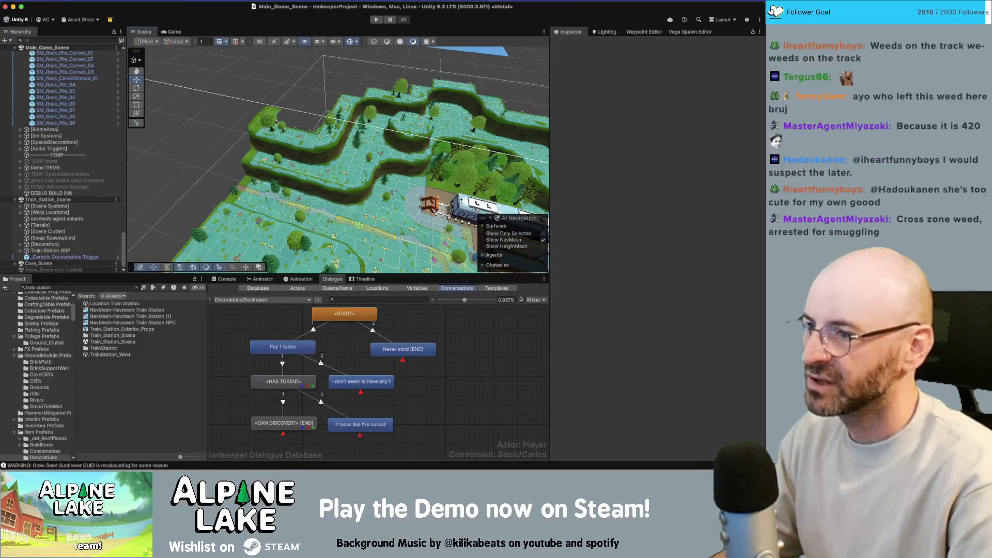
{"action": "left_click_drag", "start_coordinate": [450, 88], "coordinate": [408, 95]}
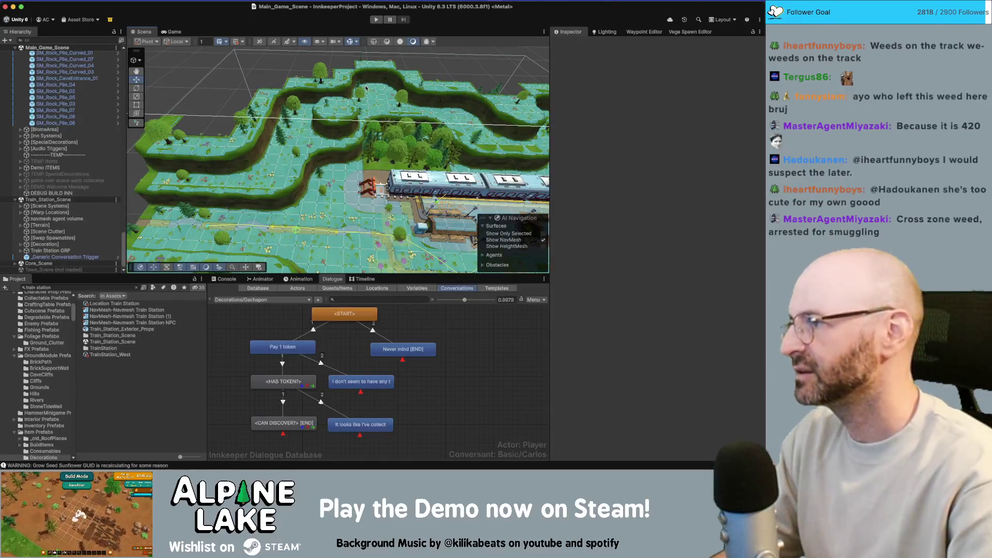
{"action": "left_click_drag", "start_coordinate": [303, 128], "coordinate": [281, 132]}
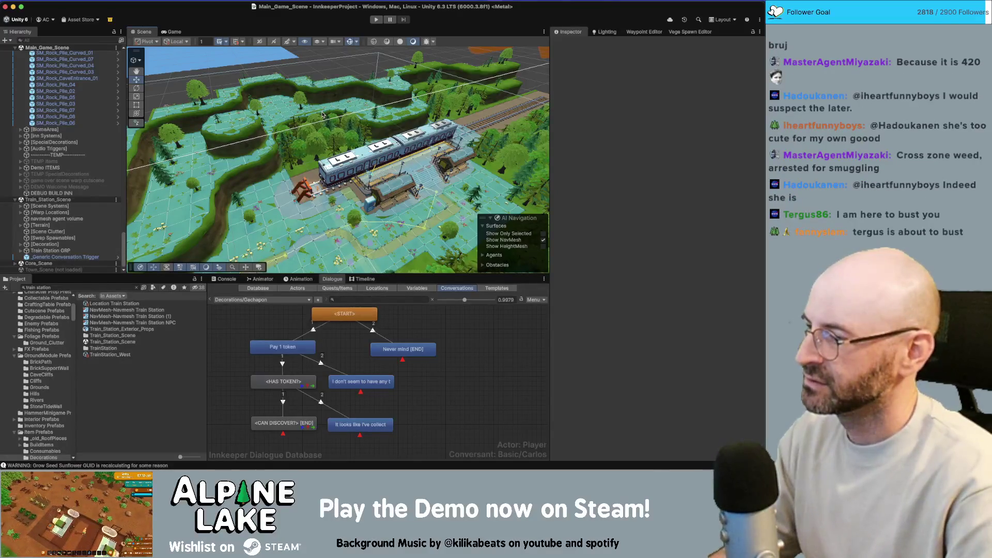
{"action": "mouse_move", "coordinate": [320, 127]}
{"action": "left_mouse_down"}
{"action": "mouse_move", "coordinate": [265, 147]}
{"action": "mouse_move", "coordinate": [443, 142]}
{"action": "mouse_move", "coordinate": [217, 160]}
{"action": "left_mouse_up"}
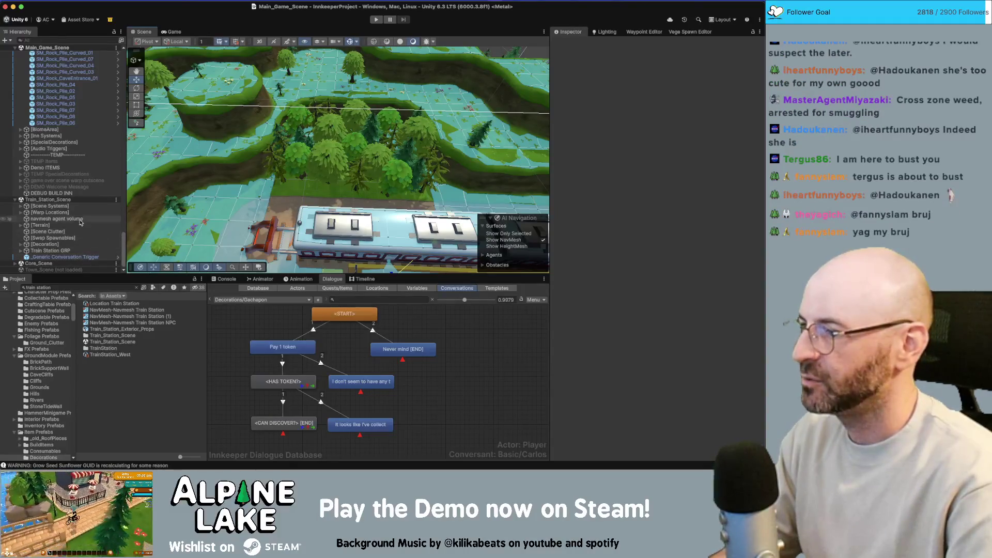
{"action": "right_click", "coordinate": [75, 200]}
Save all open scenes, glance at the Current Bugs note, and return to Unity.
{"action": "left_click", "coordinate": [94, 237]}
{"action": "key", "text": "super+Tab"}
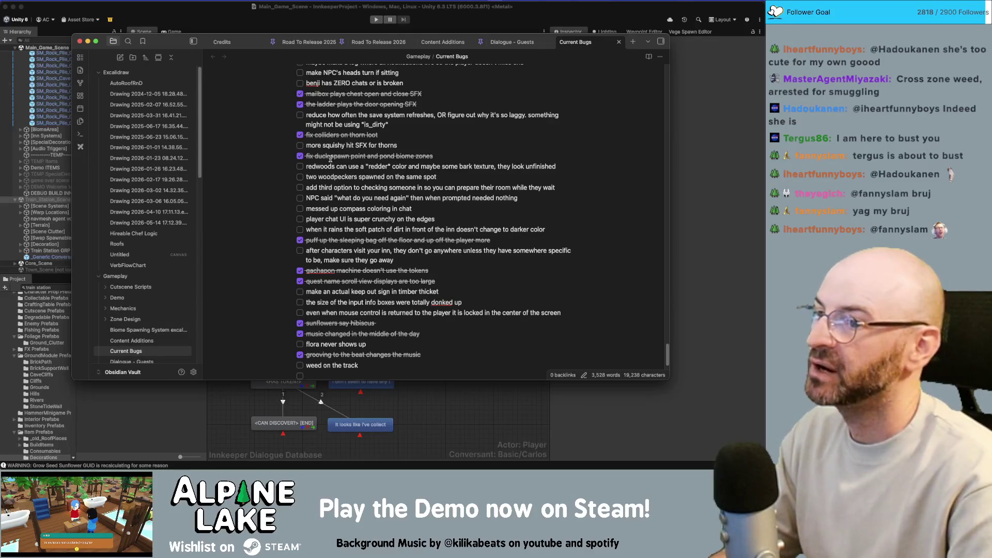
{"action": "key", "text": "super+Tab"}
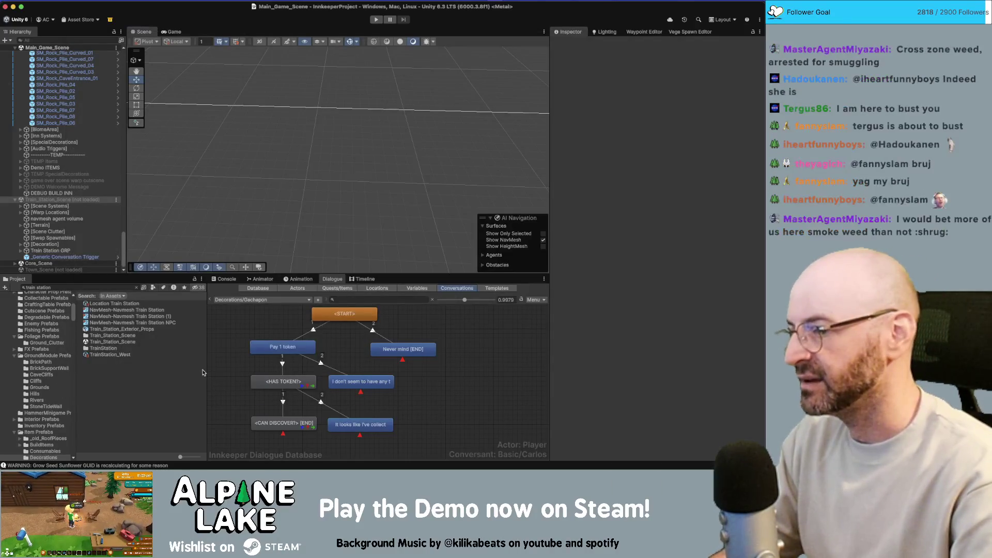
{"action": "left_click", "coordinate": [283, 382]}
Switch the Dialogue Editor to the GuestStates/CheckingIn conversation and select the room-availability question.
{"action": "right_click", "coordinate": [283, 382]}
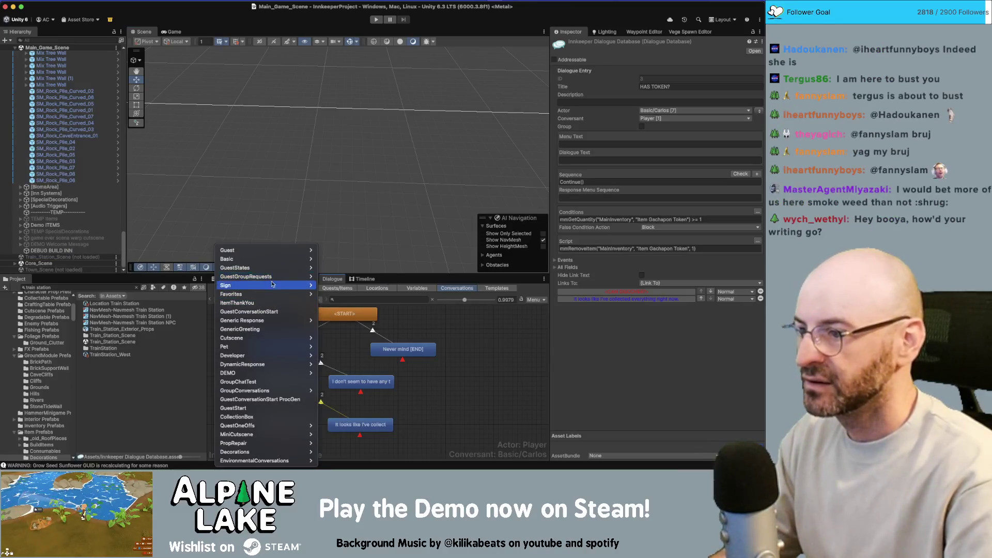
{"action": "mouse_move", "coordinate": [277, 269]}
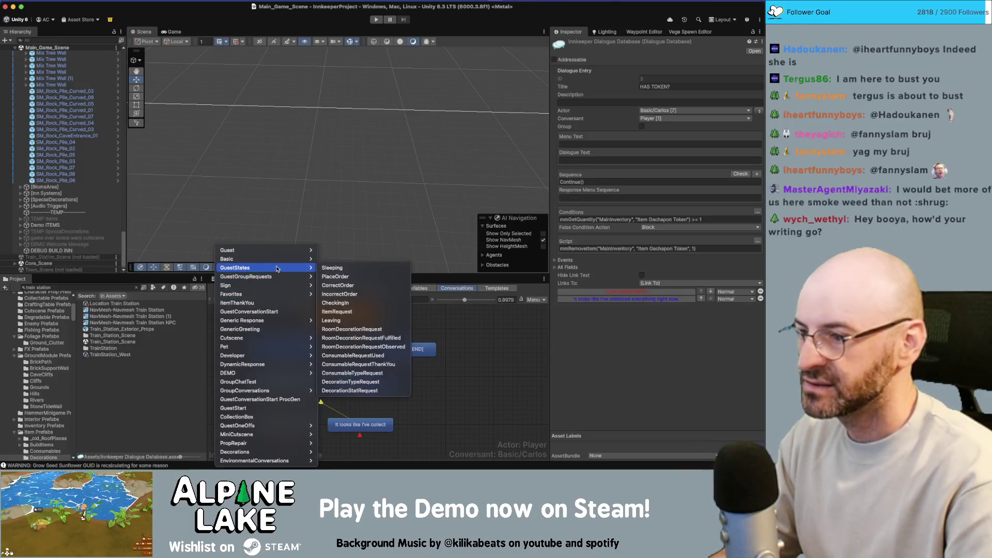
{"action": "left_click", "coordinate": [336, 303]}
{"action": "scroll", "coordinate": [320, 315], "scroll_direction": "down", "scroll_amount": 5}
{"action": "scroll", "coordinate": [364, 394], "scroll_direction": "down", "scroll_amount": 5}
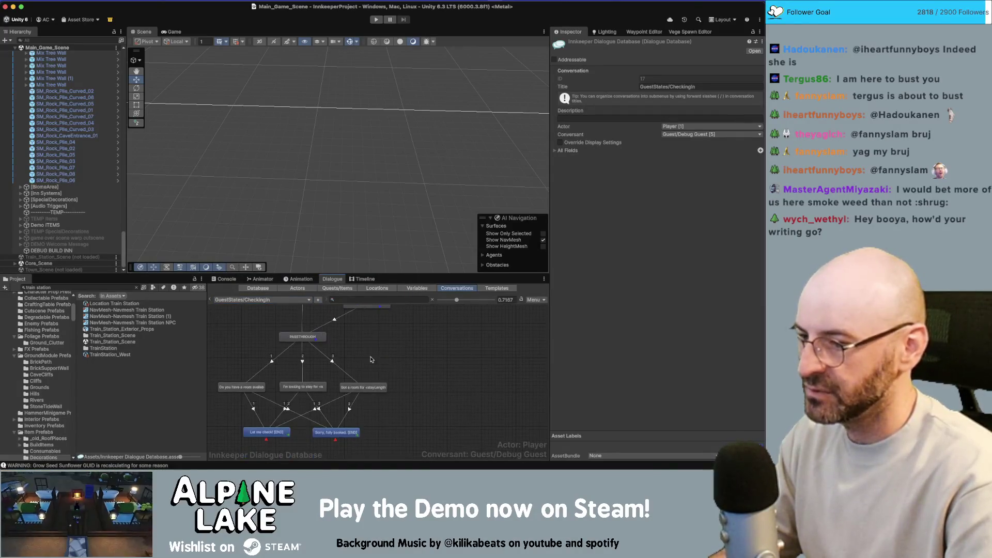
{"action": "scroll", "coordinate": [298, 397], "scroll_direction": "down", "scroll_amount": 2}
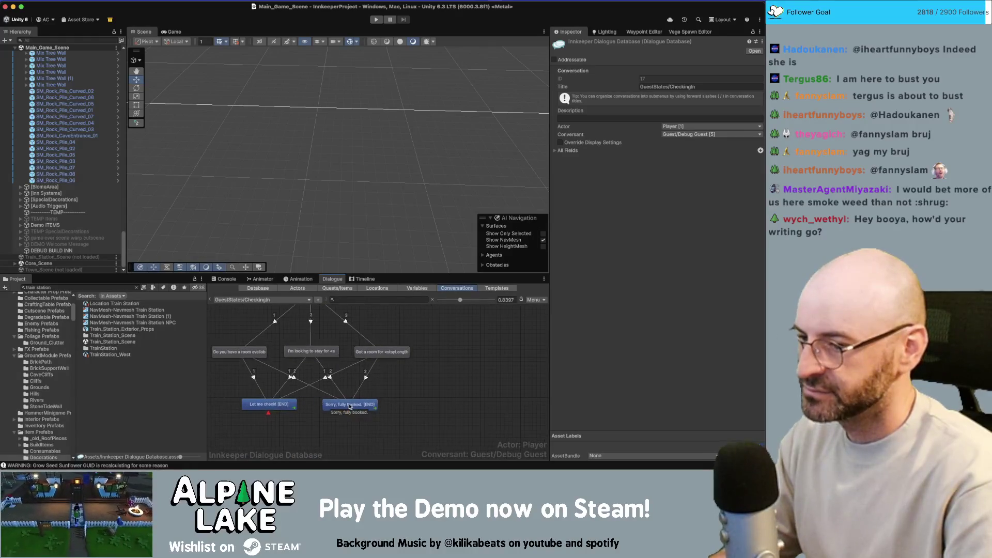
{"action": "left_click", "coordinate": [262, 407]}
{"action": "left_click", "coordinate": [239, 352]}
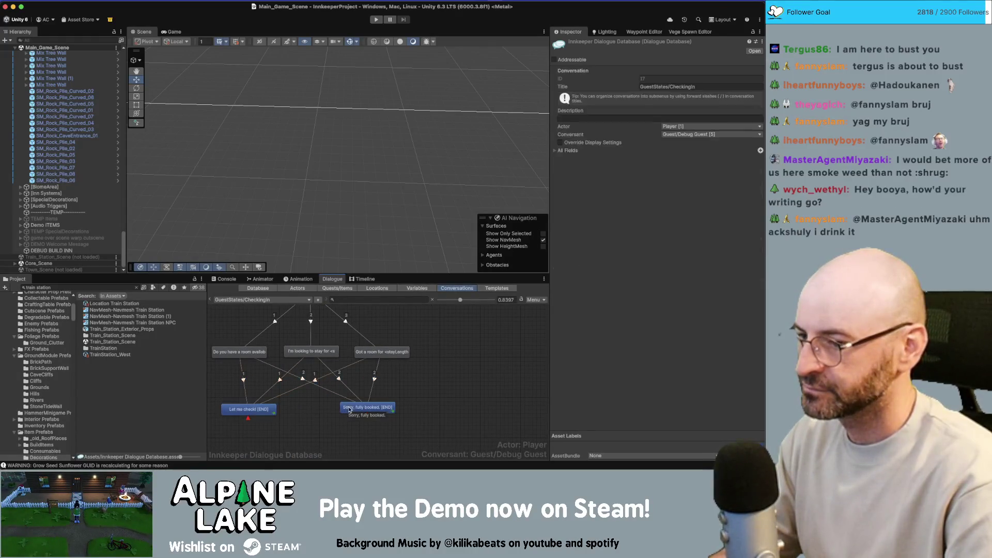
Add a child reply under the room question with Dialogue Text 'Wait here a moment!'.
{"action": "right_click", "coordinate": [248, 356]}
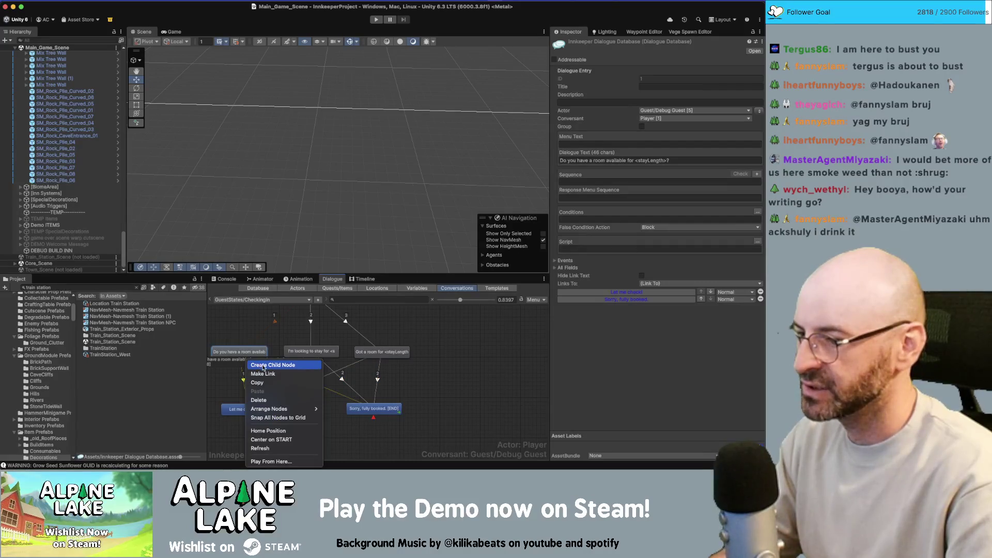
{"action": "left_click", "coordinate": [263, 366]}
{"action": "left_click_drag", "start_coordinate": [264, 372], "coordinate": [318, 409]}
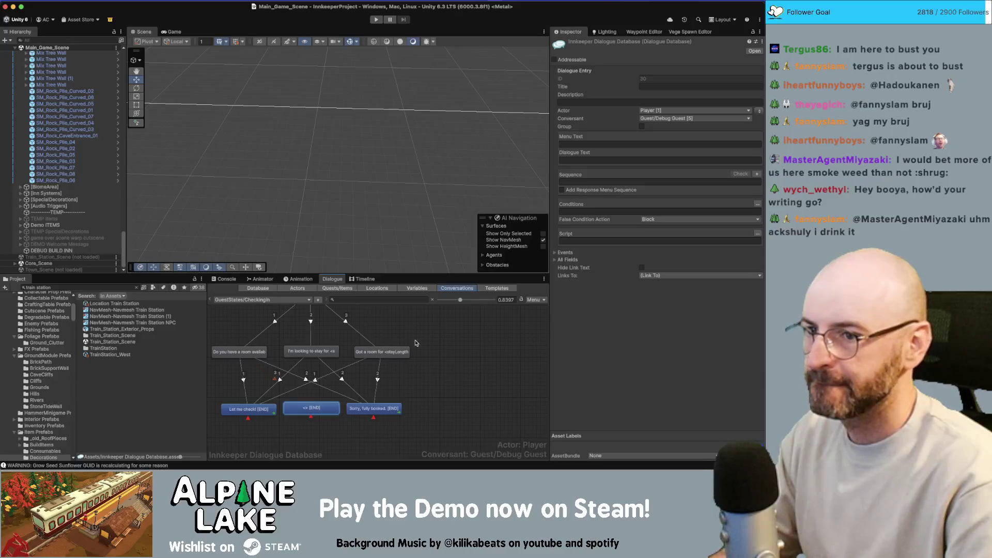
{"action": "left_click", "coordinate": [623, 102]}
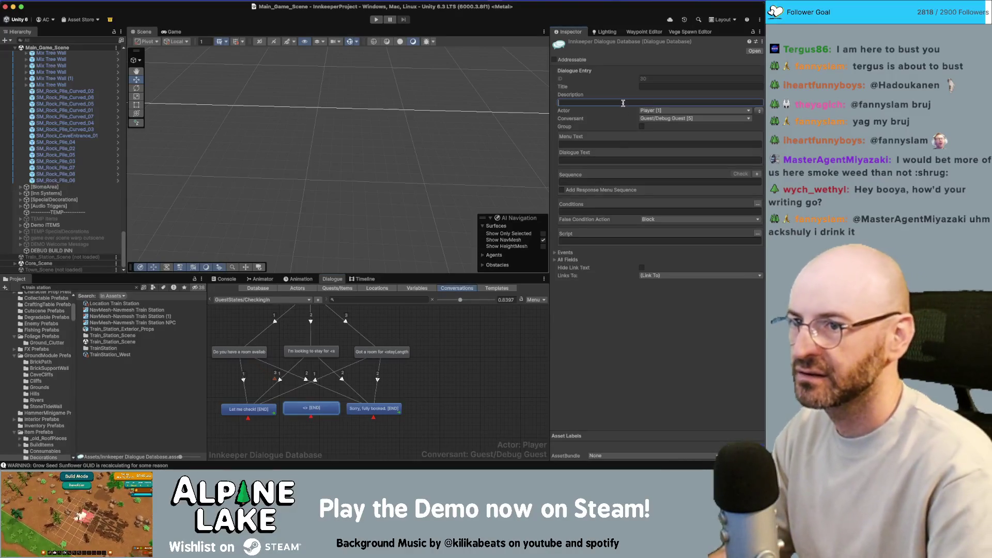
{"action": "left_click", "coordinate": [606, 159]}
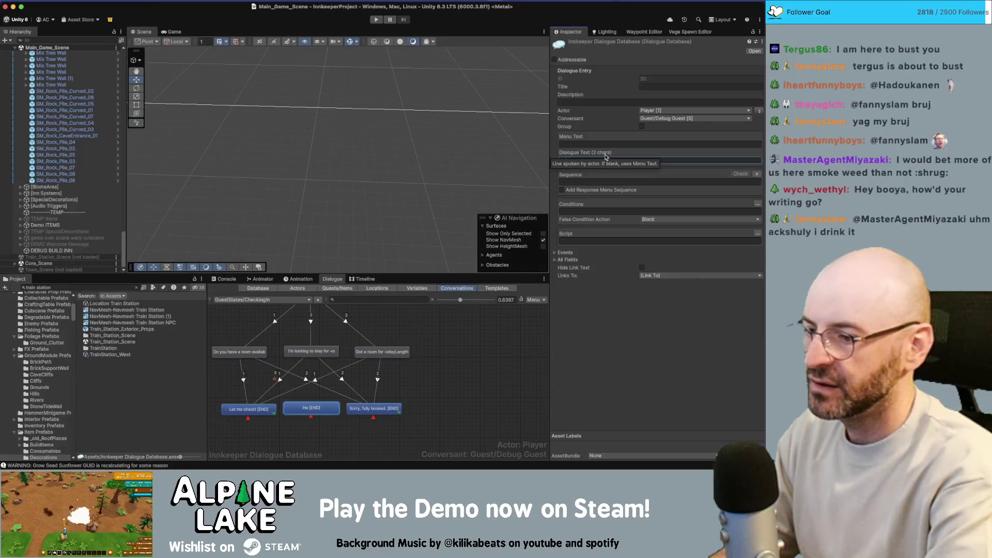
{"action": "type", "text": "et me check"}
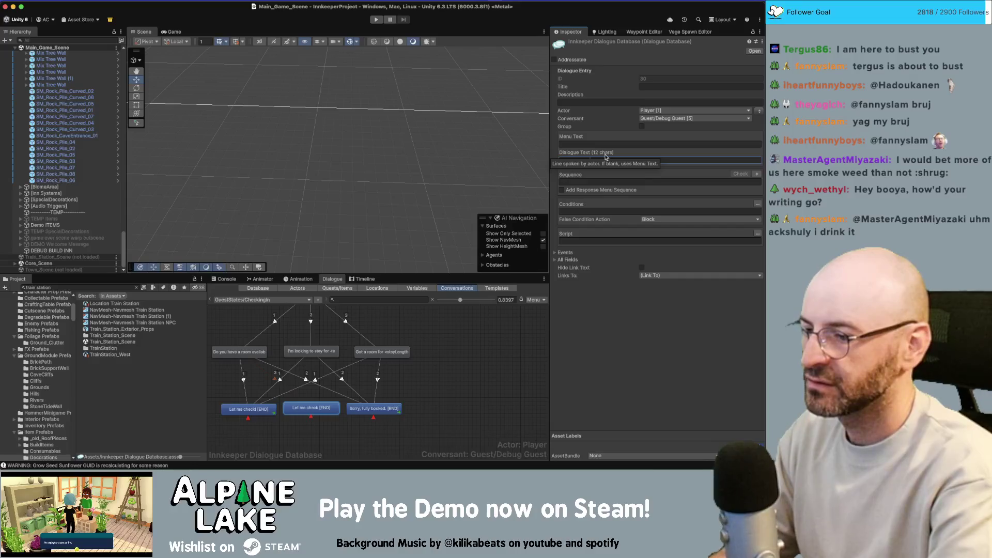
{"action": "key", "text": "super+a"}
{"action": "key", "text": "BackSpace"}
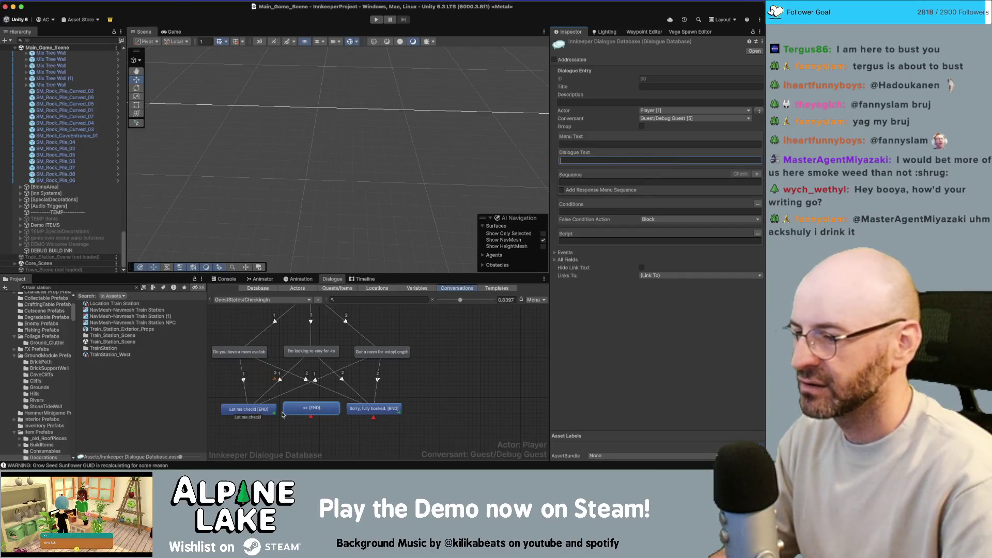
{"action": "left_click", "coordinate": [334, 411]}
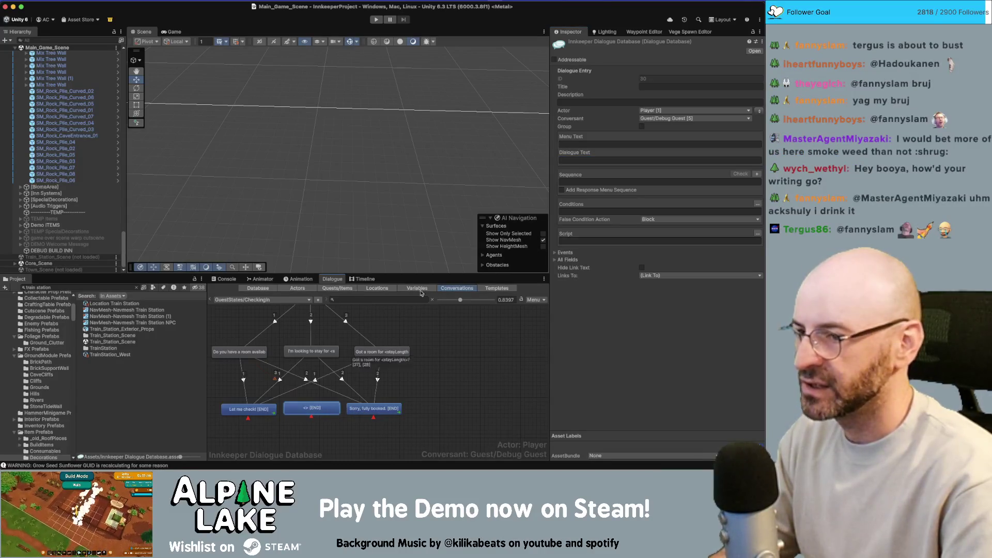
{"action": "left_click", "coordinate": [578, 160]}
{"action": "type", "text": "Wait here a moment!"}
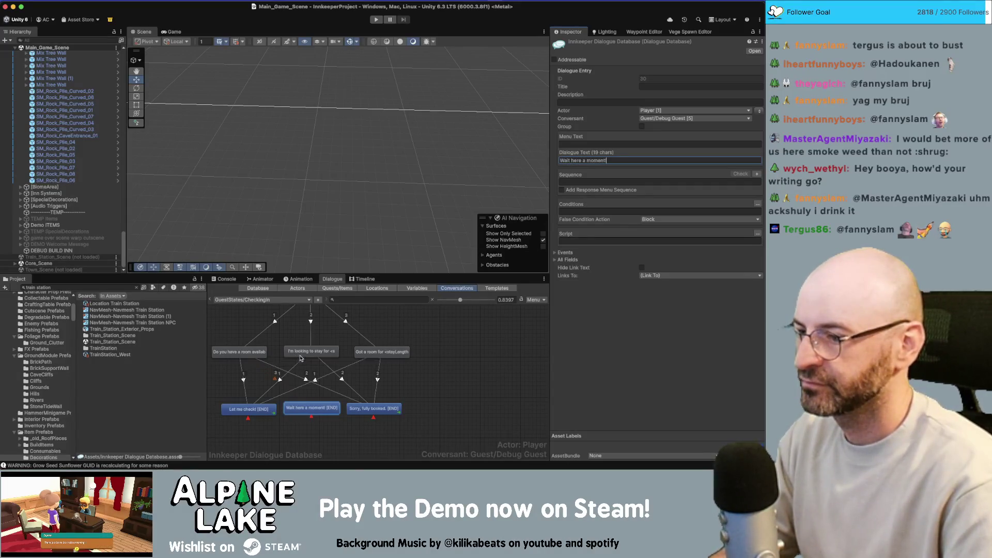
{"action": "left_click", "coordinate": [259, 353]}
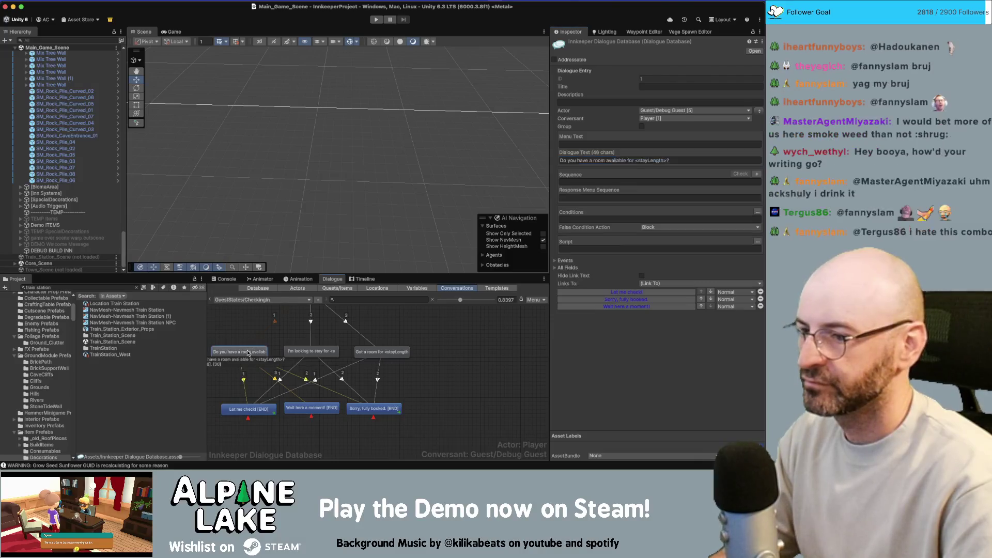
Move the new reply earlier in Links To and link another question node to it.
{"action": "left_click", "coordinate": [702, 306]}
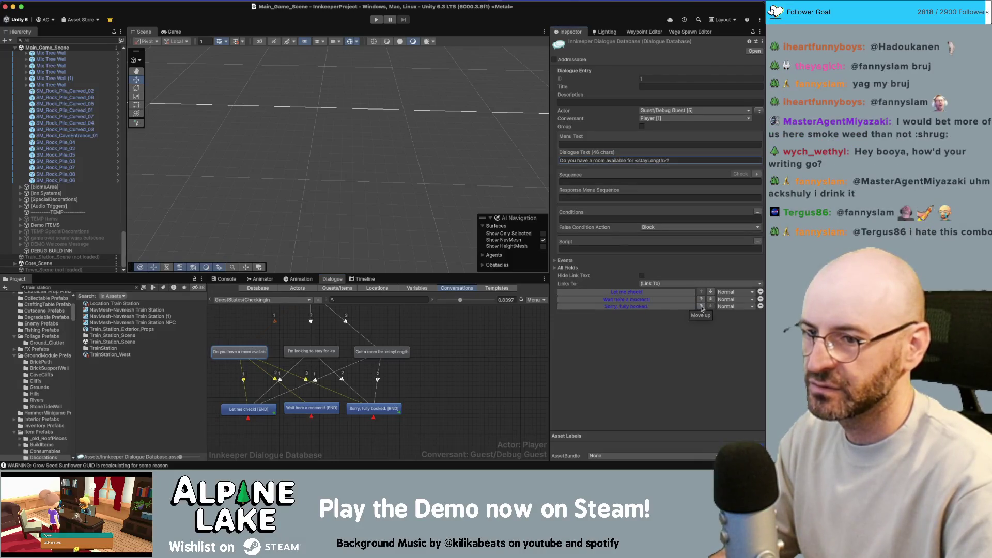
{"action": "right_click", "coordinate": [319, 357]}
{"action": "left_click", "coordinate": [332, 364]}
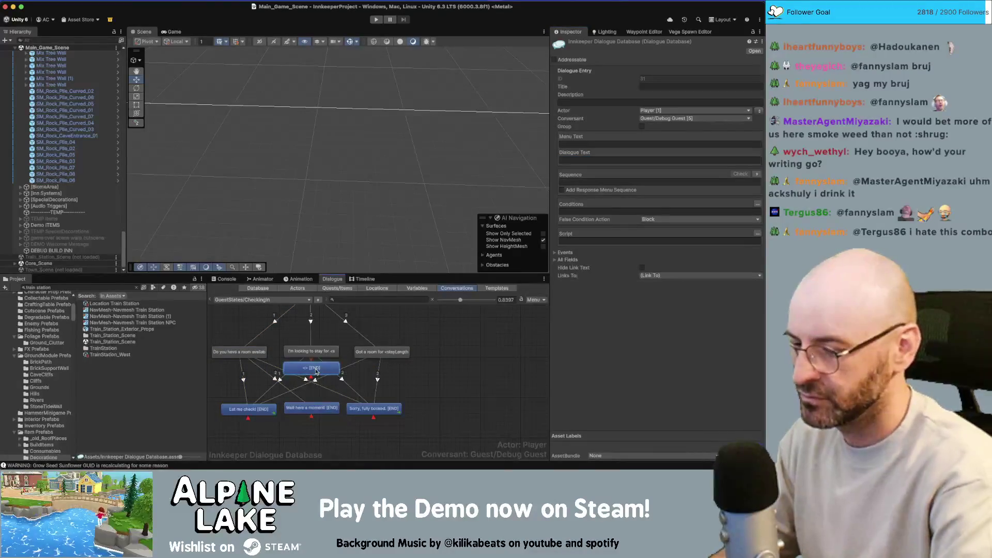
{"action": "right_click", "coordinate": [317, 361]}
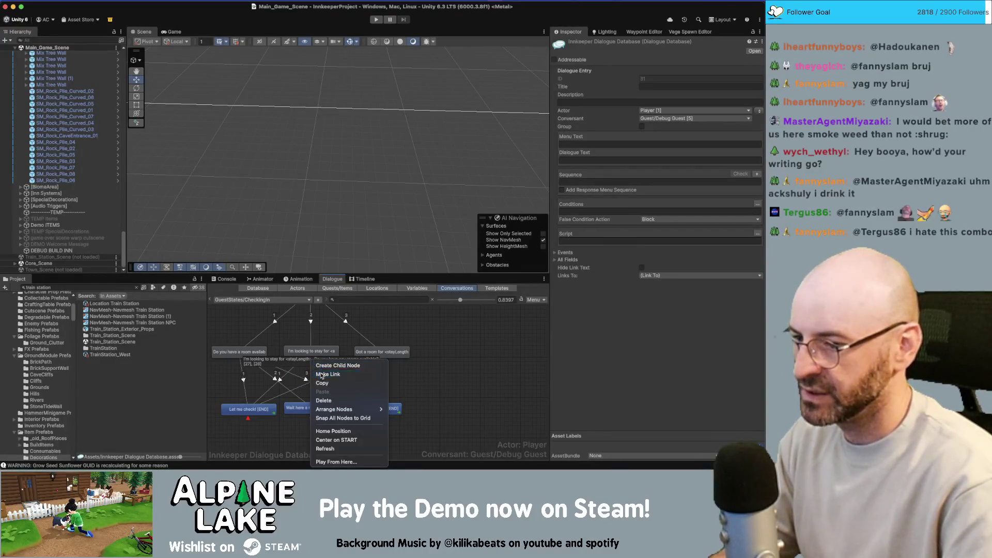
{"action": "left_click", "coordinate": [331, 406]}
{"action": "right_click", "coordinate": [381, 364]}
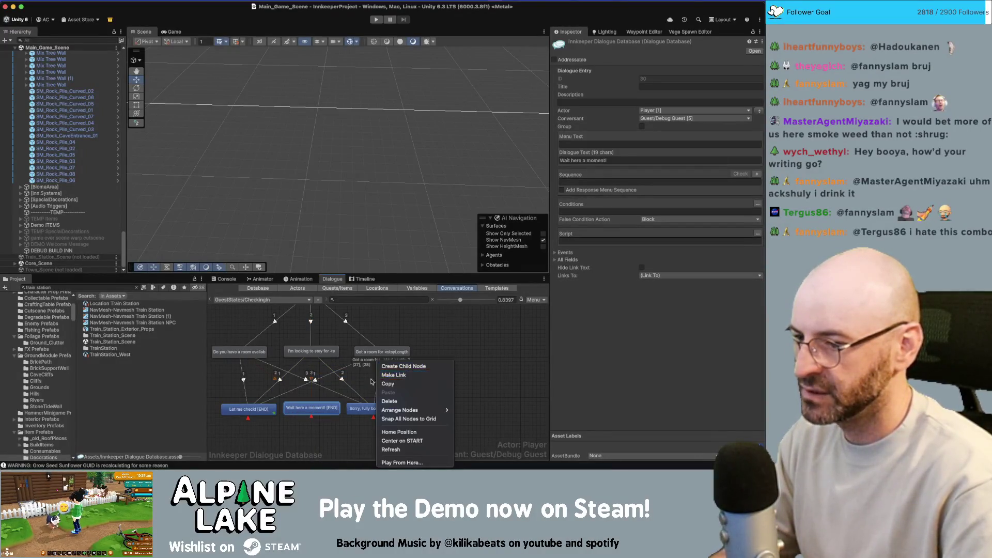
{"action": "left_click", "coordinate": [394, 375]}
Check the question nodes and the replies 'Let me check!', 'Wait here a moment!' and 'Sorry, fully booked.'.
{"action": "left_click", "coordinate": [373, 408]}
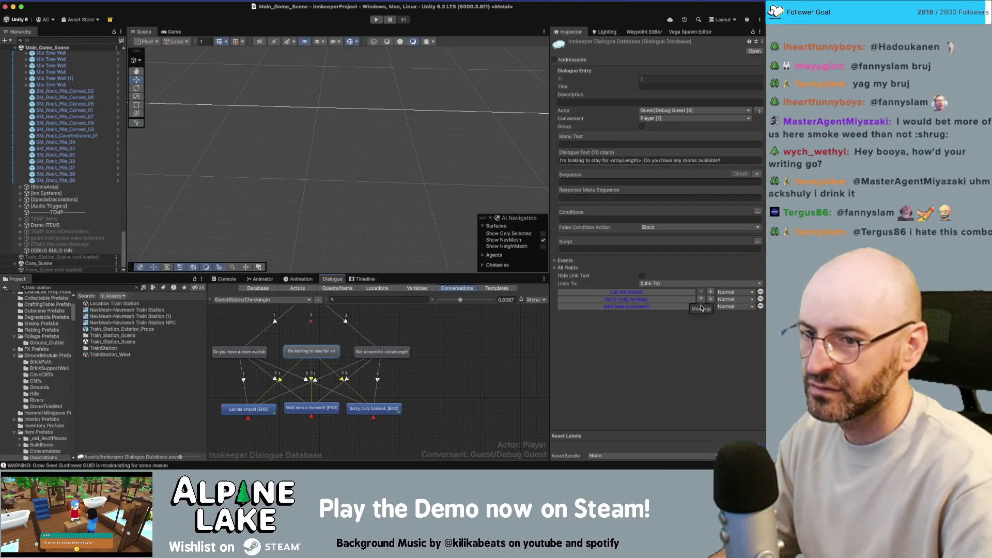
{"action": "left_click", "coordinate": [380, 353]}
{"action": "left_click", "coordinate": [297, 408]}
{"action": "left_click", "coordinate": [364, 408]}
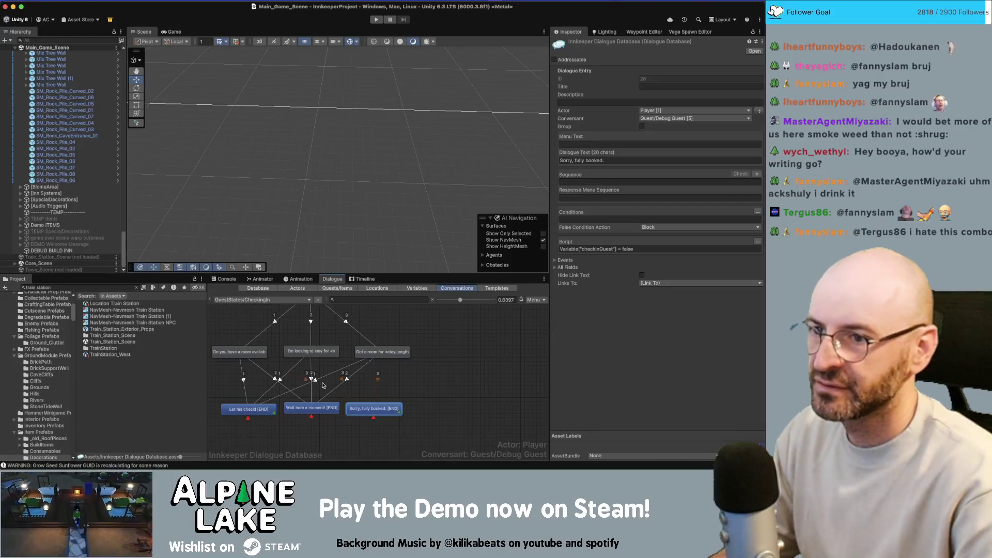
{"action": "left_click", "coordinate": [264, 411]}
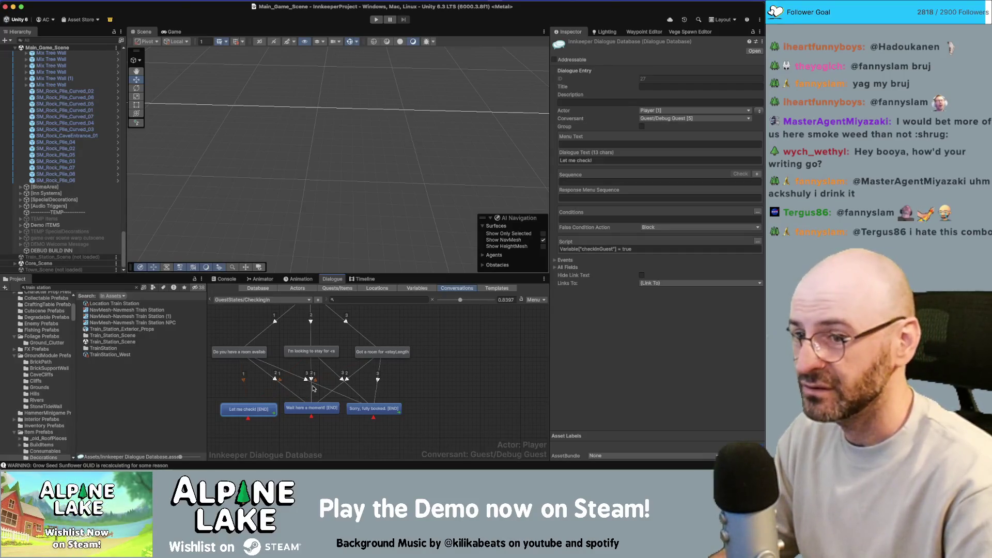
{"action": "left_click", "coordinate": [312, 412]}
{"action": "left_click", "coordinate": [373, 409]}
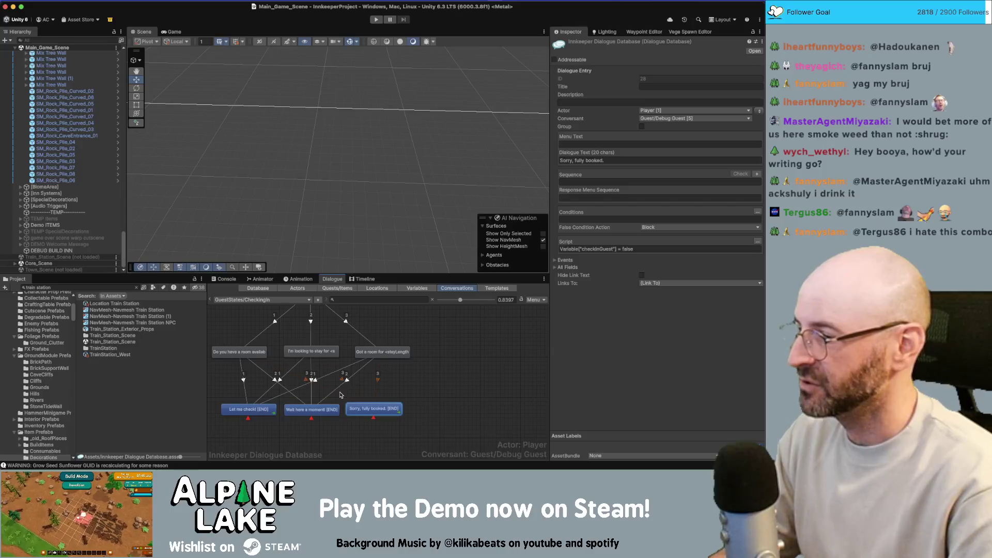
Nudge the 'Sorry, fully booked.' and 'Let me check!' nodes apart, then bring Obsidian forward.
{"action": "left_click_drag", "start_coordinate": [374, 410], "coordinate": [383, 407]}
{"action": "left_click_drag", "start_coordinate": [267, 411], "coordinate": [258, 412]}
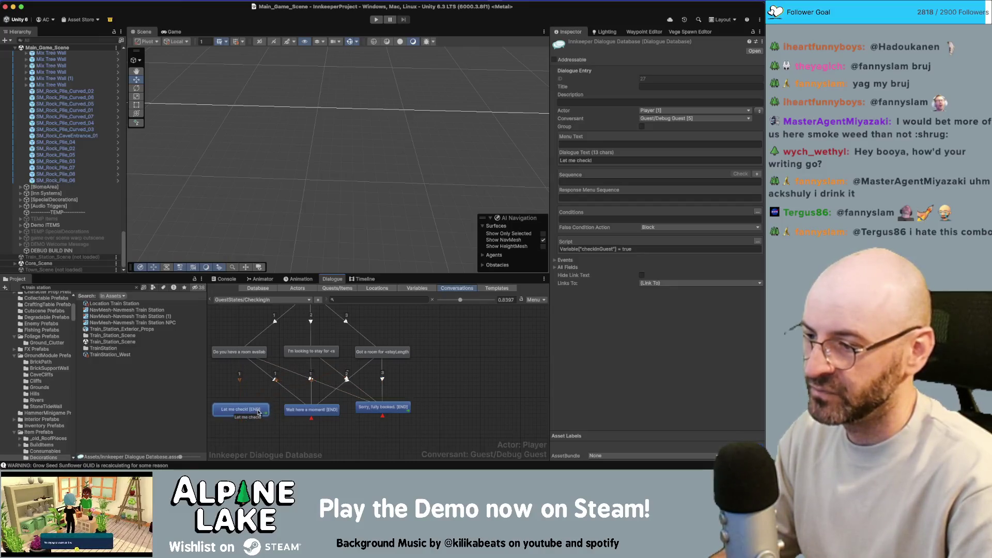
{"action": "left_click", "coordinate": [453, 367]}
{"action": "key", "text": "super+Tab"}
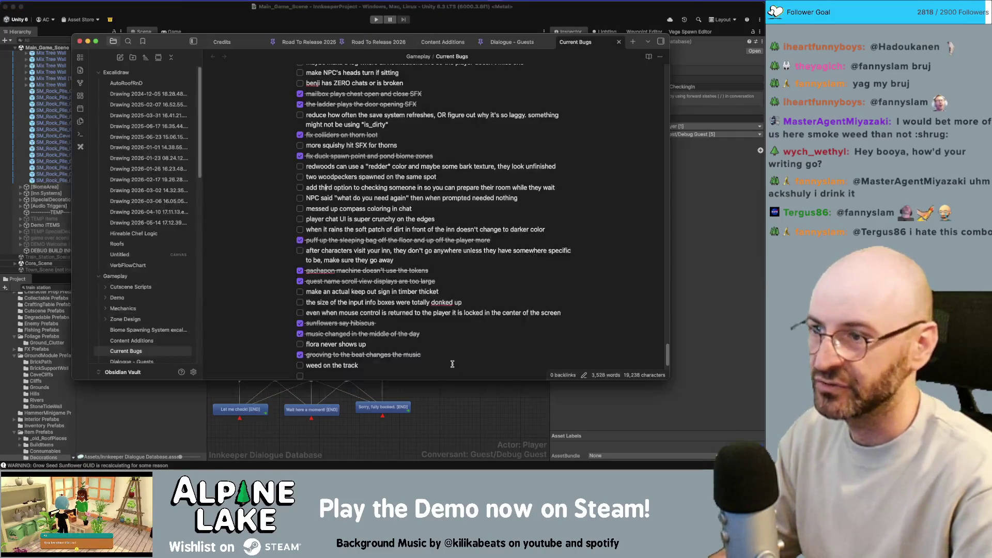